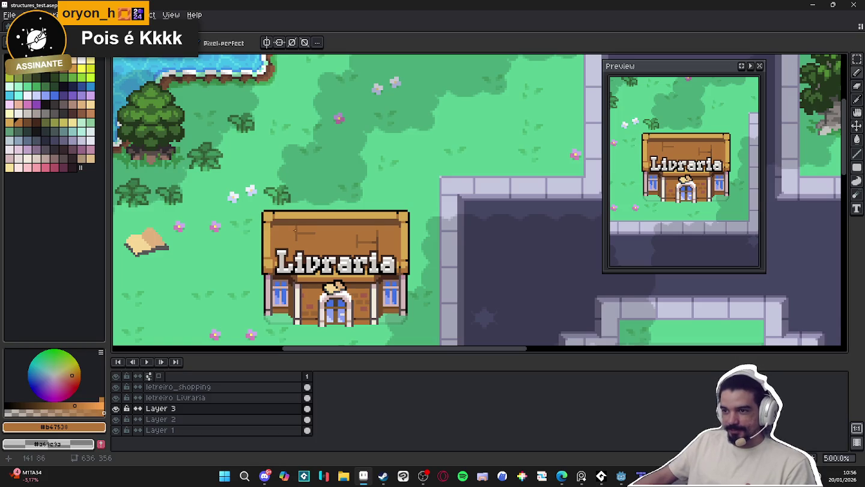
- Paint a short light-yellow highlight stroke on the Livraria sign
{"action": "scroll", "coordinate": [294, 230], "scroll_direction": "down", "scroll_amount": 1}
{"action": "scroll", "coordinate": [318, 224], "scroll_direction": "up", "scroll_amount": 1}
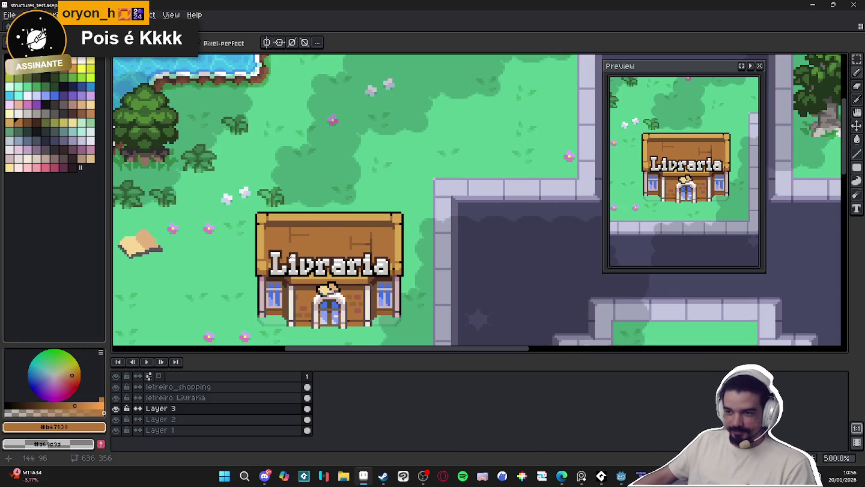
{"action": "scroll", "coordinate": [266, 267], "scroll_direction": "up", "scroll_amount": 5}
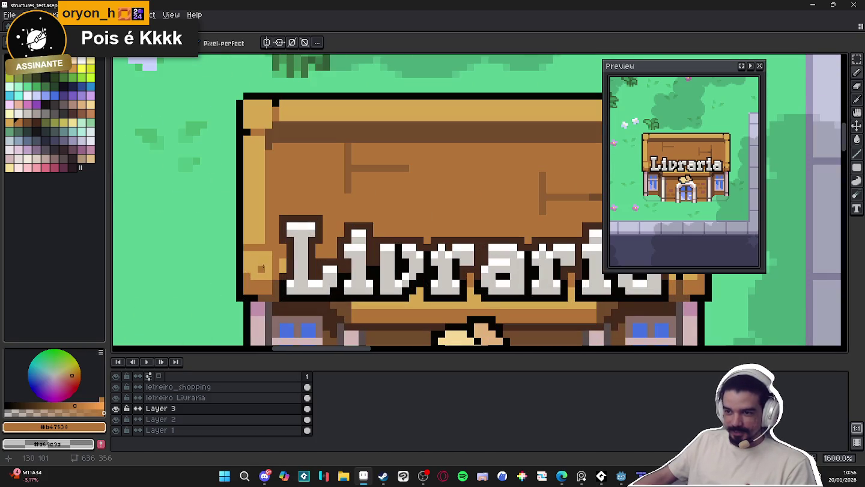
{"action": "left_click", "coordinate": [73, 125]}
{"action": "left_click_drag", "start_coordinate": [253, 276], "coordinate": [268, 276]}
- Repaint the sign's edge pixels using the sampled dark brown and darker tan
{"action": "scroll", "coordinate": [253, 269], "scroll_direction": "down", "scroll_amount": 4}
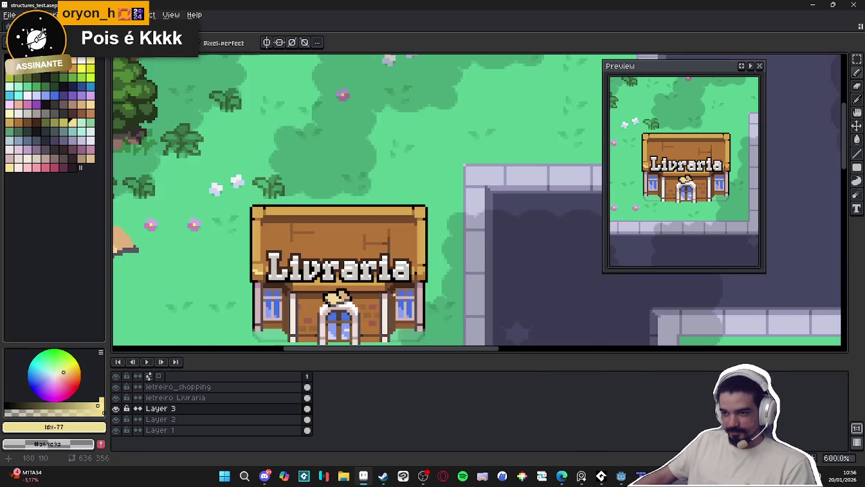
{"action": "scroll", "coordinate": [418, 274], "scroll_direction": "up", "scroll_amount": 4}
{"action": "scroll", "coordinate": [446, 260], "scroll_direction": "down", "scroll_amount": 3}
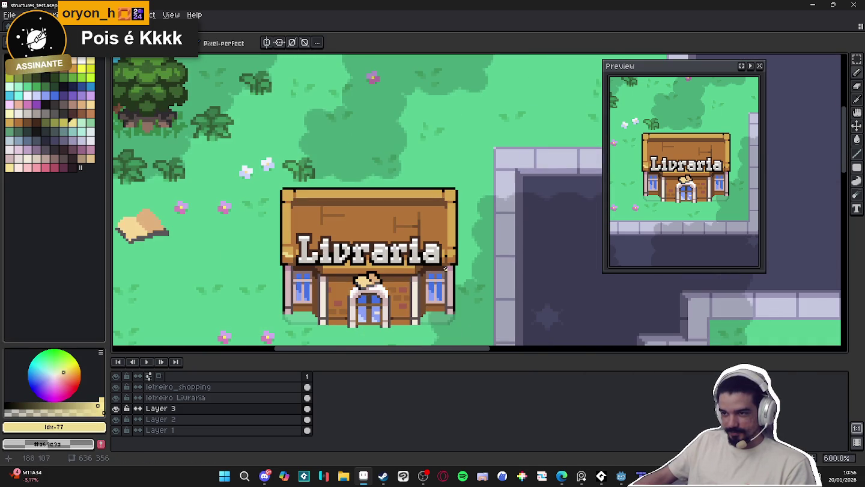
{"action": "scroll", "coordinate": [447, 268], "scroll_direction": "up", "scroll_amount": 3}
{"action": "scroll", "coordinate": [454, 250], "scroll_direction": "down", "scroll_amount": 3}
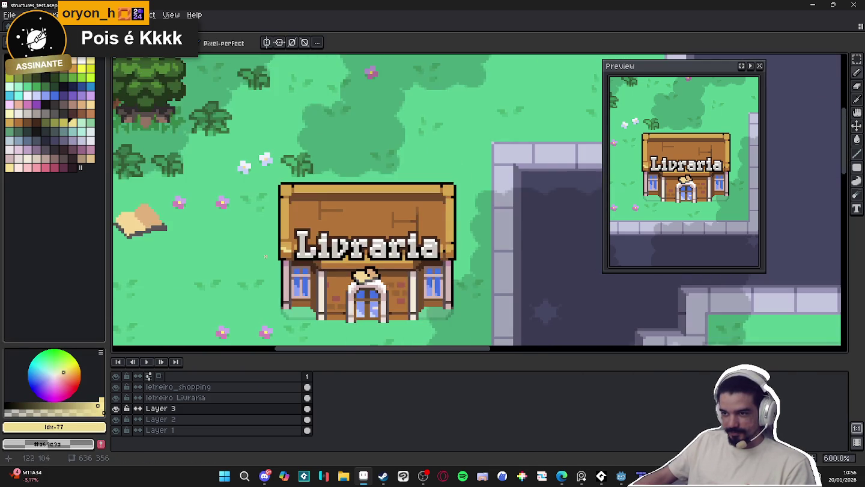
{"action": "scroll", "coordinate": [265, 256], "scroll_direction": "up", "scroll_amount": 3}
{"action": "scroll", "coordinate": [321, 227], "scroll_direction": "down", "scroll_amount": 4}
{"action": "scroll", "coordinate": [301, 238], "scroll_direction": "up", "scroll_amount": 3}
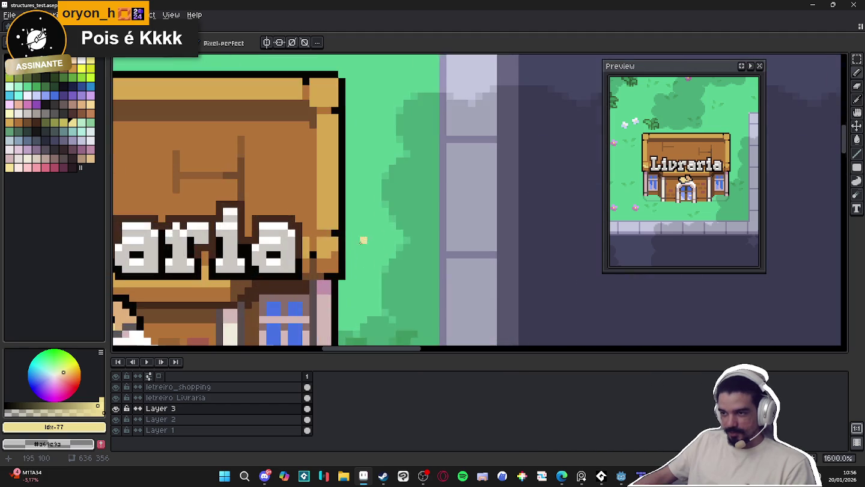
{"action": "scroll", "coordinate": [301, 239], "scroll_direction": "up", "scroll_amount": 1}
{"action": "scroll", "coordinate": [301, 239], "scroll_direction": "up", "scroll_amount": 1}
{"action": "left_click", "coordinate": [301, 264]}
{"action": "left_click", "coordinate": [328, 271], "text": "alt"}
{"action": "left_click", "coordinate": [301, 294]}
{"action": "left_click", "coordinate": [289, 295], "text": "alt"}
{"action": "left_click", "coordinate": [287, 279]}
{"action": "left_click", "coordinate": [314, 278], "text": "alt"}
{"action": "left_click", "coordinate": [292, 247]}
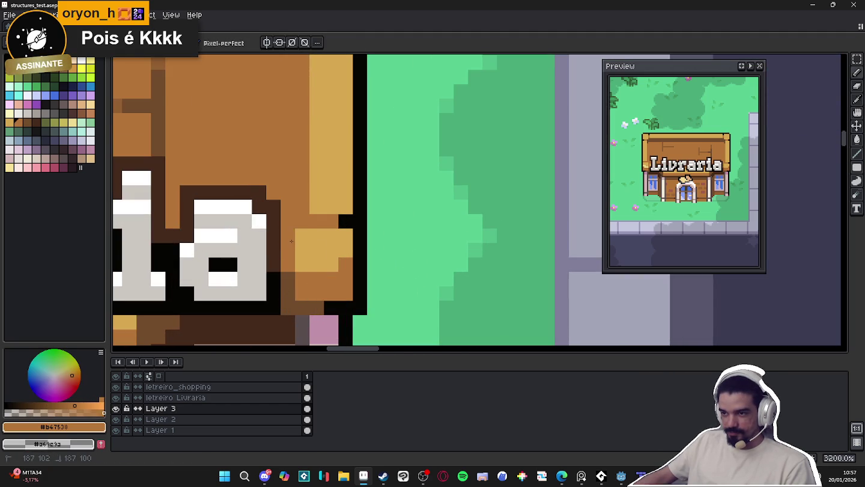
- Sample the golden tan frame and draw a pale yellow highlight line along the sign
{"action": "scroll", "coordinate": [347, 237], "scroll_direction": "down", "scroll_amount": 3}
{"action": "scroll", "coordinate": [313, 264], "scroll_direction": "down", "scroll_amount": 2}
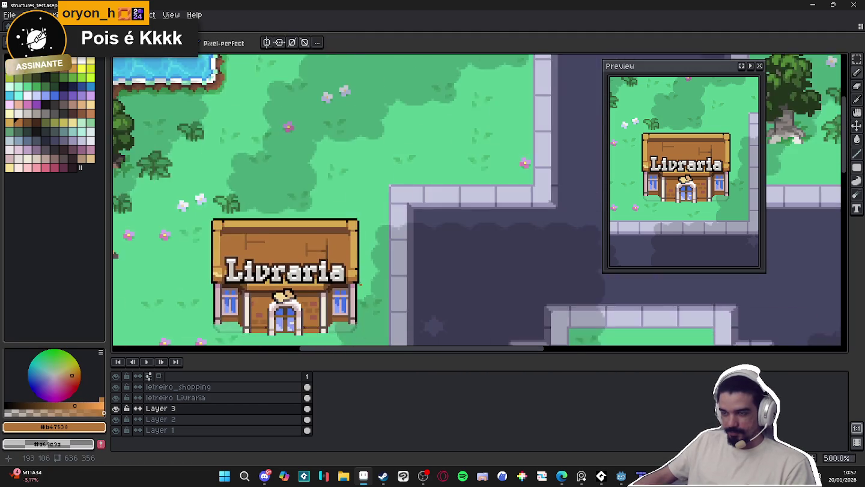
{"action": "scroll", "coordinate": [288, 288], "scroll_direction": "down", "scroll_amount": 1}
{"action": "scroll", "coordinate": [288, 289], "scroll_direction": "up", "scroll_amount": 4}
{"action": "scroll", "coordinate": [252, 276], "scroll_direction": "up", "scroll_amount": 1}
{"action": "left_click", "coordinate": [222, 272], "text": "alt"}
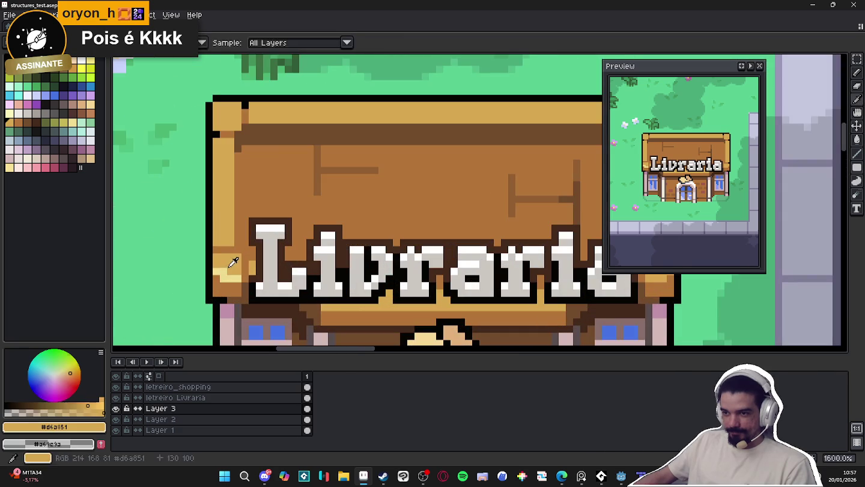
{"action": "scroll", "coordinate": [220, 273], "scroll_direction": "down", "scroll_amount": 3}
{"action": "scroll", "coordinate": [250, 277], "scroll_direction": "down", "scroll_amount": 1}
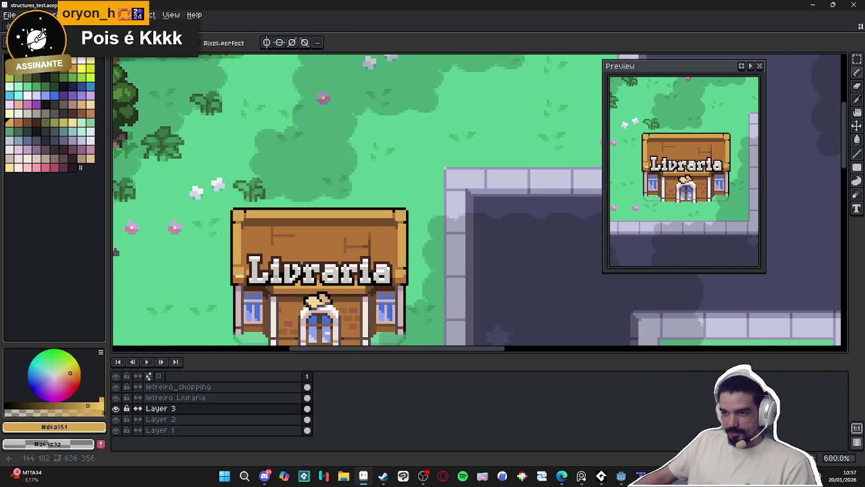
{"action": "left_click", "coordinate": [240, 278], "text": "alt"}
- Save structures_test.aseprite with Ctrl+S
{"action": "scroll", "coordinate": [295, 292], "scroll_direction": "up", "scroll_amount": 4}
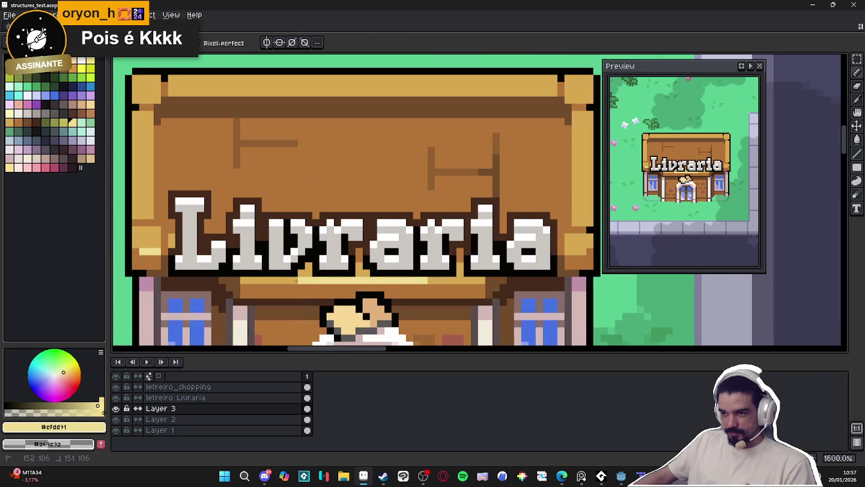
{"action": "scroll", "coordinate": [295, 280], "scroll_direction": "down", "scroll_amount": 4}
{"action": "scroll", "coordinate": [373, 275], "scroll_direction": "up", "scroll_amount": 3}
{"action": "scroll", "coordinate": [388, 274], "scroll_direction": "up", "scroll_amount": 3}
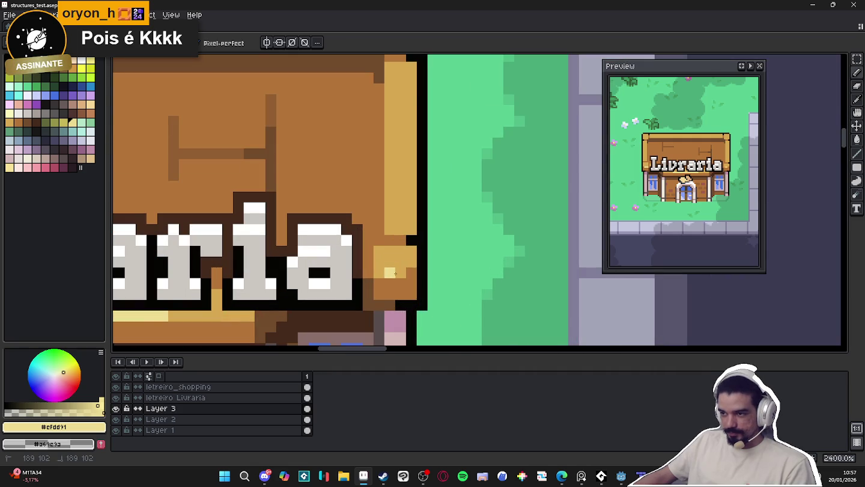
{"action": "scroll", "coordinate": [393, 270], "scroll_direction": "down", "scroll_amount": 5}
{"action": "scroll", "coordinate": [387, 262], "scroll_direction": "down", "scroll_amount": 1}
{"action": "scroll", "coordinate": [385, 256], "scroll_direction": "up", "scroll_amount": 1}
{"action": "scroll", "coordinate": [384, 253], "scroll_direction": "down", "scroll_amount": 1}
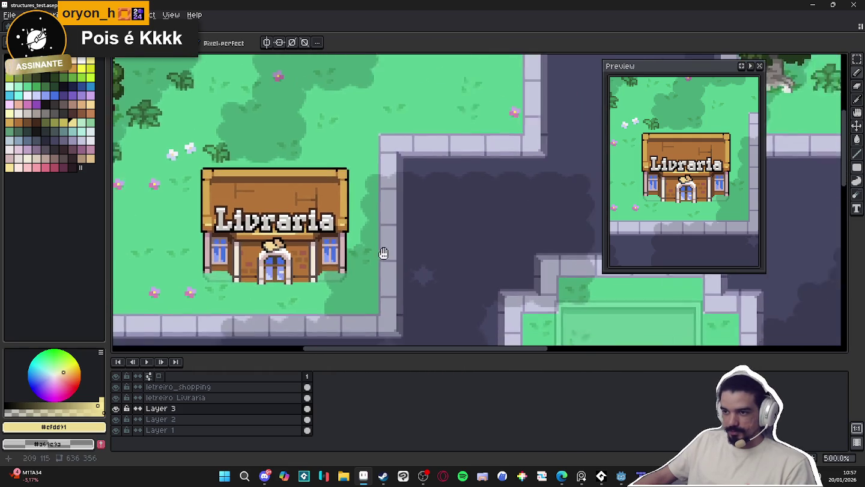
{"action": "scroll", "coordinate": [383, 253], "scroll_direction": "down", "scroll_amount": 1}
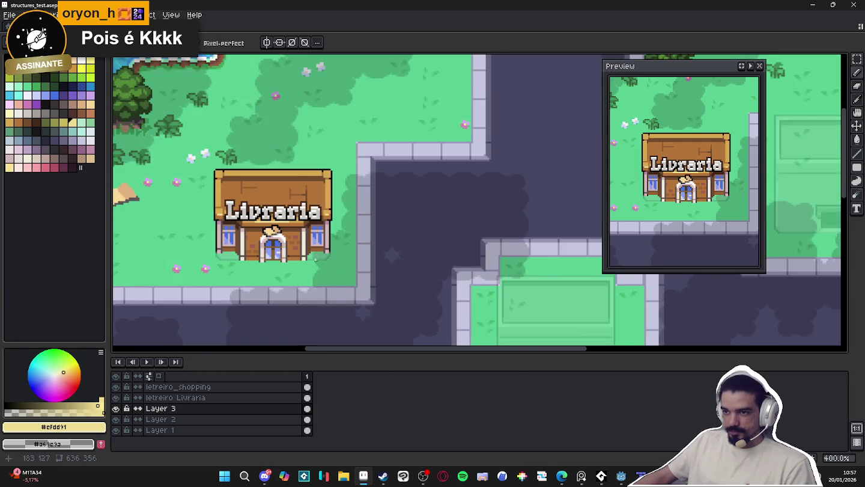
{"action": "scroll", "coordinate": [309, 282], "scroll_direction": "down", "scroll_amount": 1}
{"action": "key", "text": "ctrl+s"}
- Hide Layer 2's translucent overlay from the map
{"action": "scroll", "coordinate": [319, 281], "scroll_direction": "up", "scroll_amount": 1}
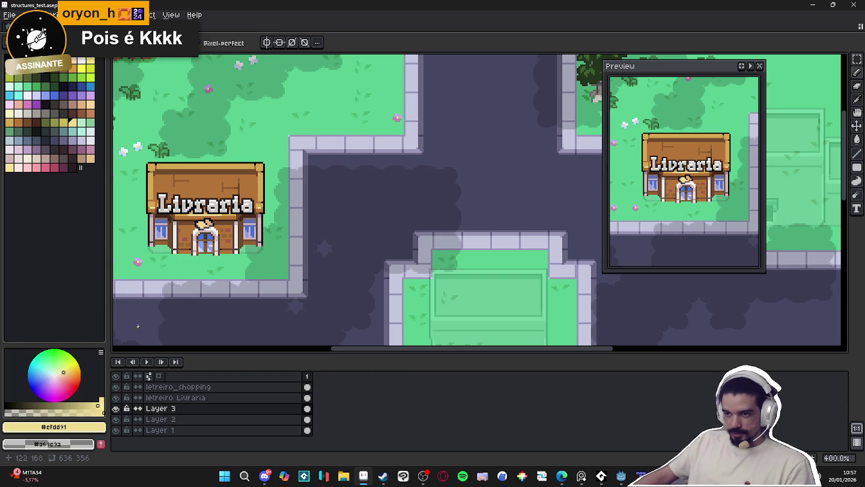
{"action": "scroll", "coordinate": [138, 326], "scroll_direction": "down", "scroll_amount": 1}
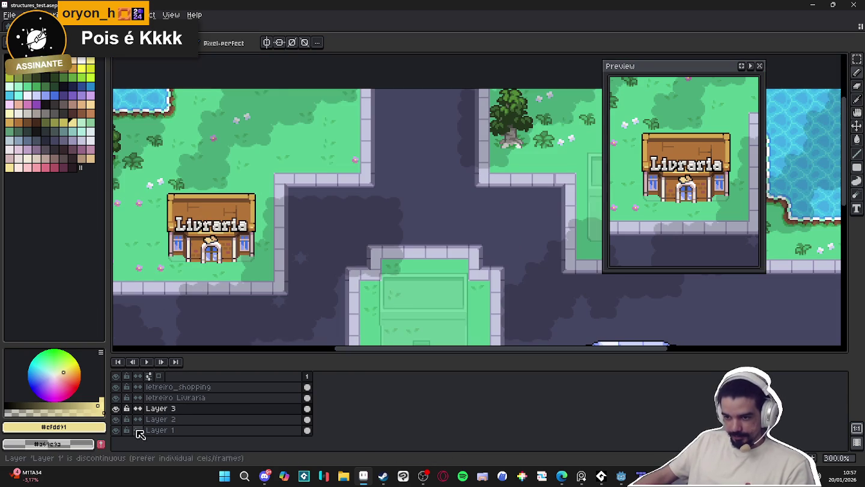
{"action": "left_click", "coordinate": [116, 420]}
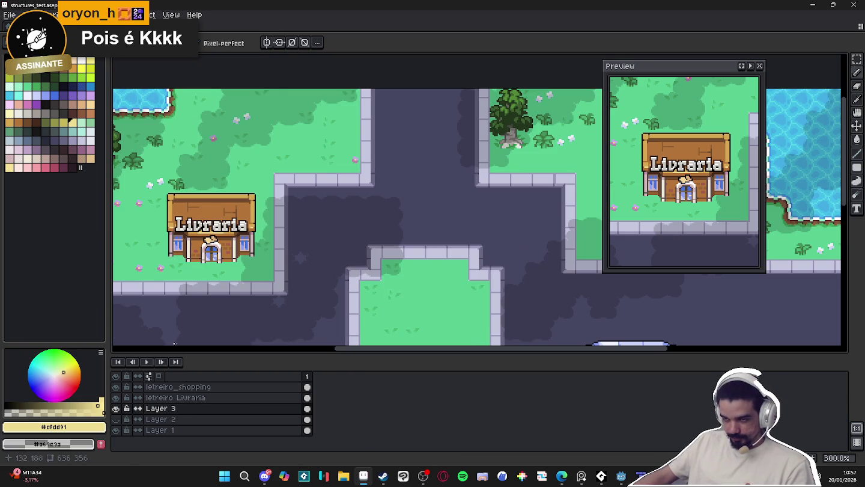
- Sample the darker grass green from the lot below the road
{"action": "scroll", "coordinate": [241, 252], "scroll_direction": "up", "scroll_amount": 3}
{"action": "scroll", "coordinate": [241, 252], "scroll_direction": "up", "scroll_amount": 3}
{"action": "scroll", "coordinate": [229, 265], "scroll_direction": "up", "scroll_amount": 1}
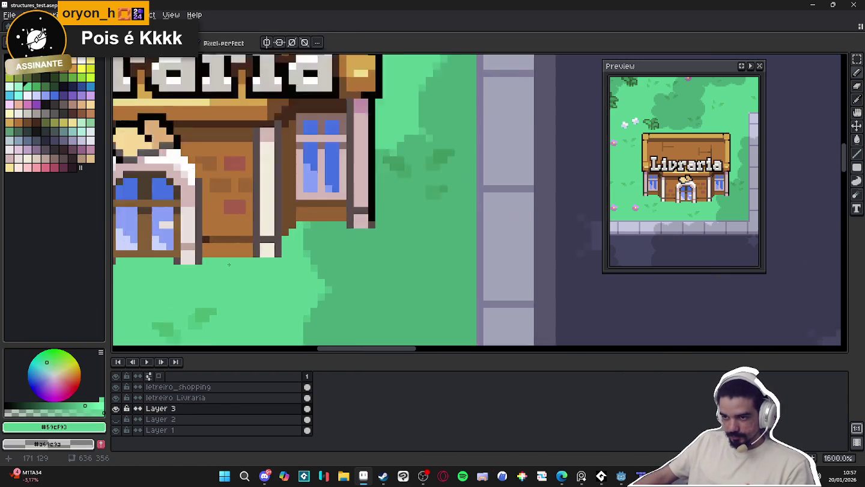
{"action": "scroll", "coordinate": [229, 264], "scroll_direction": "up", "scroll_amount": 2}
{"action": "scroll", "coordinate": [254, 265], "scroll_direction": "down", "scroll_amount": 3}
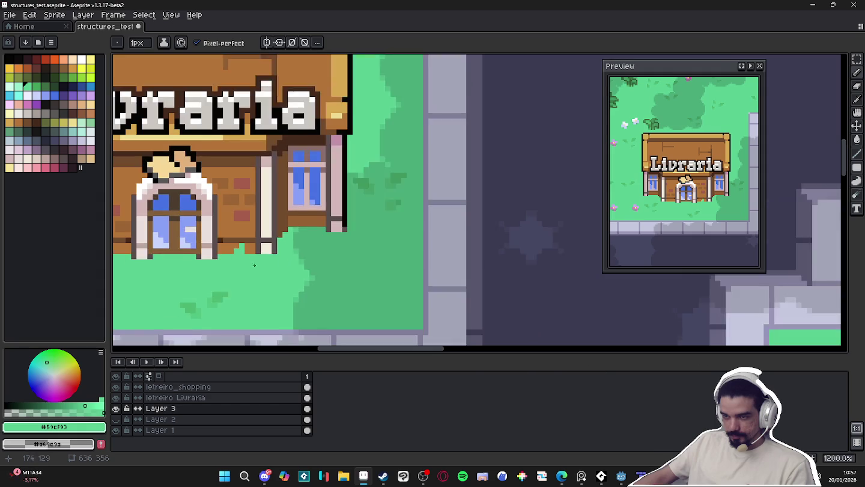
{"action": "scroll", "coordinate": [288, 264], "scroll_direction": "up", "scroll_amount": 1}
{"action": "scroll", "coordinate": [337, 268], "scroll_direction": "up", "scroll_amount": 1}
{"action": "scroll", "coordinate": [378, 270], "scroll_direction": "up", "scroll_amount": 1}
{"action": "left_click", "coordinate": [384, 269], "text": "alt"}
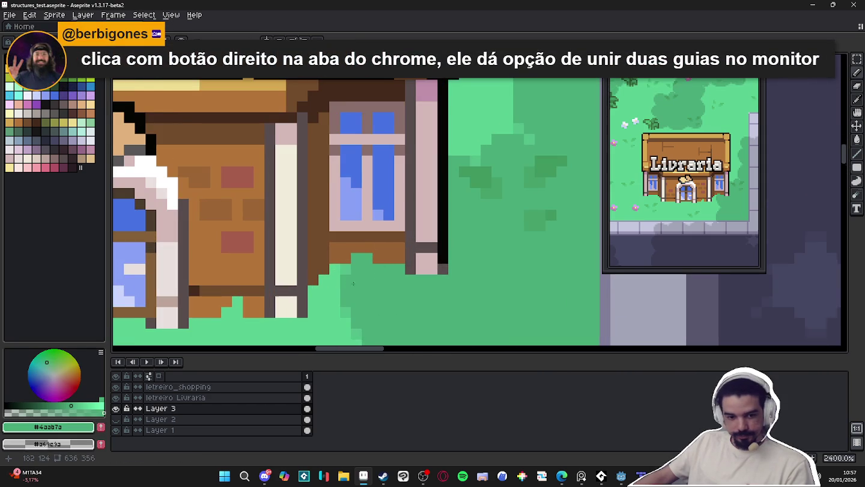
- Pan around the plain grass lot, then start a new sprite from the File menu
{"action": "scroll", "coordinate": [354, 284], "scroll_direction": "down", "scroll_amount": 3}
{"action": "scroll", "coordinate": [366, 286], "scroll_direction": "left", "scroll_amount": 3}
{"action": "scroll", "coordinate": [380, 289], "scroll_direction": "left", "scroll_amount": 4}
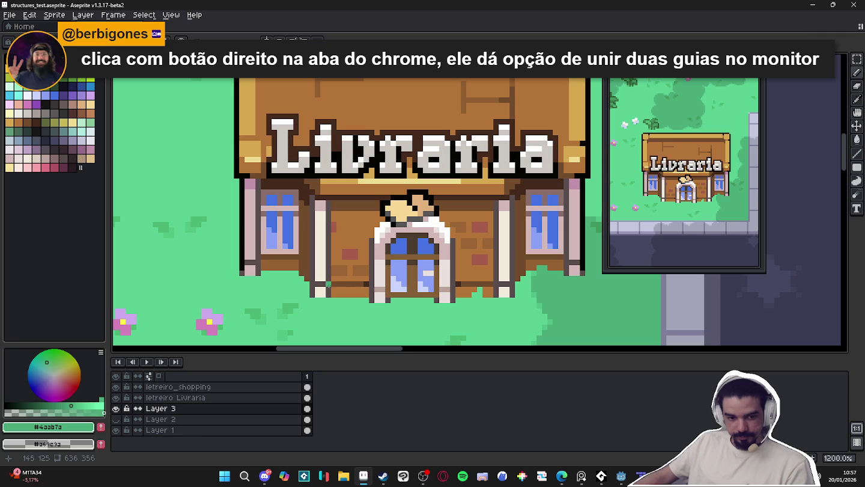
{"action": "scroll", "coordinate": [280, 272], "scroll_direction": "up", "scroll_amount": 1}
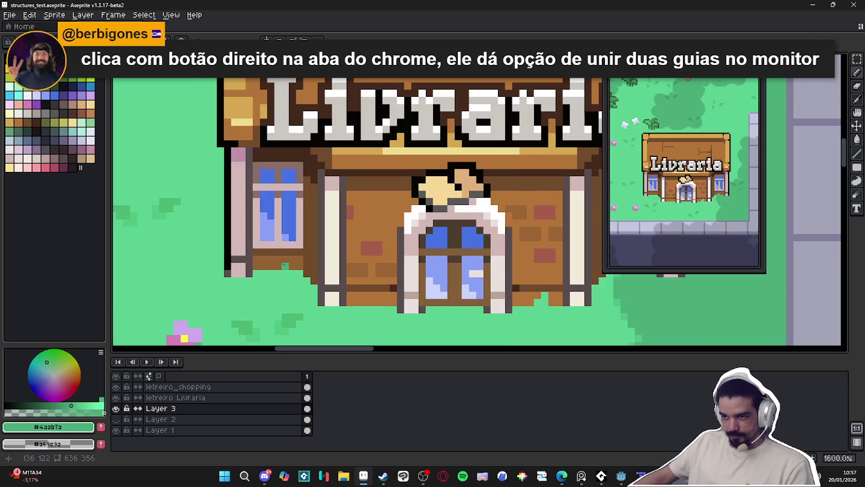
{"action": "scroll", "coordinate": [278, 266], "scroll_direction": "up", "scroll_amount": 1}
{"action": "scroll", "coordinate": [280, 266], "scroll_direction": "down", "scroll_amount": 3}
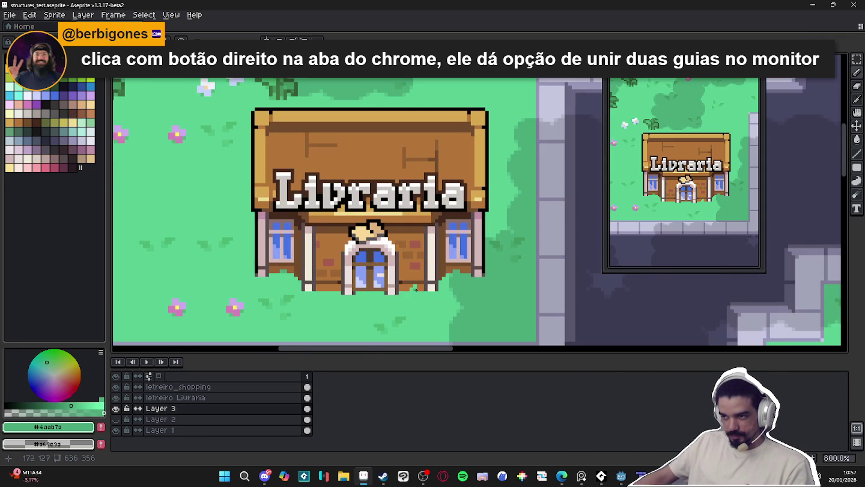
{"action": "scroll", "coordinate": [264, 257], "scroll_direction": "down", "scroll_amount": 2}
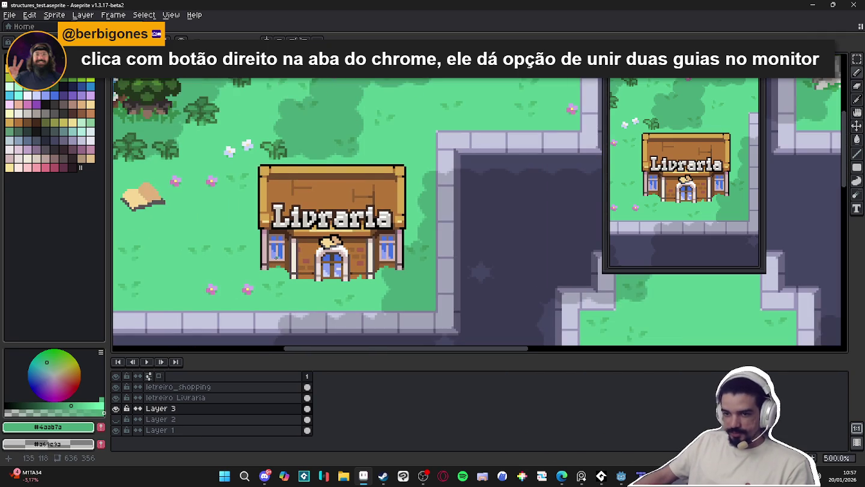
{"action": "scroll", "coordinate": [275, 256], "scroll_direction": "up", "scroll_amount": 1}
{"action": "scroll", "coordinate": [275, 256], "scroll_direction": "up", "scroll_amount": 1}
{"action": "scroll", "coordinate": [275, 256], "scroll_direction": "up", "scroll_amount": 2}
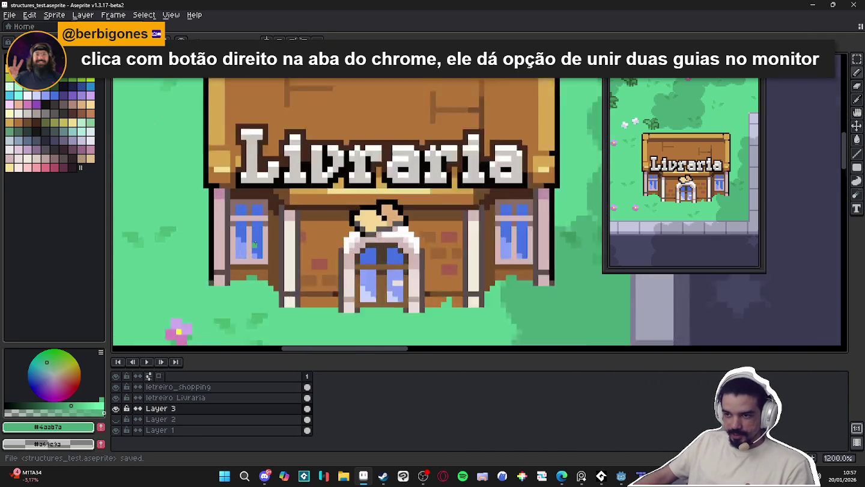
{"action": "scroll", "coordinate": [275, 256], "scroll_direction": "up", "scroll_amount": 1}
{"action": "scroll", "coordinate": [234, 273], "scroll_direction": "down", "scroll_amount": 3}
{"action": "scroll", "coordinate": [235, 273], "scroll_direction": "down", "scroll_amount": 2}
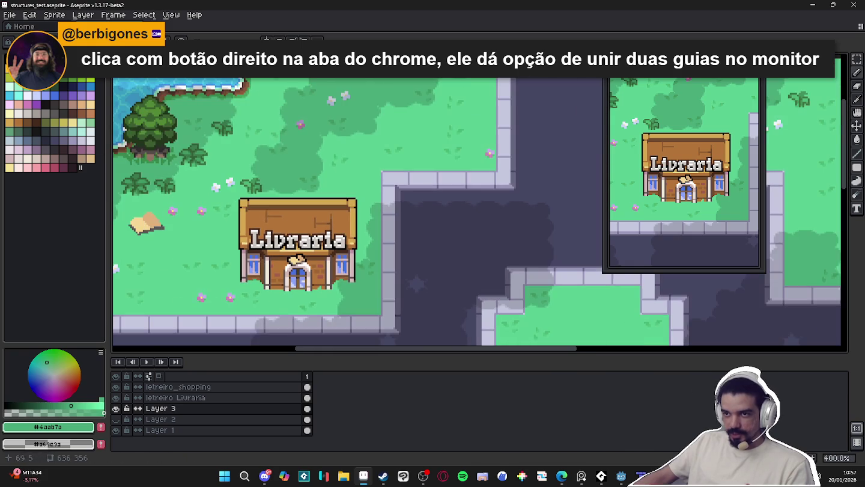
{"action": "left_click", "coordinate": [9, 14]}
- Create a new blank sprite and show it beside the town map
{"action": "left_click", "coordinate": [21, 28]}
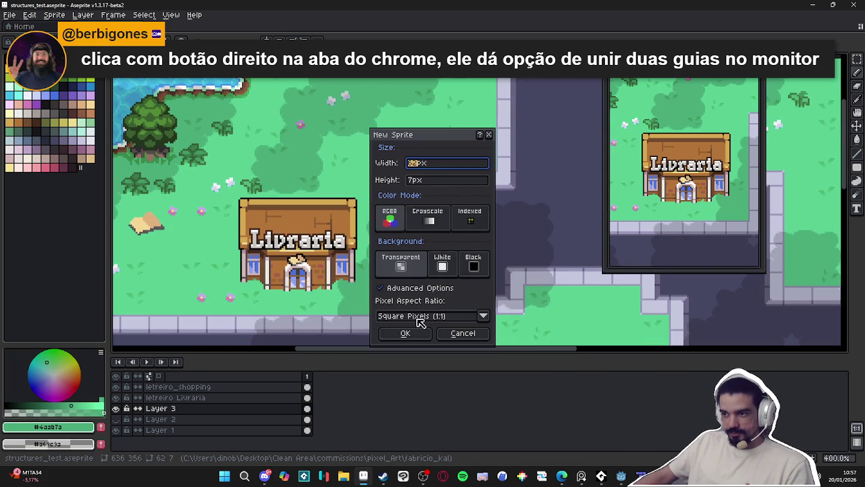
{"action": "left_click", "coordinate": [401, 333]}
{"action": "left_click_drag", "start_coordinate": [180, 27], "coordinate": [120, 160]}
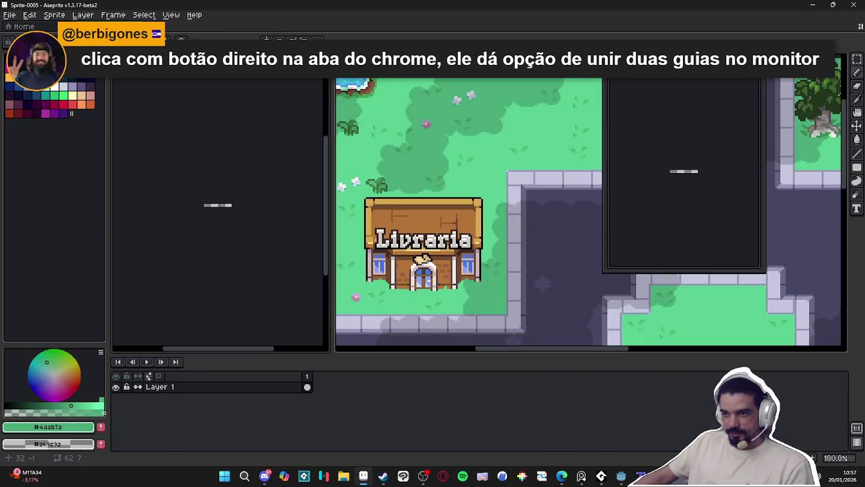
{"action": "scroll", "coordinate": [217, 206], "scroll_direction": "up", "scroll_amount": 5}
{"action": "scroll", "coordinate": [468, 211], "scroll_direction": "down", "scroll_amount": 2}
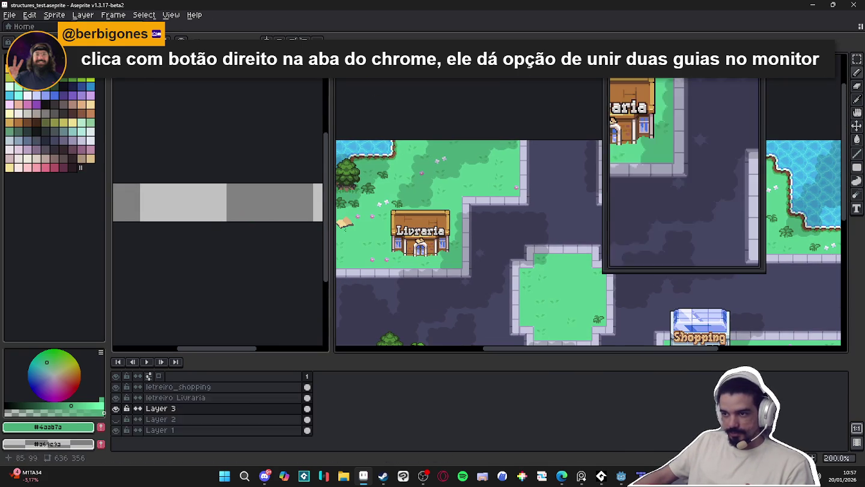
{"action": "scroll", "coordinate": [217, 198], "scroll_direction": "up", "scroll_amount": 3}
- Create another new sprite and stretch its canvas to 62x259
{"action": "left_click", "coordinate": [9, 14]}
{"action": "left_click", "coordinate": [22, 28]}
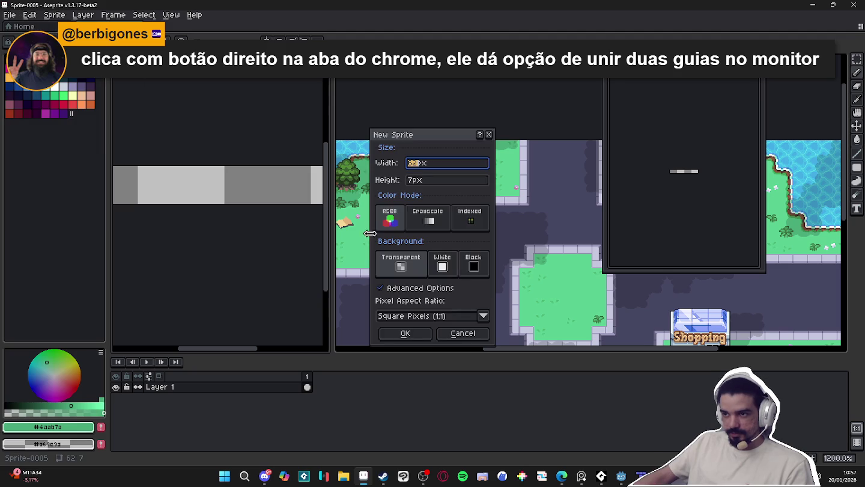
{"action": "left_click", "coordinate": [406, 332]}
{"action": "key", "text": "ctrl+alt+c"}
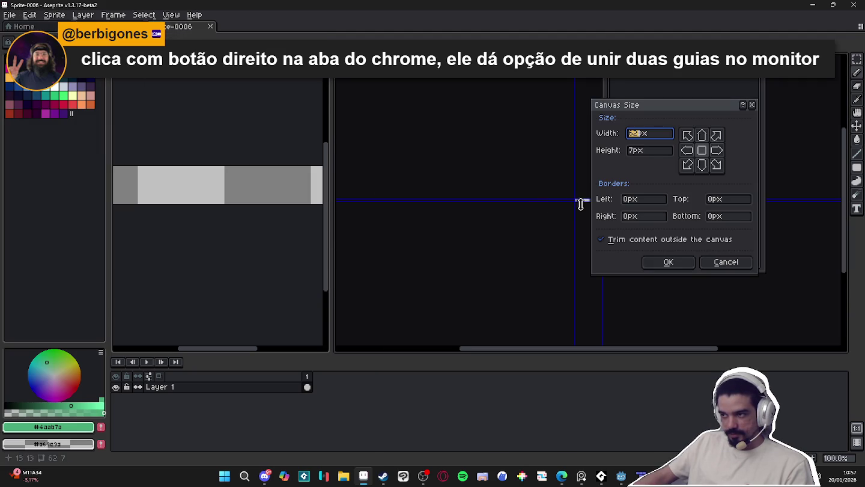
{"action": "left_click_drag", "start_coordinate": [581, 203], "coordinate": [586, 306]}
{"action": "left_click", "coordinate": [668, 262]}
- Dock the tall trial sprite below the map, then close it with Don't Save
{"action": "mouse_move", "coordinate": [190, 36]}
{"action": "left_mouse_down"}
{"action": "mouse_move", "coordinate": [281, 343]}
{"action": "mouse_move", "coordinate": [245, 241]}
{"action": "left_mouse_up"}
{"action": "left_click_drag", "start_coordinate": [151, 209], "coordinate": [397, 360]}
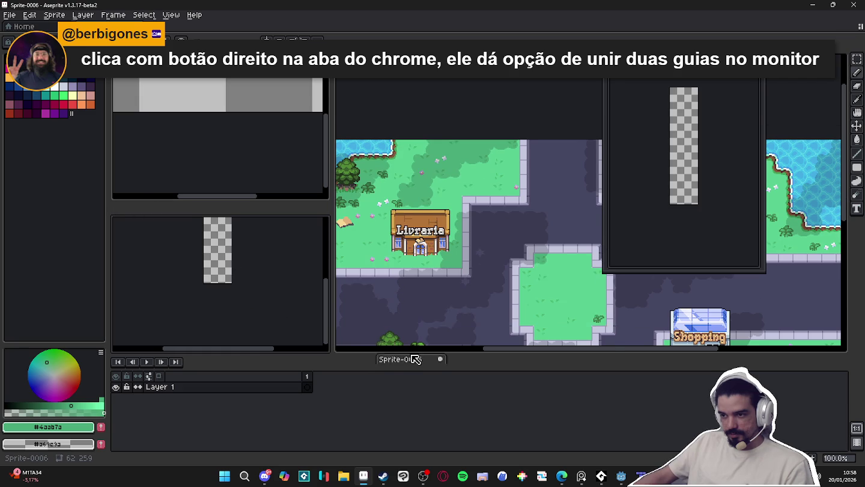
{"action": "left_click", "coordinate": [399, 270]}
{"action": "left_click", "coordinate": [447, 260]}
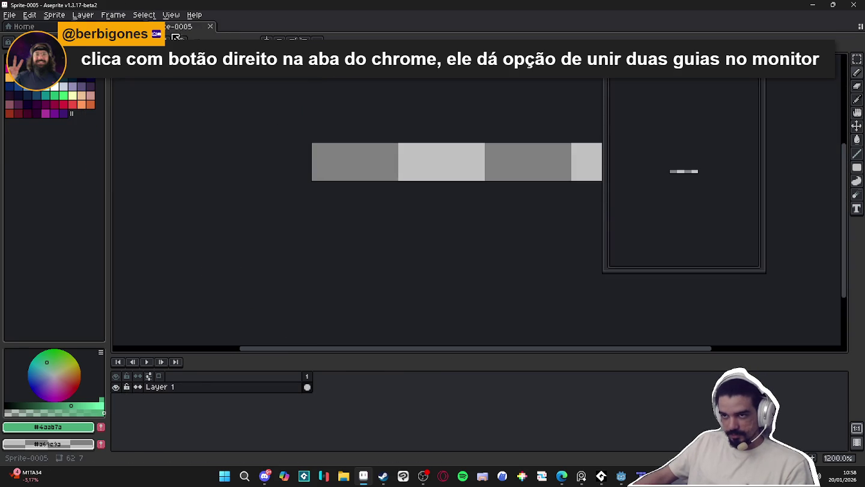
{"action": "scroll", "coordinate": [300, 207], "scroll_direction": "up", "scroll_amount": 2}
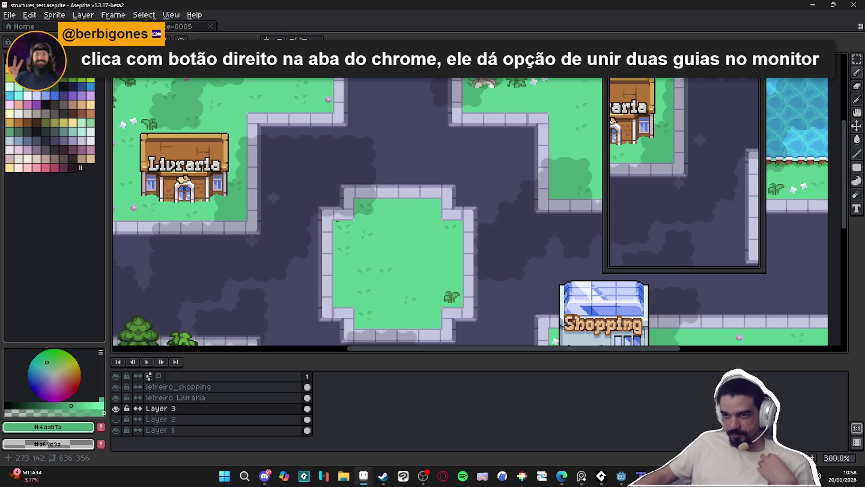
- Pan toward the water and Shopping area, then save structures_test.aseprite
{"action": "scroll", "coordinate": [336, 222], "scroll_direction": "down", "scroll_amount": 1}
{"action": "left_click_drag", "start_coordinate": [417, 222], "coordinate": [353, 194]}
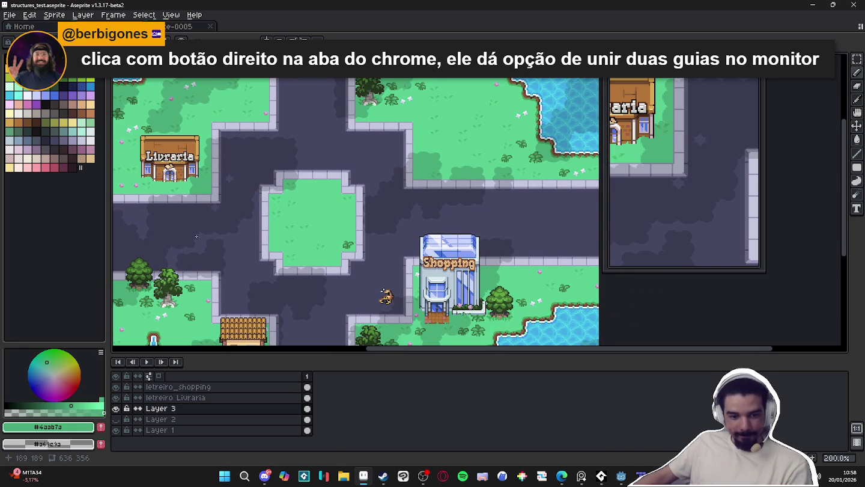
{"action": "mouse_move", "coordinate": [383, 292]}
{"action": "left_mouse_down"}
{"action": "mouse_move", "coordinate": [405, 196]}
{"action": "mouse_move", "coordinate": [397, 275]}
{"action": "left_mouse_up"}
{"action": "scroll", "coordinate": [406, 198], "scroll_direction": "up", "scroll_amount": 1}
{"action": "key", "text": "ctrl+s"}
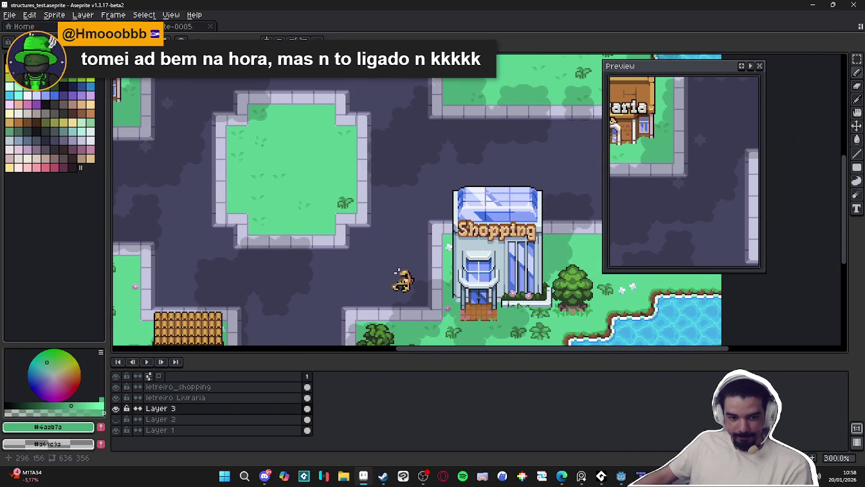
- Dock the grey-bar sprite below the map, then merge it back into the tab bar
{"action": "mouse_move", "coordinate": [177, 26]}
{"action": "left_mouse_down"}
{"action": "mouse_move", "coordinate": [127, 129]}
{"action": "mouse_move", "coordinate": [175, 201]}
{"action": "left_mouse_up"}
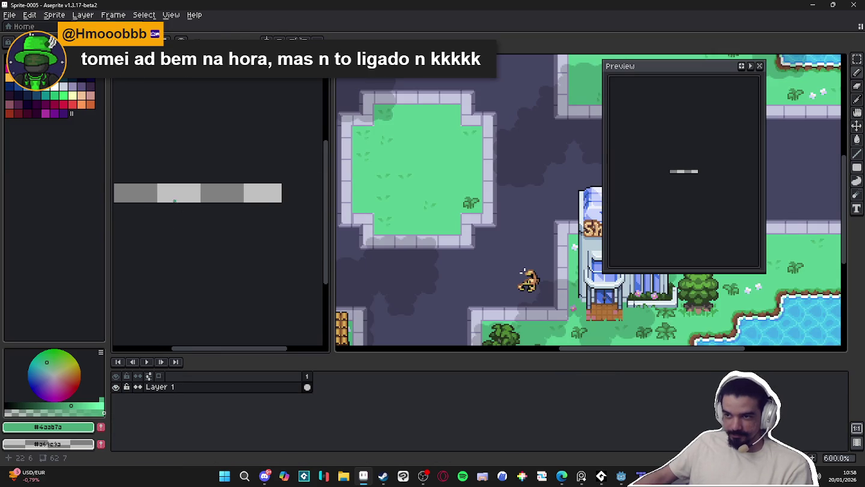
{"action": "mouse_move", "coordinate": [138, 62]}
{"action": "left_mouse_down"}
{"action": "mouse_move", "coordinate": [322, 278]}
{"action": "mouse_move", "coordinate": [321, 202]}
{"action": "left_mouse_up"}
{"action": "left_click_drag", "start_coordinate": [151, 212], "coordinate": [197, 27]}
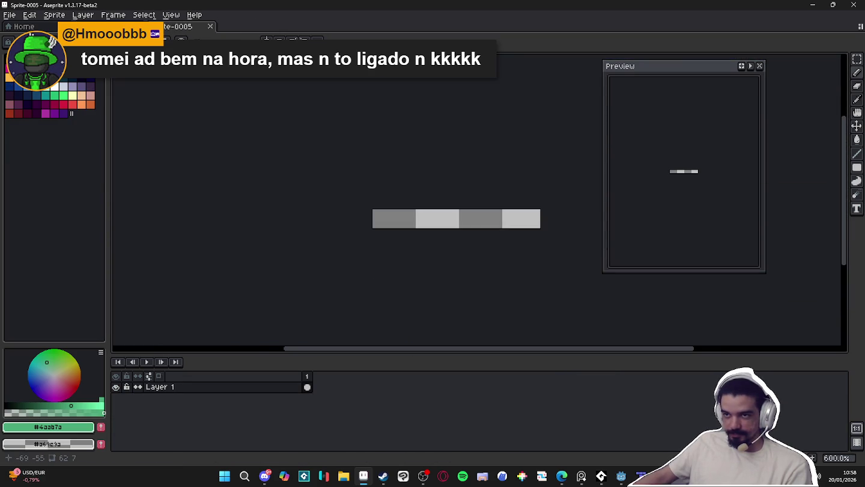
{"action": "left_click", "coordinate": [109, 26]}
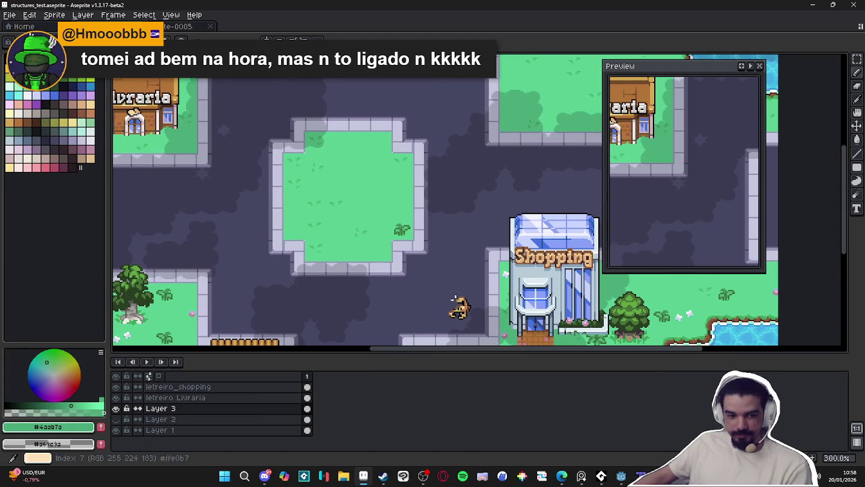
- Create a new empty 100×100 sprite
{"action": "left_click", "coordinate": [10, 15]}
{"action": "left_click", "coordinate": [19, 27]}
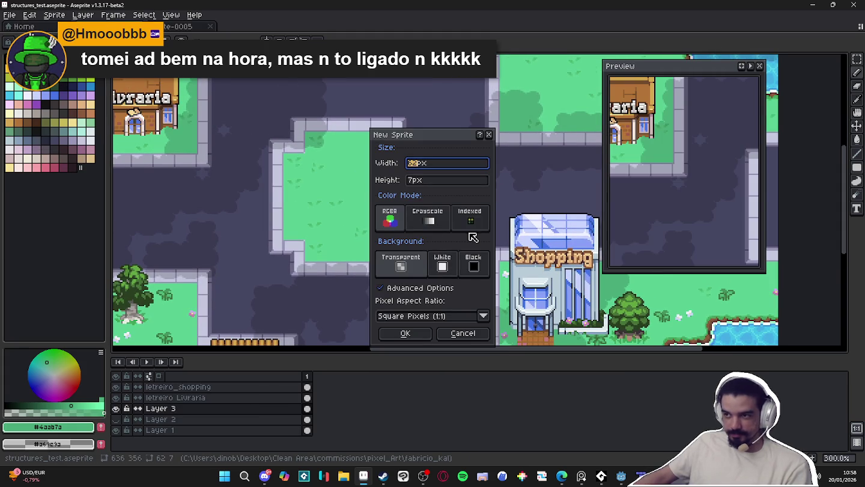
{"action": "type", "text": "100"}
{"action": "key", "text": "Tab"}
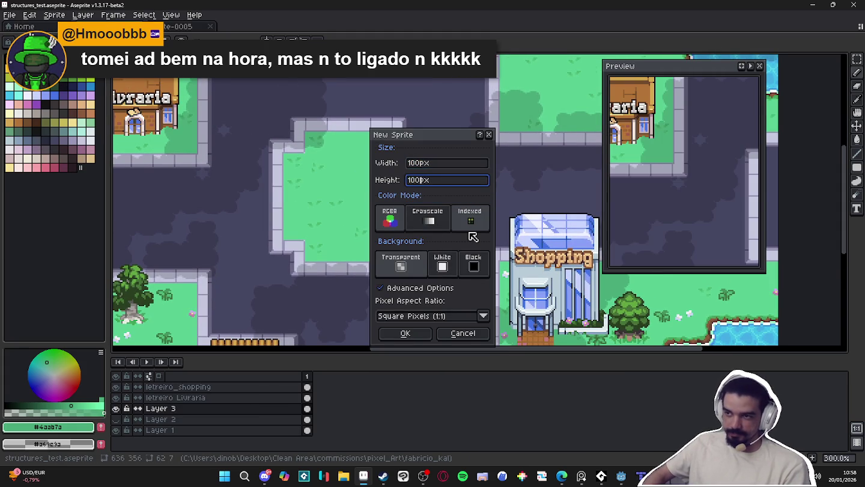
{"action": "key", "text": "Return"}
- Split the new sprite and town map into panes, then restore the map as a full document
{"action": "left_click_drag", "start_coordinate": [265, 31], "coordinate": [129, 151]}
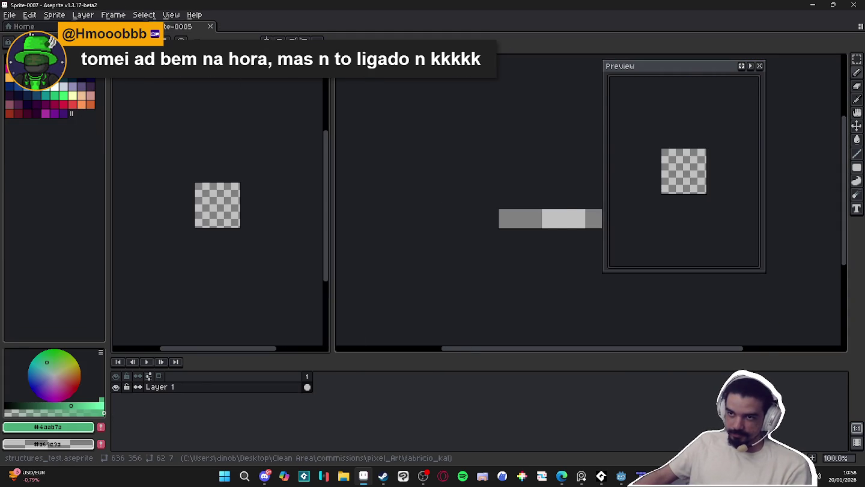
{"action": "mouse_move", "coordinate": [394, 355]}
{"action": "left_mouse_down"}
{"action": "mouse_move", "coordinate": [450, 270]}
{"action": "mouse_move", "coordinate": [475, 147]}
{"action": "left_mouse_up"}
{"action": "left_click", "coordinate": [245, 186]}
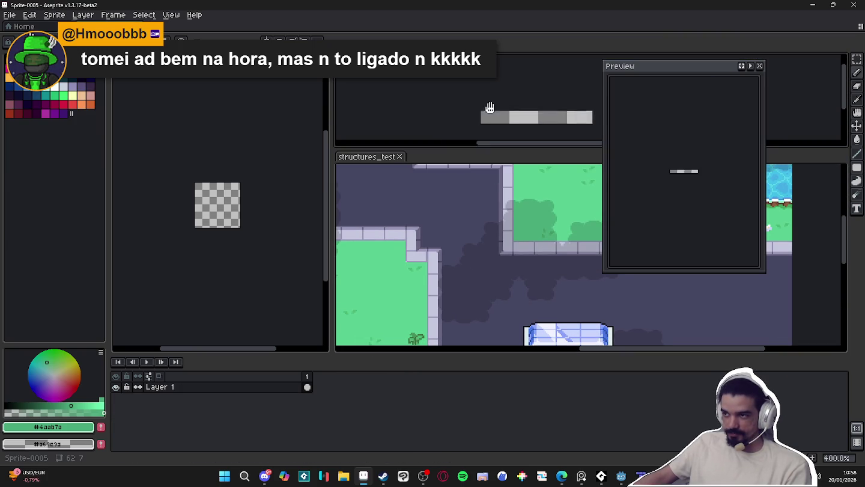
{"action": "left_click_drag", "start_coordinate": [246, 187], "coordinate": [224, 174]}
{"action": "left_click_drag", "start_coordinate": [369, 156], "coordinate": [252, 27]}
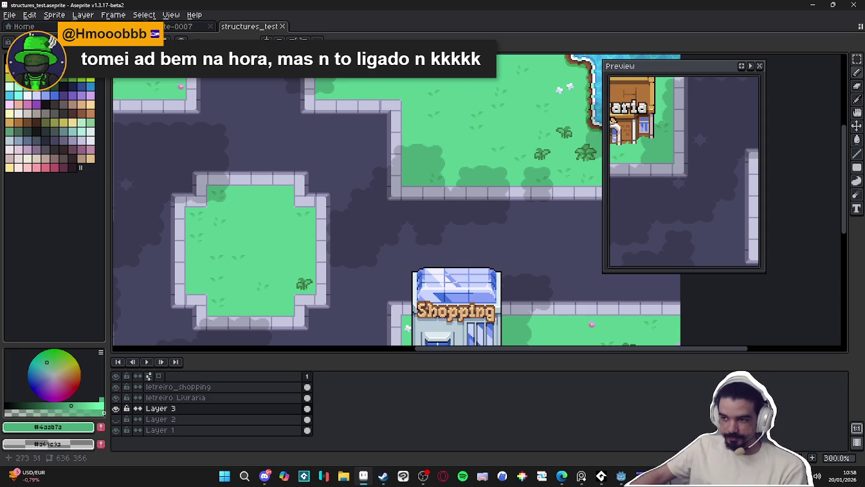
{"action": "scroll", "coordinate": [277, 271], "scroll_direction": "down", "scroll_amount": 1}
{"action": "mouse_move", "coordinate": [217, 163]}
{"action": "left_mouse_down"}
{"action": "mouse_move", "coordinate": [325, 122]}
{"action": "mouse_move", "coordinate": [294, 141]}
{"action": "left_mouse_up"}
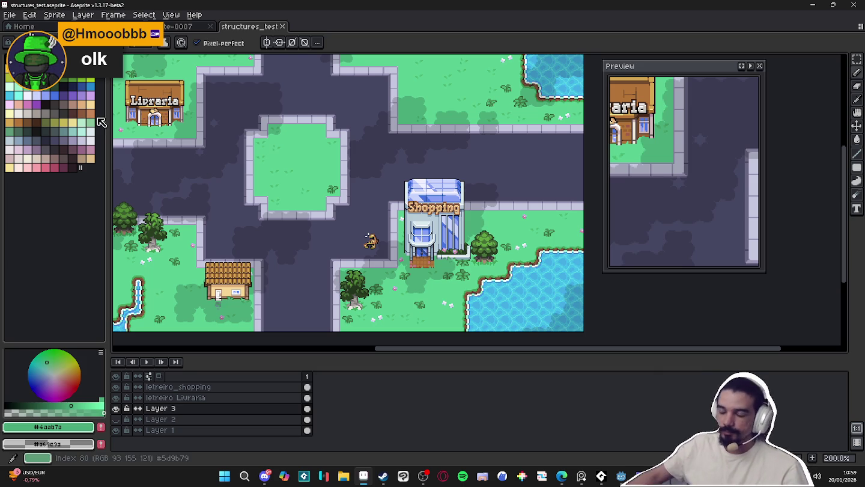
- Pan the map and make Layer 2's building outlines visible
{"action": "left_click_drag", "start_coordinate": [405, 137], "coordinate": [328, 192]}
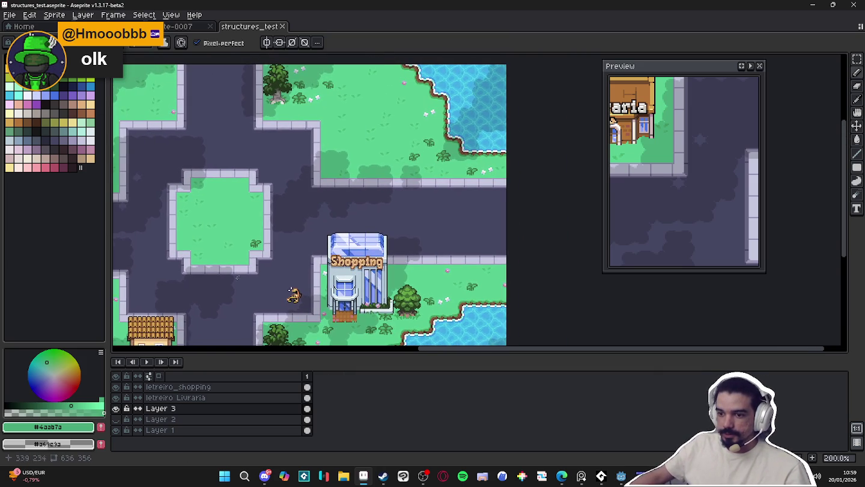
{"action": "left_click", "coordinate": [117, 419]}
{"action": "mouse_move", "coordinate": [280, 204]}
{"action": "left_mouse_down"}
{"action": "mouse_move", "coordinate": [367, 210]}
{"action": "mouse_move", "coordinate": [351, 208]}
{"action": "left_mouse_up"}
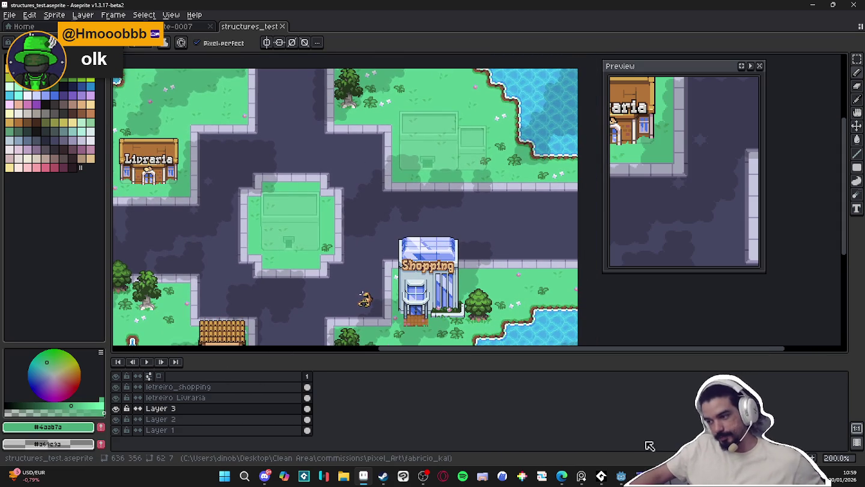
{"action": "left_click", "coordinate": [581, 478]}
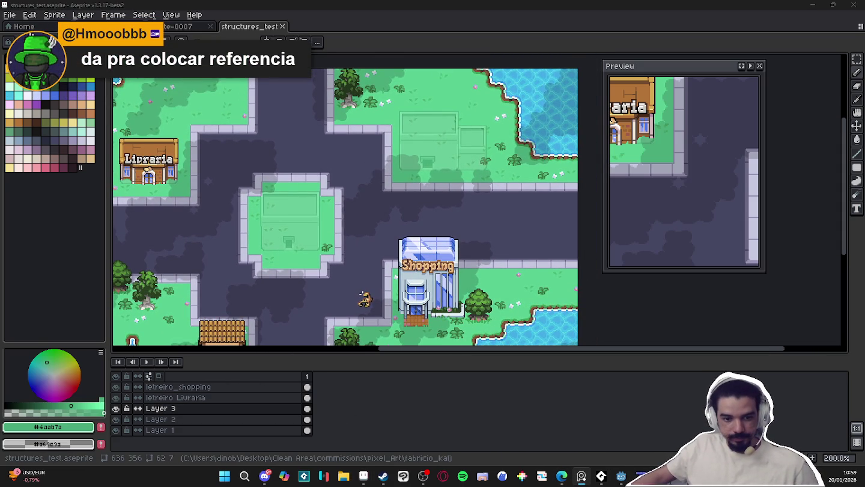
{"action": "left_click", "coordinate": [581, 478]}
{"action": "mouse_move", "coordinate": [601, 476]}
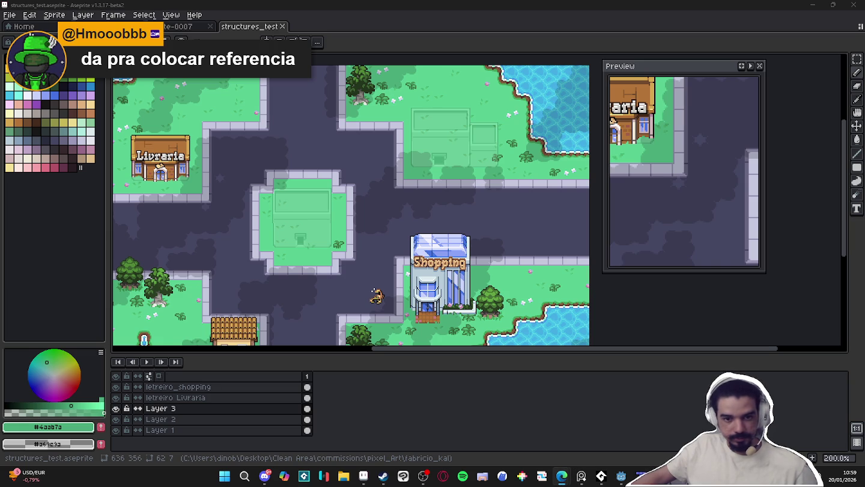
{"action": "left_click_drag", "start_coordinate": [162, 222], "coordinate": [314, 245]}
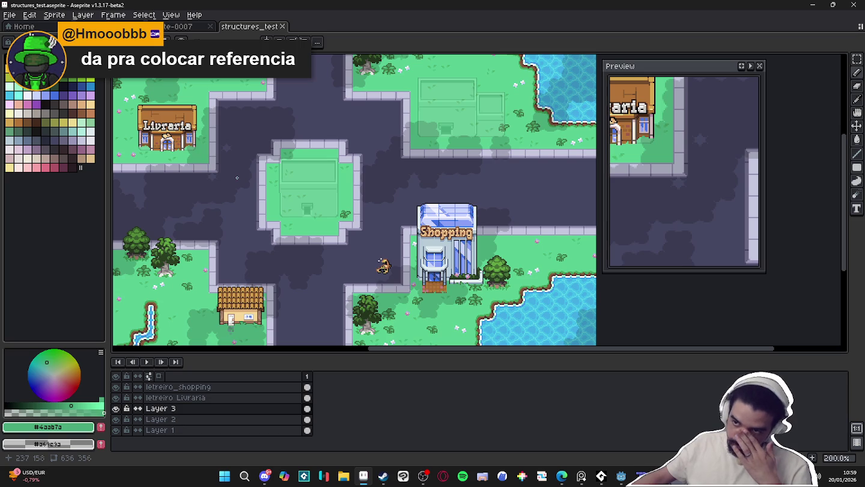
{"action": "left_click_drag", "start_coordinate": [207, 159], "coordinate": [248, 171]}
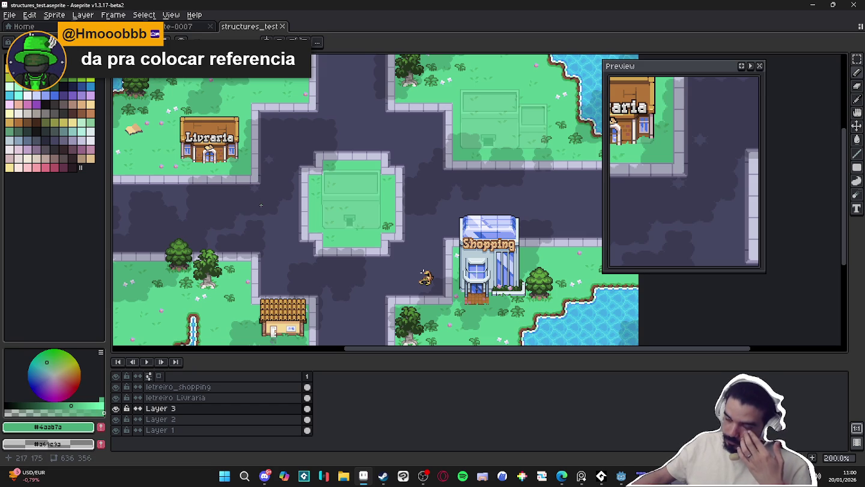
{"action": "scroll", "coordinate": [261, 205], "scroll_direction": "up", "scroll_amount": 1}
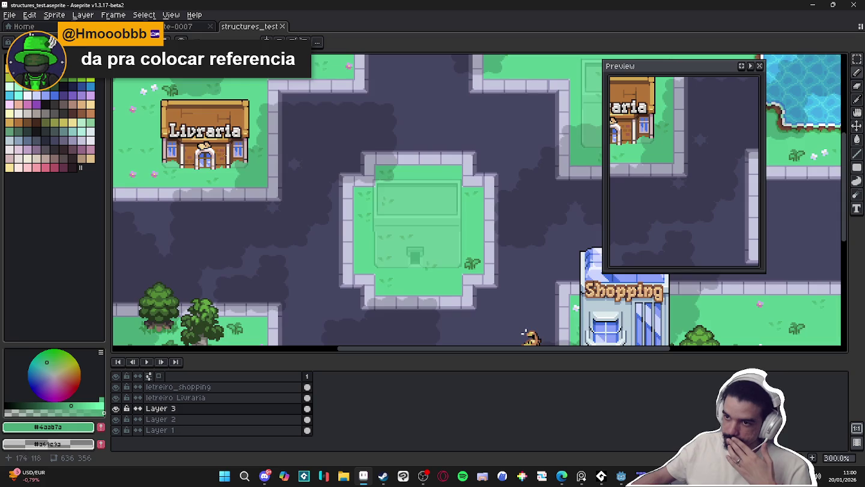
{"action": "mouse_move", "coordinate": [413, 177]}
{"action": "left_mouse_down"}
{"action": "mouse_move", "coordinate": [252, 198]}
{"action": "mouse_move", "coordinate": [290, 201]}
{"action": "left_mouse_up"}
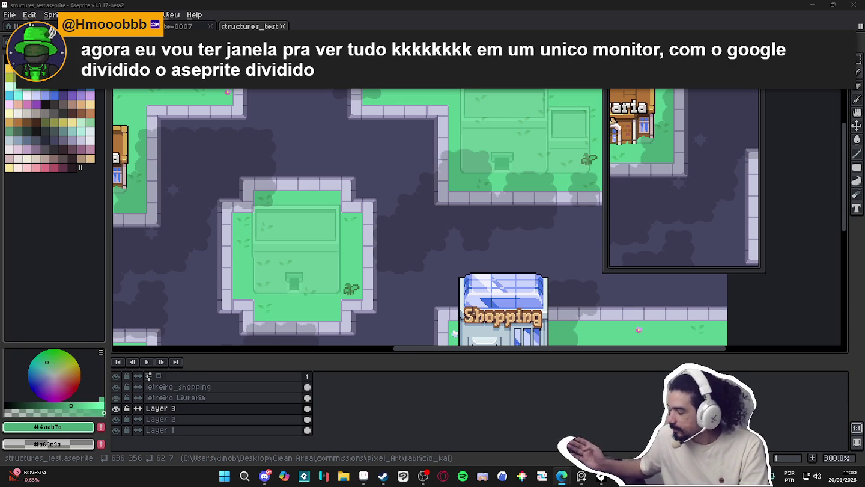
{"action": "scroll", "coordinate": [420, 166], "scroll_direction": "down", "scroll_amount": 1}
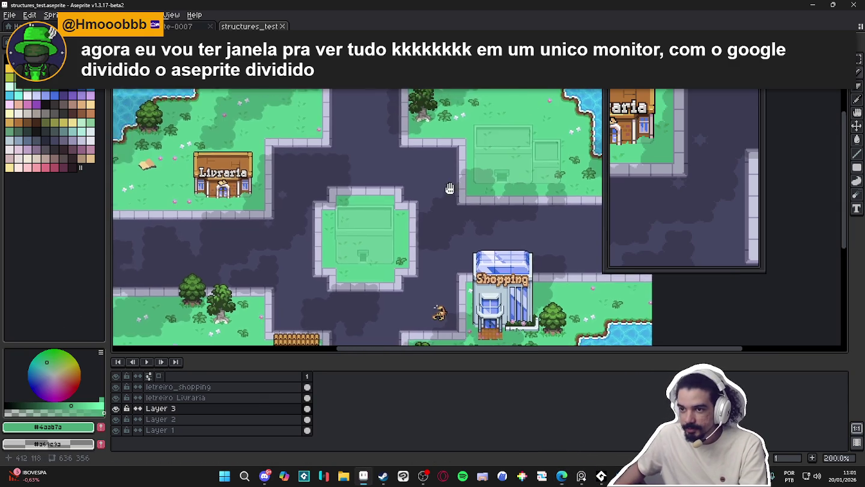
- Save the town map and zoom out to 200% around the Shopping building
{"action": "key", "text": "ctrl+s"}
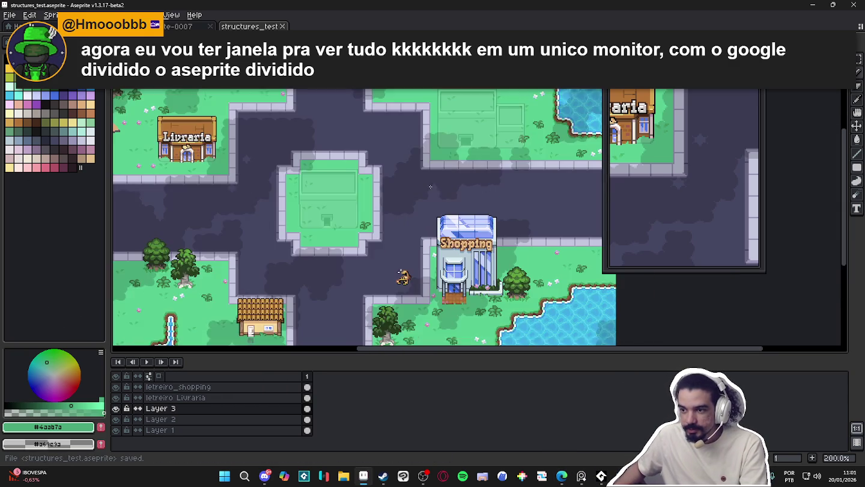
{"action": "left_click_drag", "start_coordinate": [473, 195], "coordinate": [458, 215]}
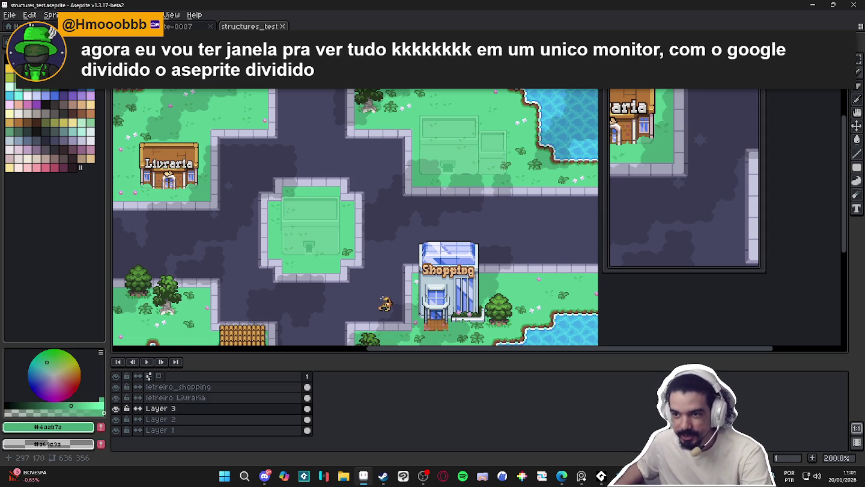
{"action": "scroll", "coordinate": [193, 163], "scroll_direction": "up", "scroll_amount": 3}
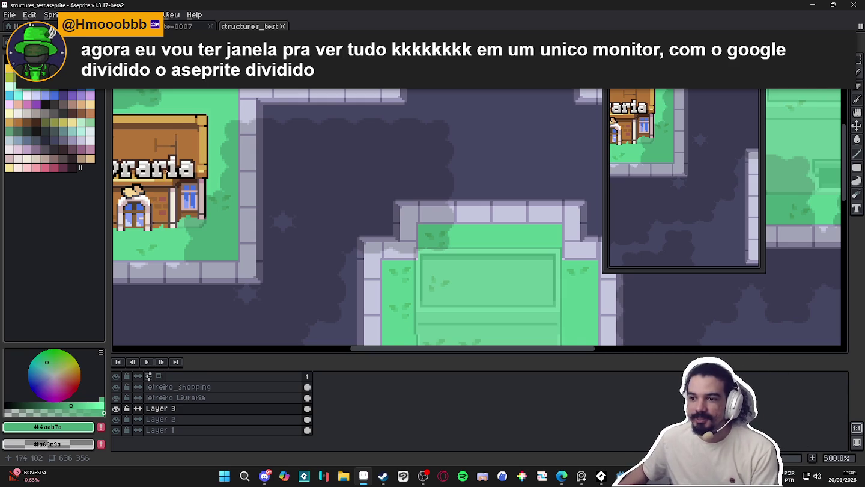
{"action": "scroll", "coordinate": [361, 180], "scroll_direction": "down", "scroll_amount": 1}
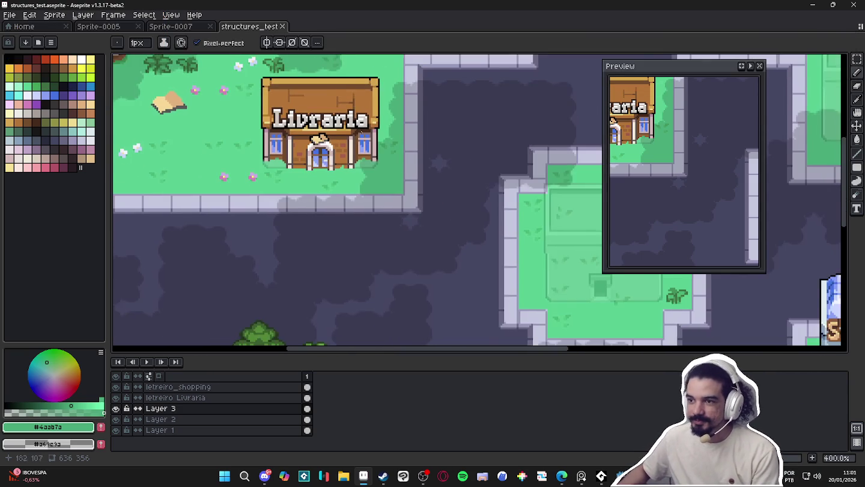
{"action": "scroll", "coordinate": [384, 156], "scroll_direction": "down", "scroll_amount": 1}
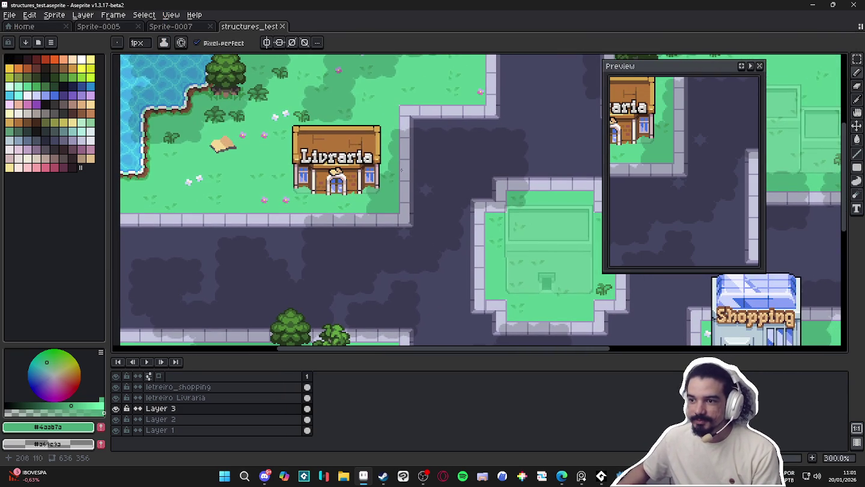
{"action": "scroll", "coordinate": [378, 161], "scroll_direction": "down", "scroll_amount": 1}
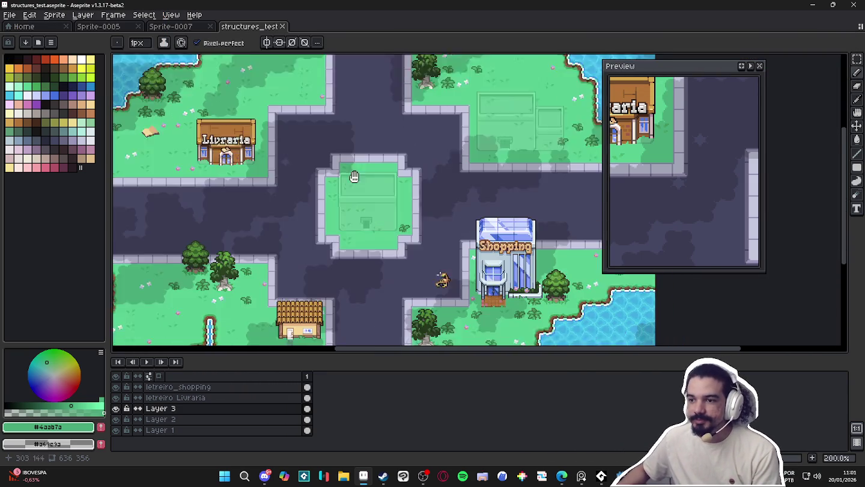
- Pan to the central crossroads, then switch to the Tiled cave map
{"action": "left_click_drag", "start_coordinate": [378, 161], "coordinate": [322, 188]}
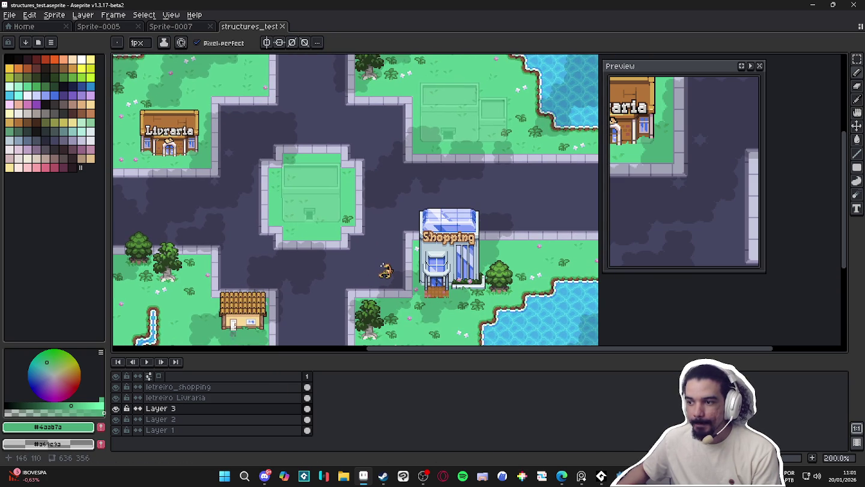
{"action": "left_click_drag", "start_coordinate": [405, 123], "coordinate": [395, 135]}
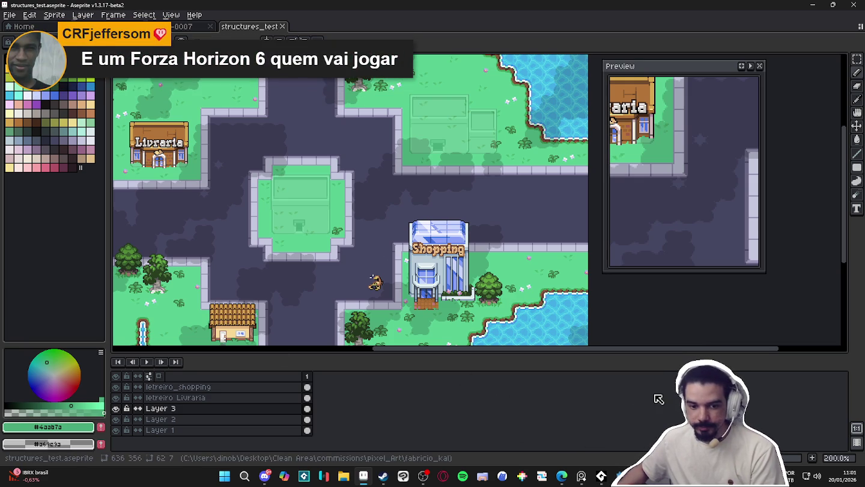
{"action": "key", "text": "alt+Tab"}
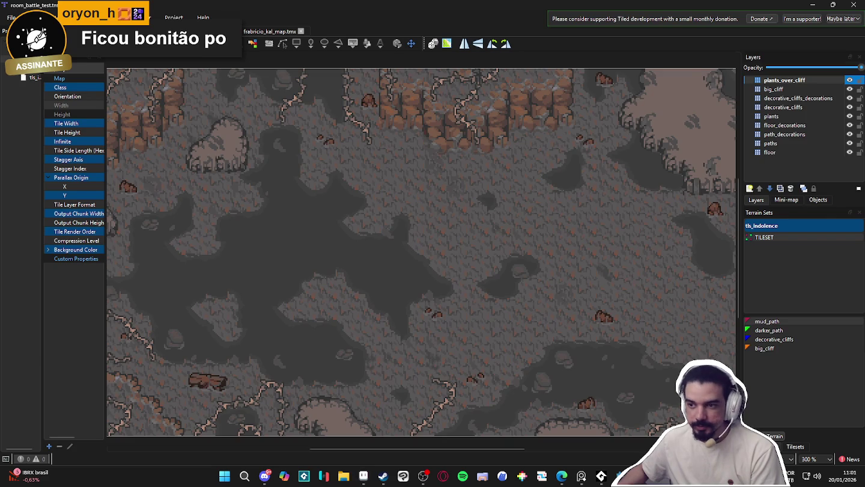
- Switch from Tiled back to the Aseprite town map window
{"action": "key", "text": "alt+Tab"}
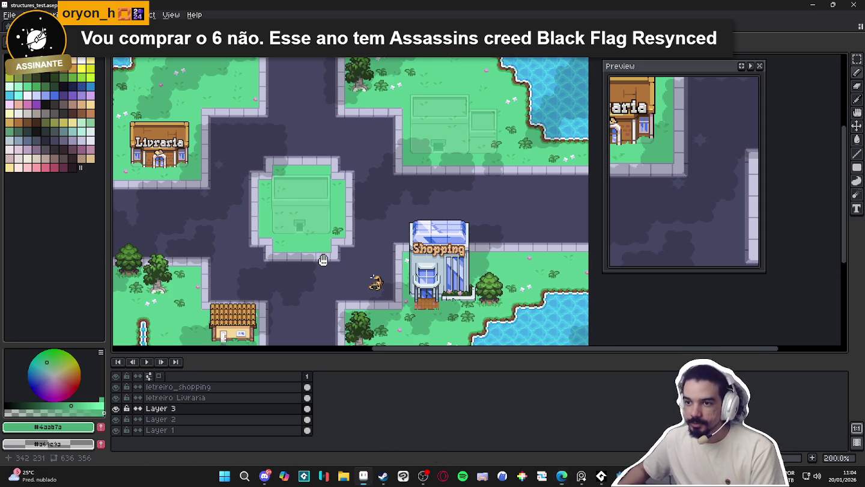
- Nudge the town map view slightly, then switch to the Steam store window
{"action": "left_click_drag", "start_coordinate": [323, 260], "coordinate": [342, 252]}
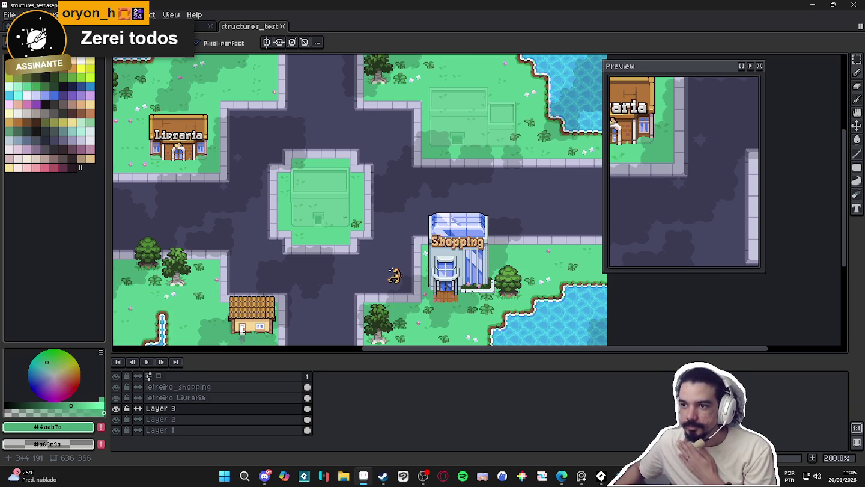
{"action": "key", "text": "alt+Tab"}
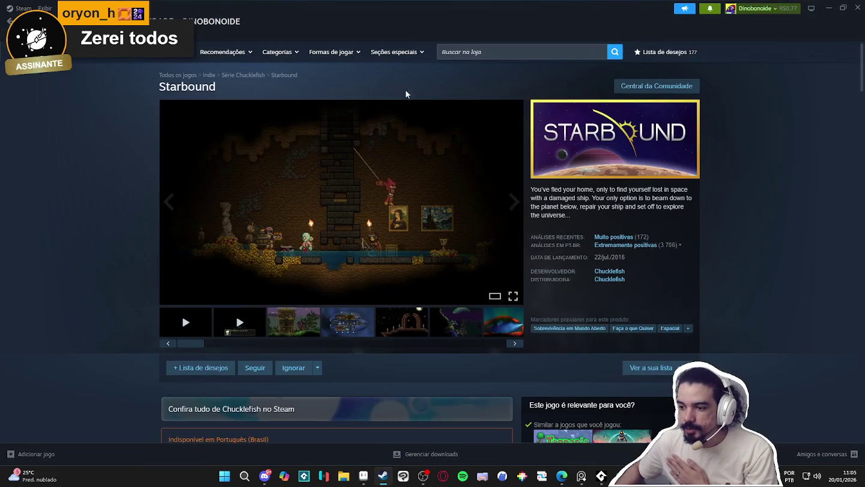
- Search the store for 'ori and' and open Ori and the Will of the Wisps
{"action": "left_click", "coordinate": [479, 52]}
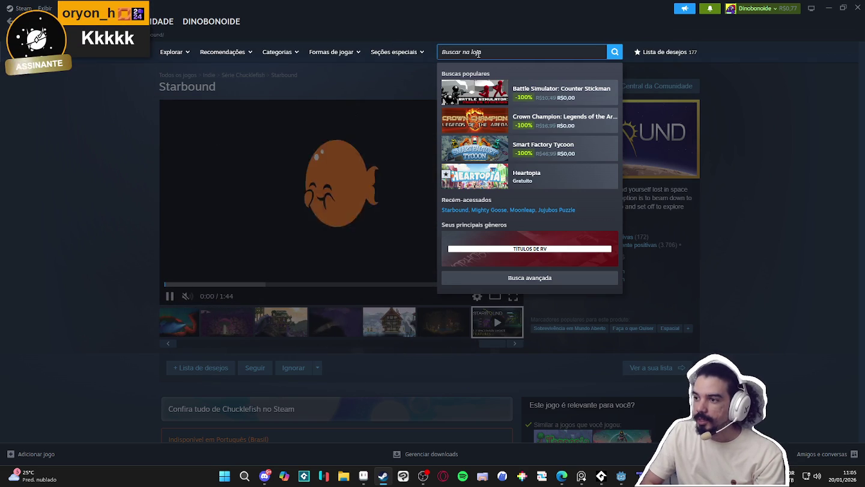
{"action": "type", "text": "ori and"}
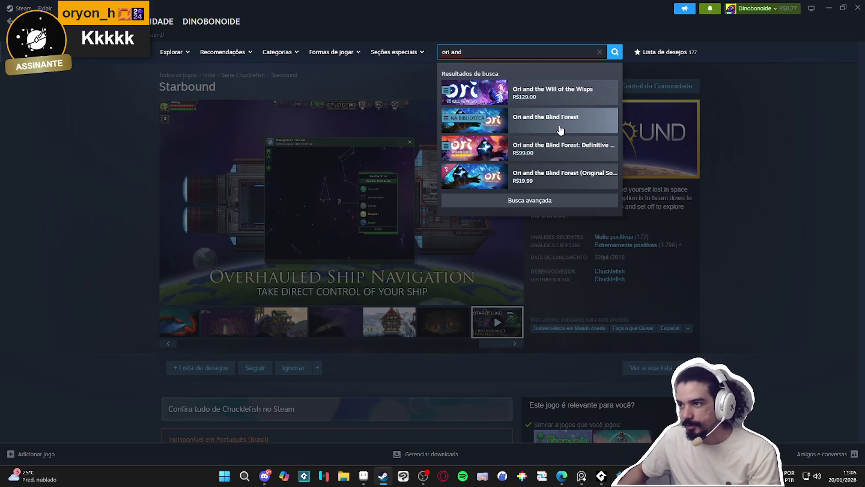
{"action": "left_click", "coordinate": [576, 104]}
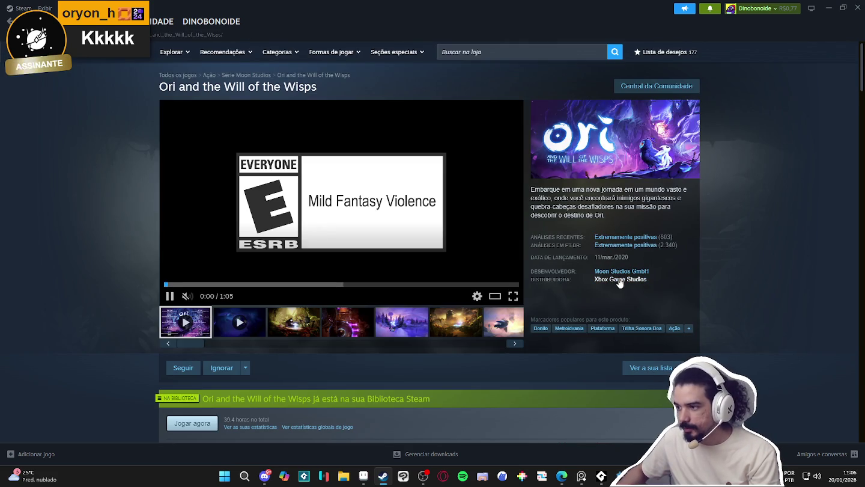
- Go to the Moon Studios GmbH developer page and browse its lists
{"action": "left_click", "coordinate": [619, 271]}
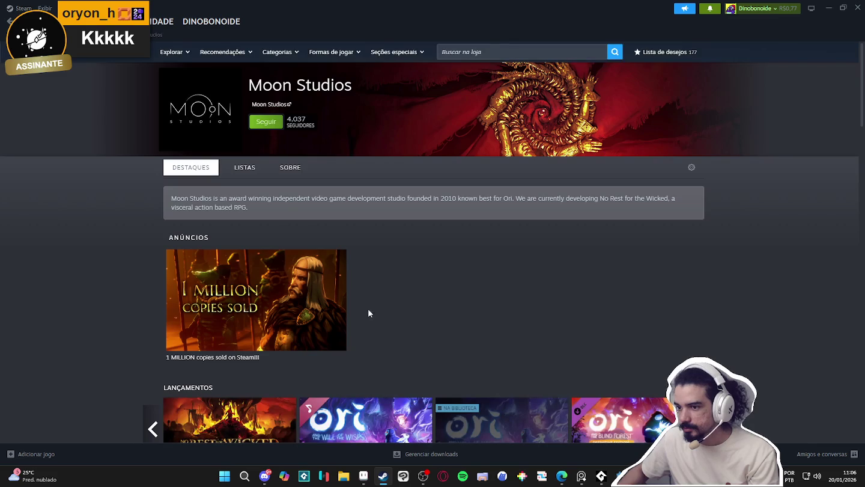
{"action": "left_click", "coordinate": [247, 173]}
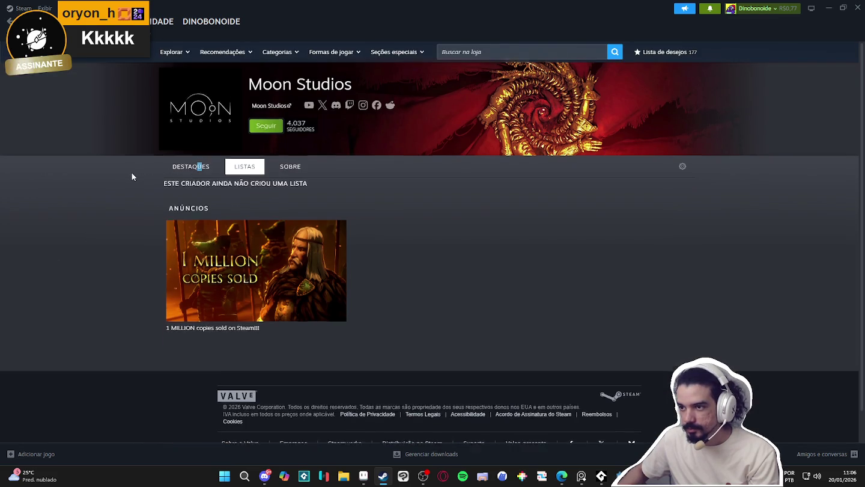
{"action": "scroll", "coordinate": [129, 170], "scroll_direction": "down", "scroll_amount": 4}
{"action": "scroll", "coordinate": [128, 167], "scroll_direction": "down", "scroll_amount": 5}
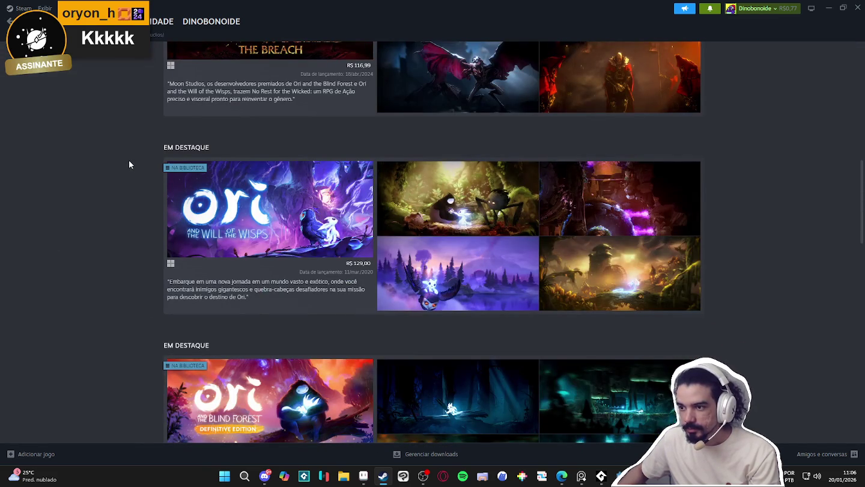
{"action": "scroll", "coordinate": [129, 163], "scroll_direction": "down", "scroll_amount": 5}
{"action": "scroll", "coordinate": [129, 164], "scroll_direction": "down", "scroll_amount": 2}
{"action": "scroll", "coordinate": [129, 163], "scroll_direction": "down", "scroll_amount": 4}
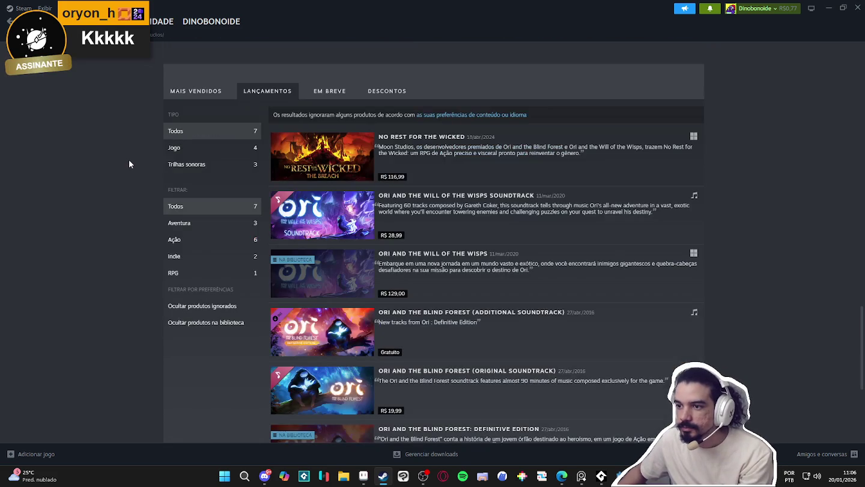
- Check Moon Studios' upcoming and released games, then open No Rest for the Wicked
{"action": "left_click", "coordinate": [328, 92]}
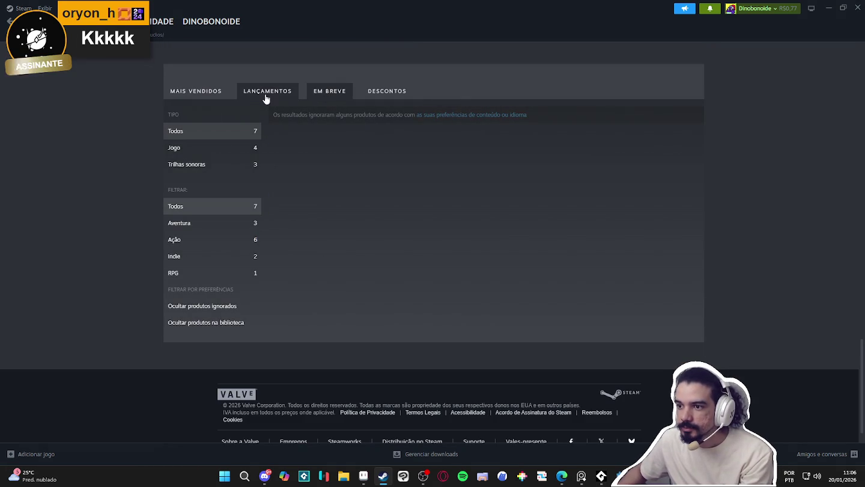
{"action": "left_click", "coordinate": [266, 92]}
{"action": "scroll", "coordinate": [54, 232], "scroll_direction": "down", "scroll_amount": 2}
{"action": "scroll", "coordinate": [46, 198], "scroll_direction": "down", "scroll_amount": 2}
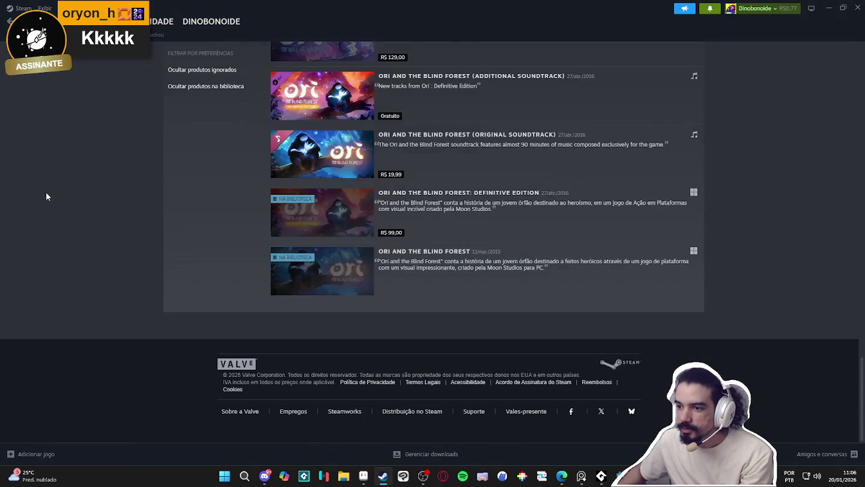
{"action": "scroll", "coordinate": [46, 192], "scroll_direction": "up", "scroll_amount": 5}
{"action": "scroll", "coordinate": [47, 192], "scroll_direction": "down", "scroll_amount": 2}
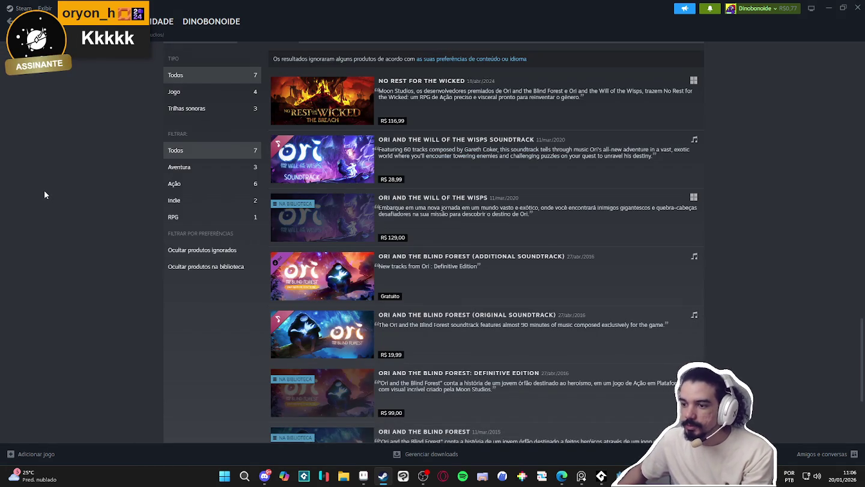
{"action": "scroll", "coordinate": [45, 187], "scroll_direction": "up", "scroll_amount": 2}
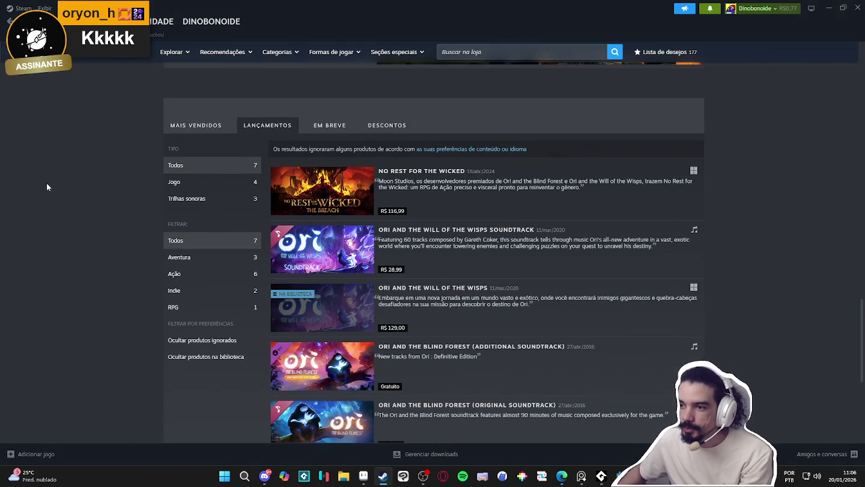
{"action": "left_click", "coordinate": [344, 203]}
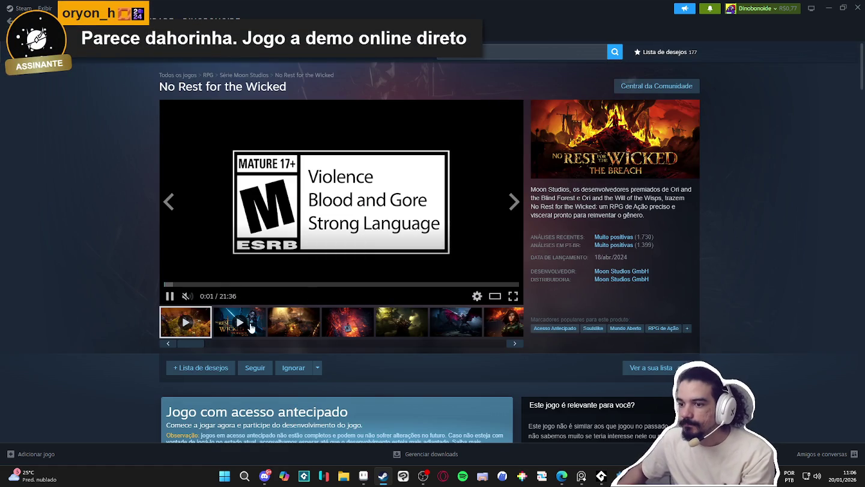
- Page through the No Rest for the Wicked screenshots to 8 of 25, then close the lightbox
{"action": "left_click", "coordinate": [293, 322]}
{"action": "left_click", "coordinate": [341, 198]}
{"action": "left_click", "coordinate": [730, 241]}
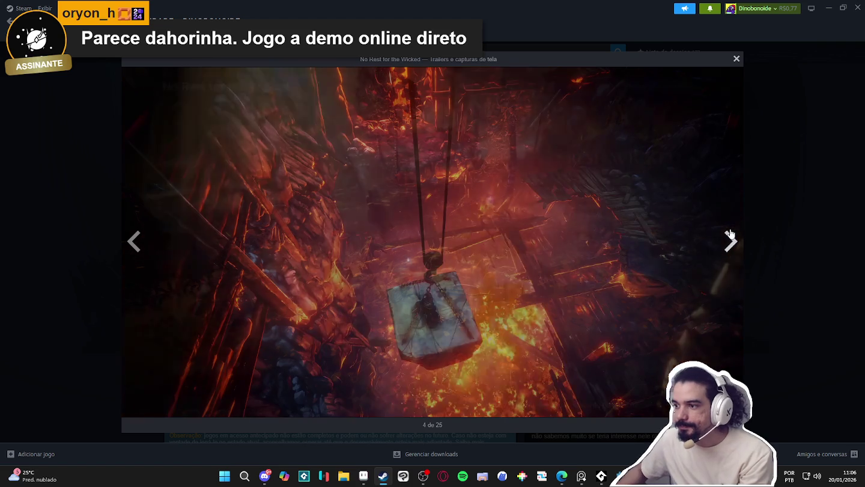
{"action": "left_click", "coordinate": [730, 237]}
{"action": "left_click", "coordinate": [724, 235]}
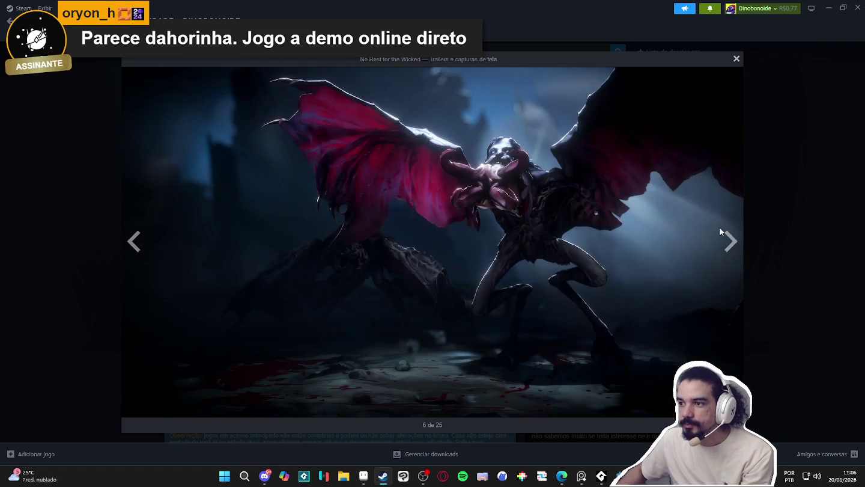
{"action": "left_click", "coordinate": [722, 245]}
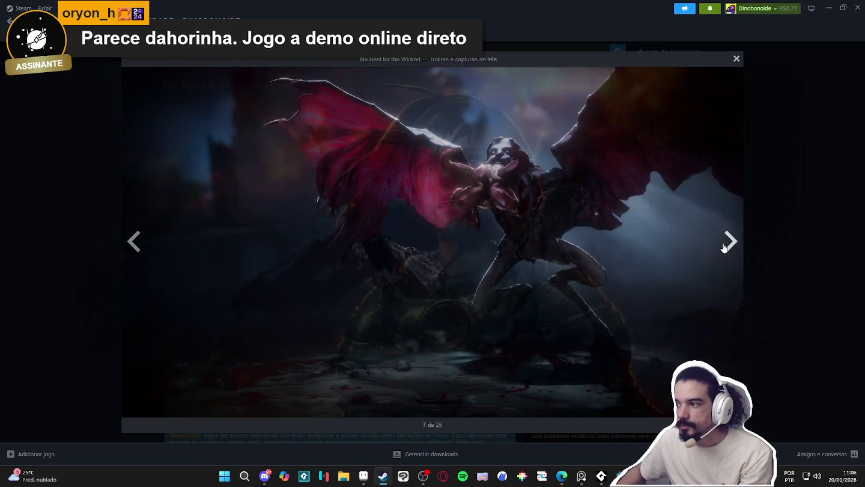
{"action": "left_click", "coordinate": [724, 244]}
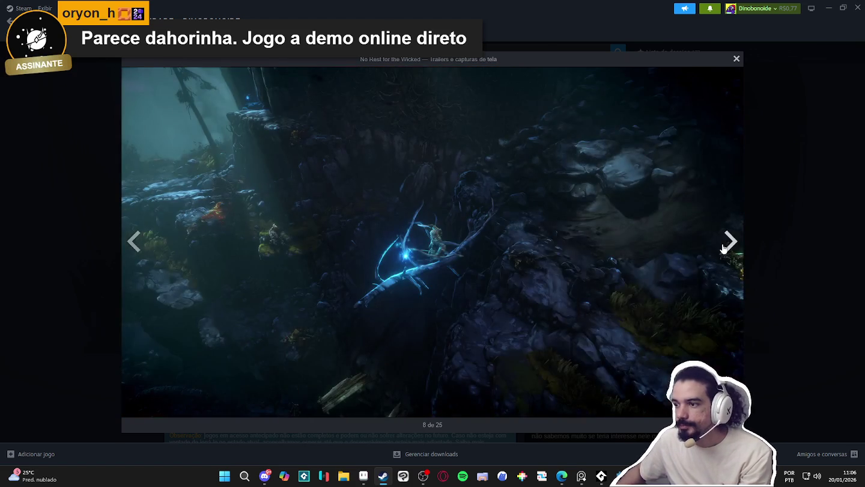
{"action": "left_click", "coordinate": [728, 241]}
{"action": "left_click", "coordinate": [756, 230]}
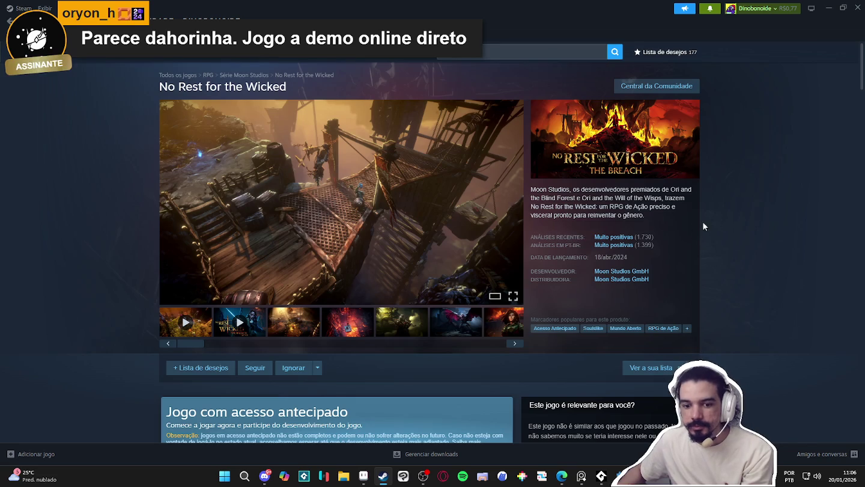
{"action": "mouse_move", "coordinate": [235, 162]}
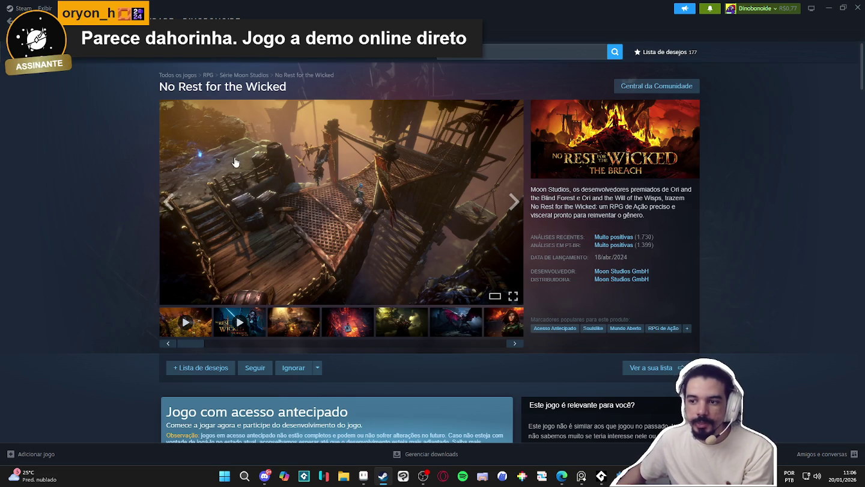
{"action": "left_click", "coordinate": [497, 51]}
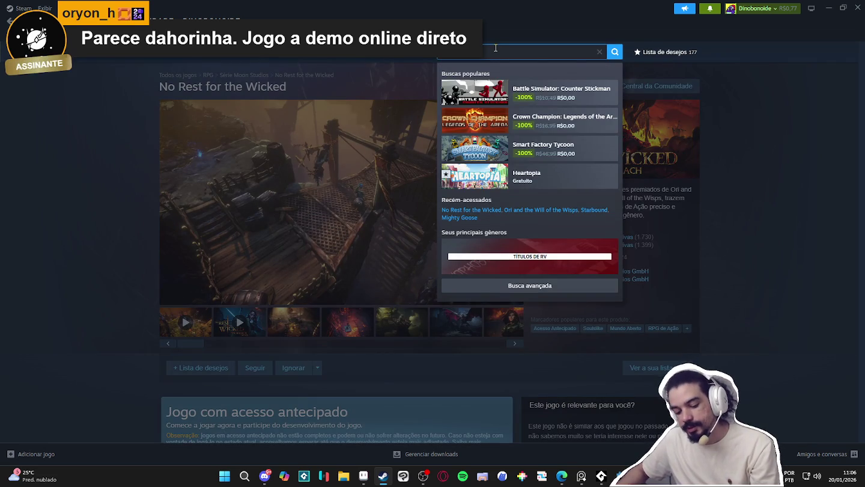
- Search for 'bagdex', open its store page and browse the Bagdex screenshots
{"action": "type", "text": "bagdex"}
{"action": "left_click", "coordinate": [541, 91]}
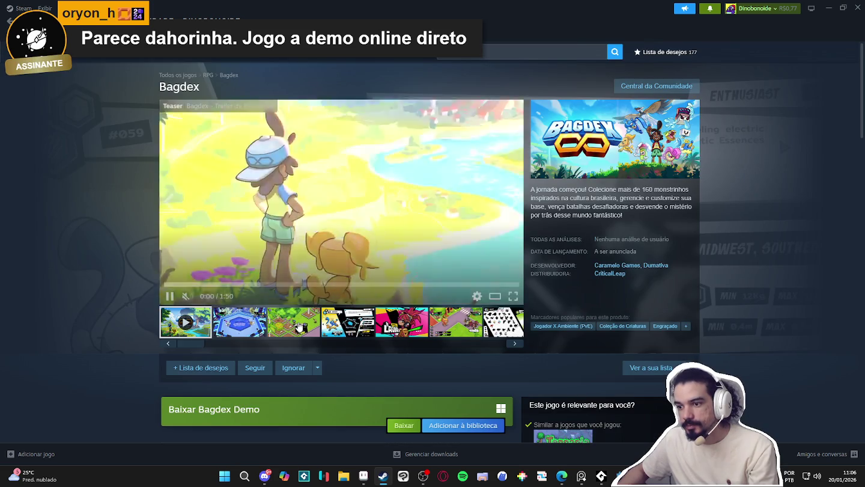
{"action": "left_click", "coordinate": [347, 332]}
{"action": "left_click", "coordinate": [382, 329]}
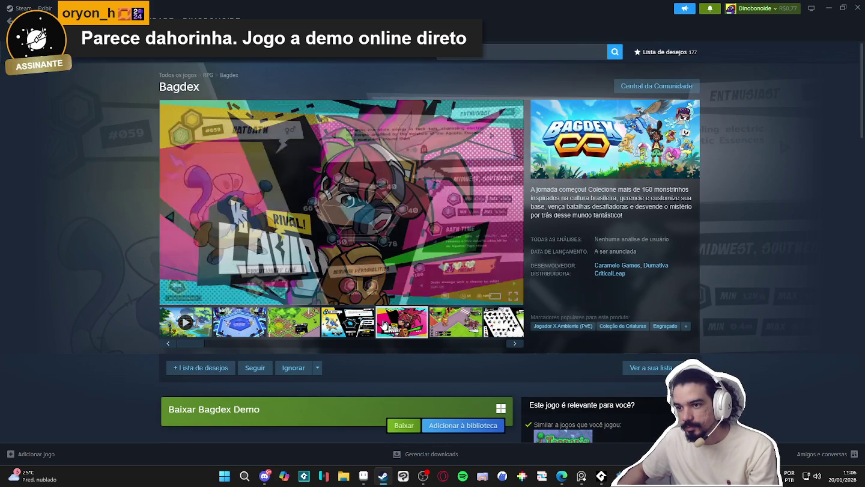
{"action": "scroll", "coordinate": [150, 270], "scroll_direction": "down", "scroll_amount": 3}
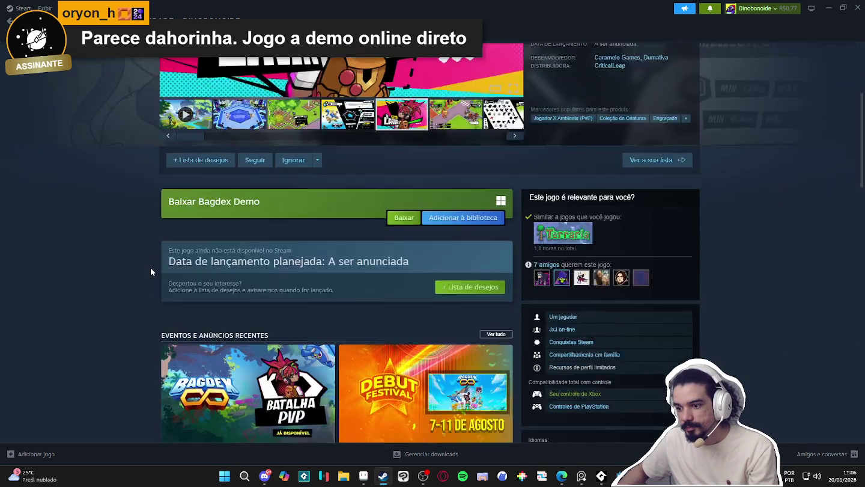
{"action": "scroll", "coordinate": [151, 267], "scroll_direction": "down", "scroll_amount": 4}
{"action": "scroll", "coordinate": [149, 263], "scroll_direction": "up", "scroll_amount": 3}
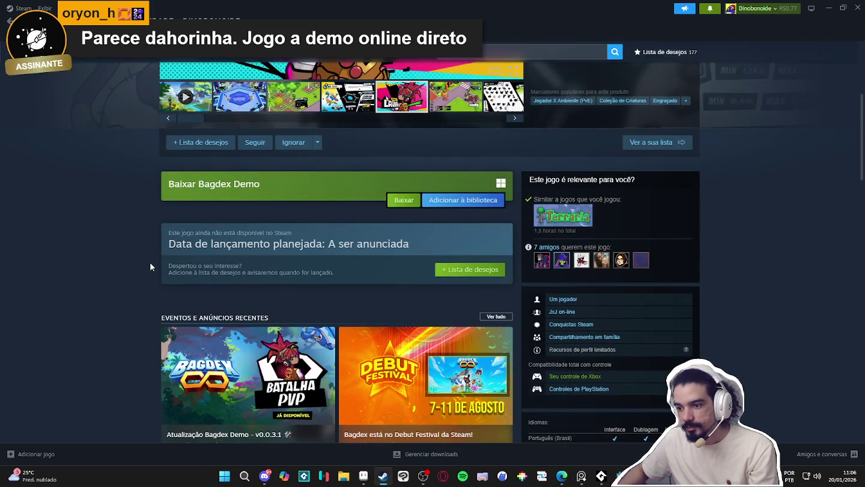
{"action": "scroll", "coordinate": [150, 263], "scroll_direction": "down", "scroll_amount": 1}
{"action": "scroll", "coordinate": [149, 263], "scroll_direction": "up", "scroll_amount": 2}
- Add Bagdex to the wishlist, bringing it to 178 titles, and close the Steam window
{"action": "left_click", "coordinate": [462, 315]}
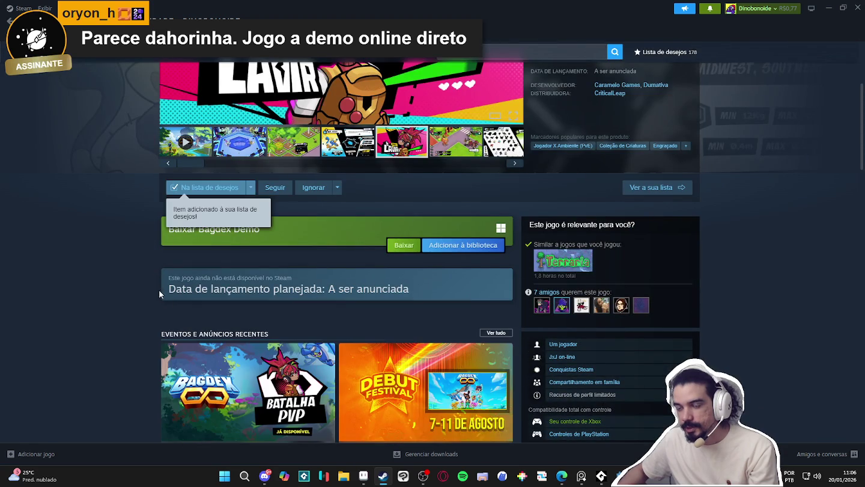
{"action": "scroll", "coordinate": [105, 238], "scroll_direction": "down", "scroll_amount": 1}
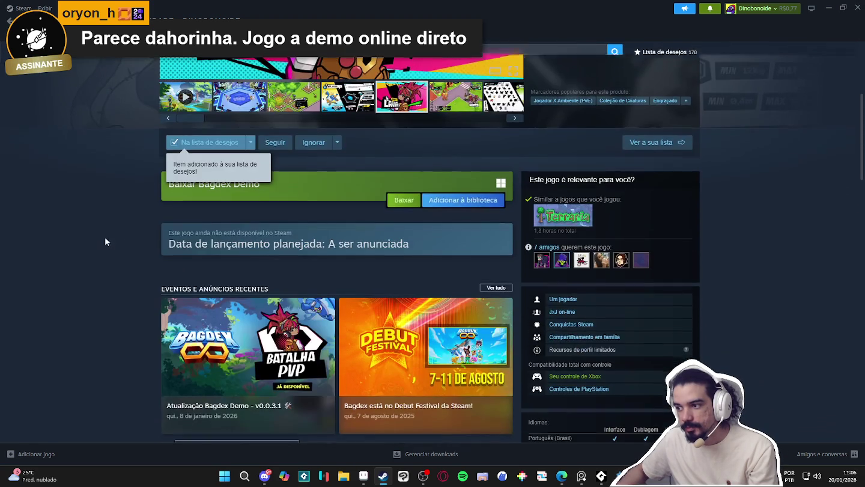
{"action": "scroll", "coordinate": [105, 241], "scroll_direction": "down", "scroll_amount": 5}
{"action": "scroll", "coordinate": [105, 236], "scroll_direction": "down", "scroll_amount": 2}
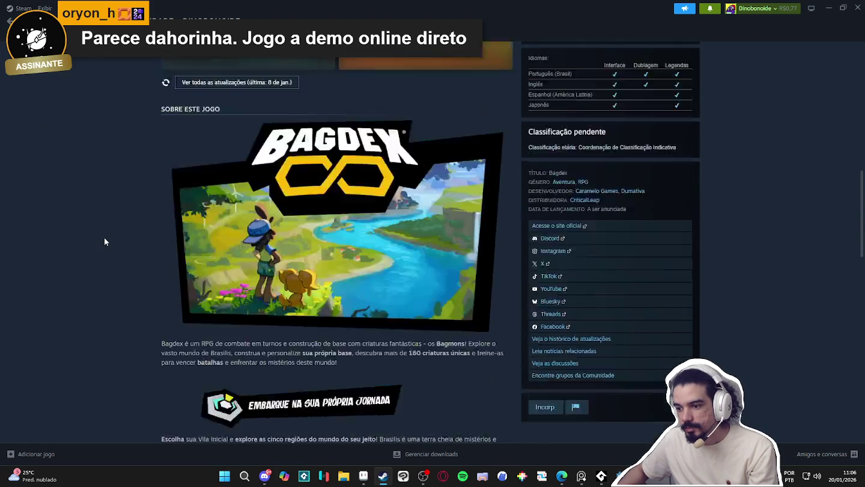
{"action": "scroll", "coordinate": [104, 236], "scroll_direction": "down", "scroll_amount": 3}
{"action": "scroll", "coordinate": [104, 237], "scroll_direction": "up", "scroll_amount": 5}
{"action": "scroll", "coordinate": [100, 237], "scroll_direction": "up", "scroll_amount": 5}
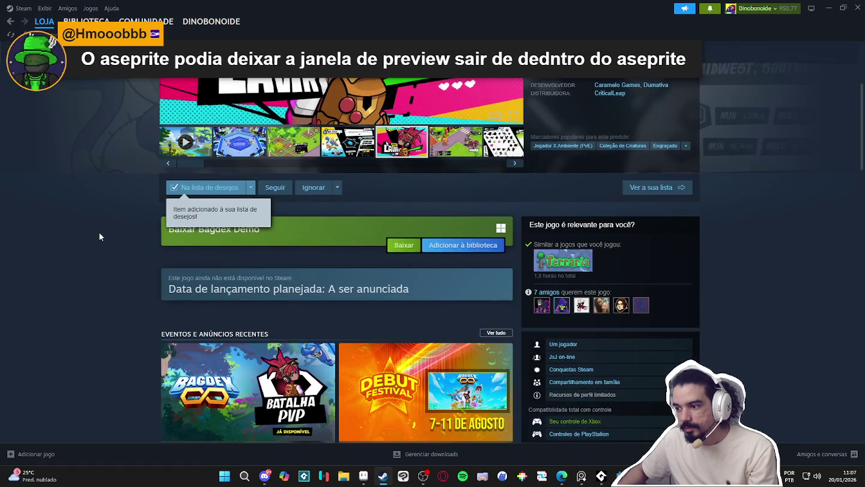
{"action": "scroll", "coordinate": [98, 235], "scroll_direction": "down", "scroll_amount": 3}
{"action": "scroll", "coordinate": [94, 233], "scroll_direction": "up", "scroll_amount": 5}
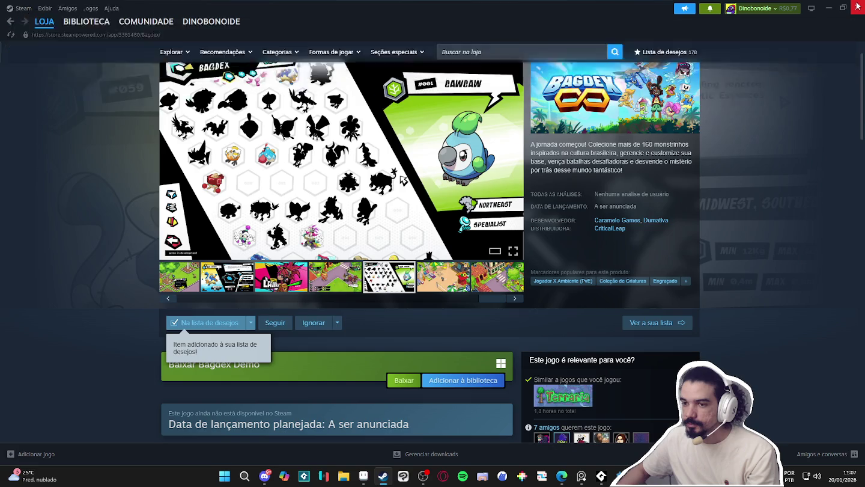
{"action": "left_click", "coordinate": [857, 6]}
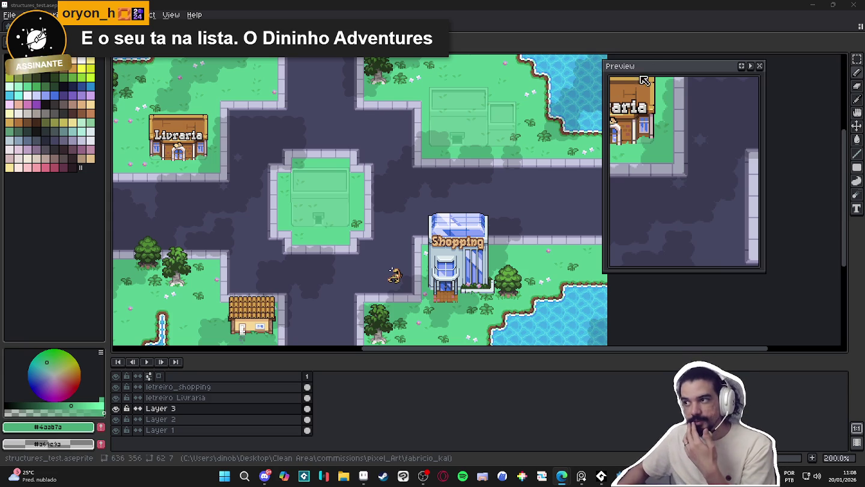
- Move the Preview window to the empty area right of the canvas, uncovering the Shopping building
{"action": "key", "text": "F7"}
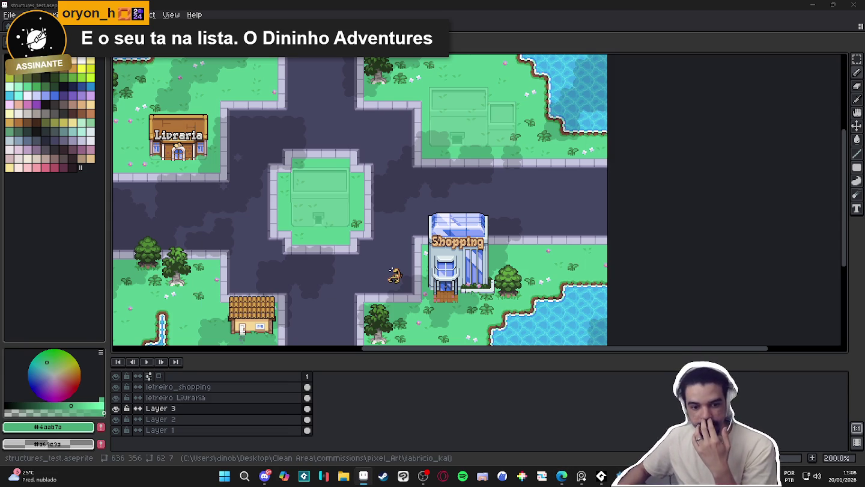
{"action": "key", "text": "F7"}
{"action": "mouse_move", "coordinate": [456, 201]}
{"action": "left_mouse_down"}
{"action": "mouse_move", "coordinate": [557, 149]}
{"action": "mouse_move", "coordinate": [230, 105]}
{"action": "left_mouse_up"}
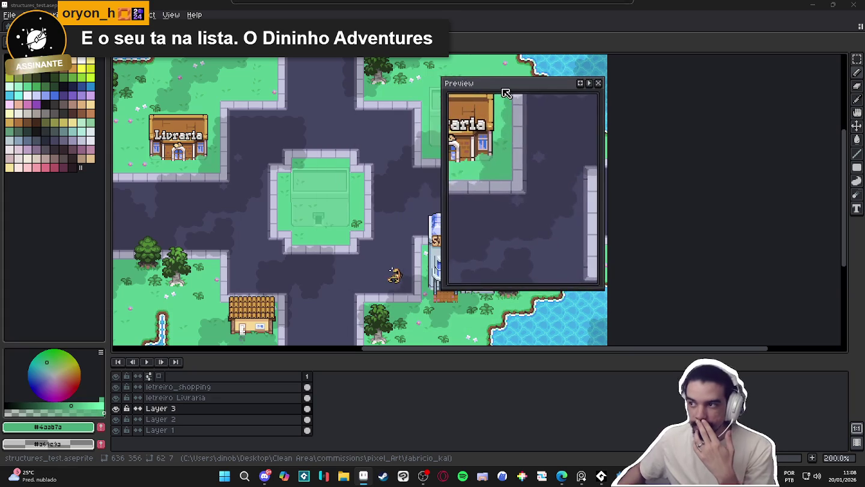
{"action": "key", "text": "F7"}
{"action": "key", "text": "F7"}
{"action": "left_click_drag", "start_coordinate": [367, 162], "coordinate": [117, 81]}
{"action": "key", "text": "F7"}
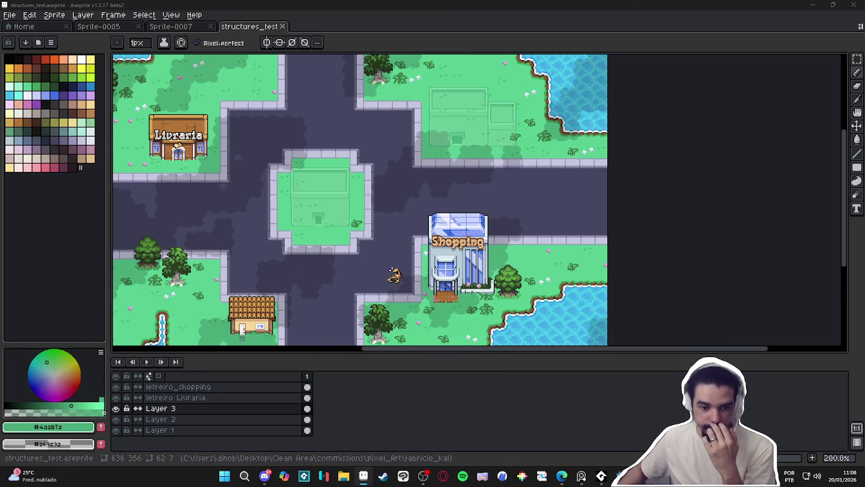
{"action": "key", "text": "F7"}
{"action": "left_click_drag", "start_coordinate": [444, 203], "coordinate": [487, 178]}
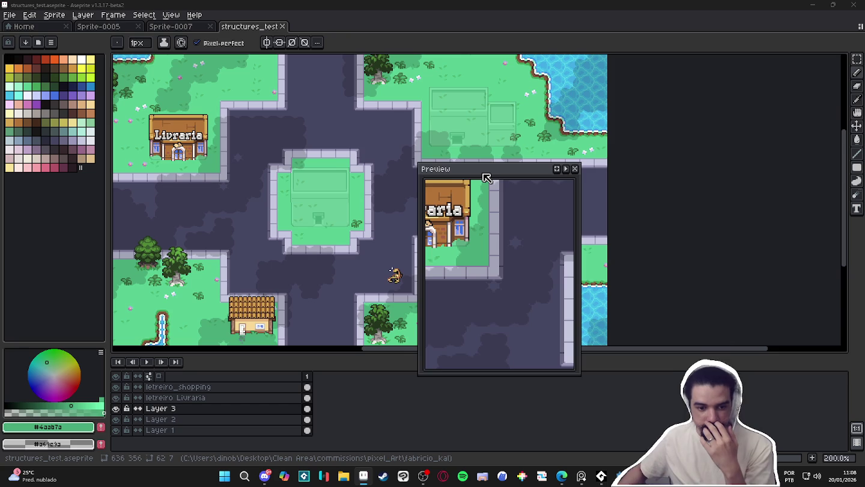
{"action": "mouse_move", "coordinate": [487, 178]}
{"action": "left_mouse_down"}
{"action": "mouse_move", "coordinate": [684, 124]}
{"action": "mouse_move", "coordinate": [712, 92]}
{"action": "left_mouse_up"}
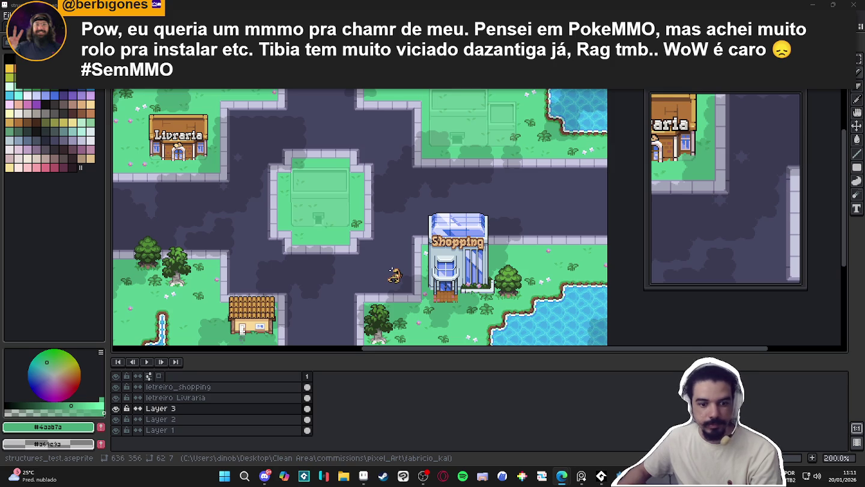
- Switch from Aseprite to the browser showing Google Maps photos of the office building
{"action": "key", "text": "alt+Tab"}
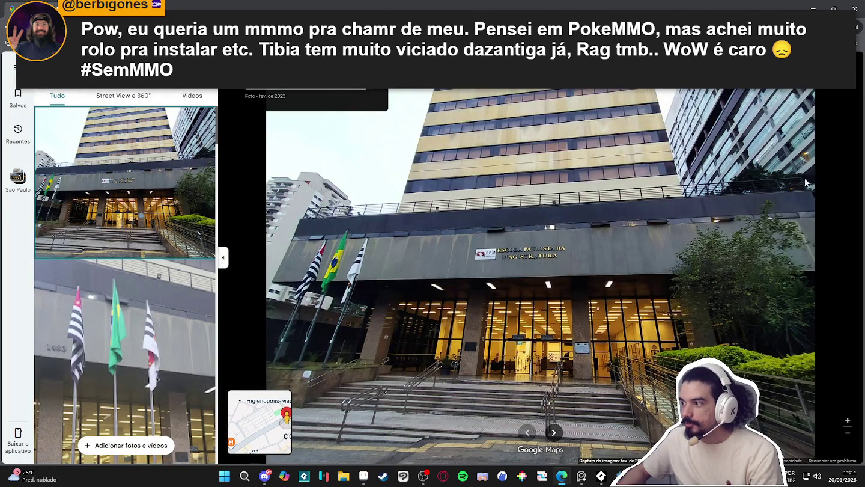
- Zoom into the building photo and back out
{"action": "left_click", "coordinate": [848, 420]}
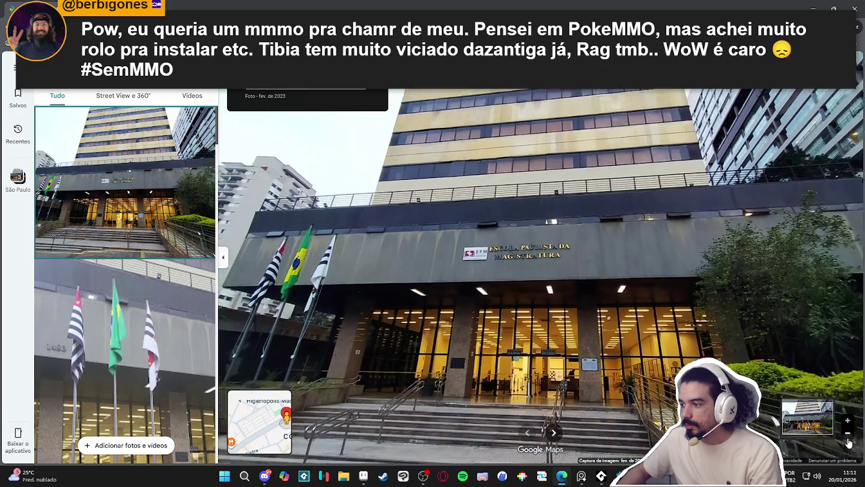
{"action": "left_click", "coordinate": [848, 434]}
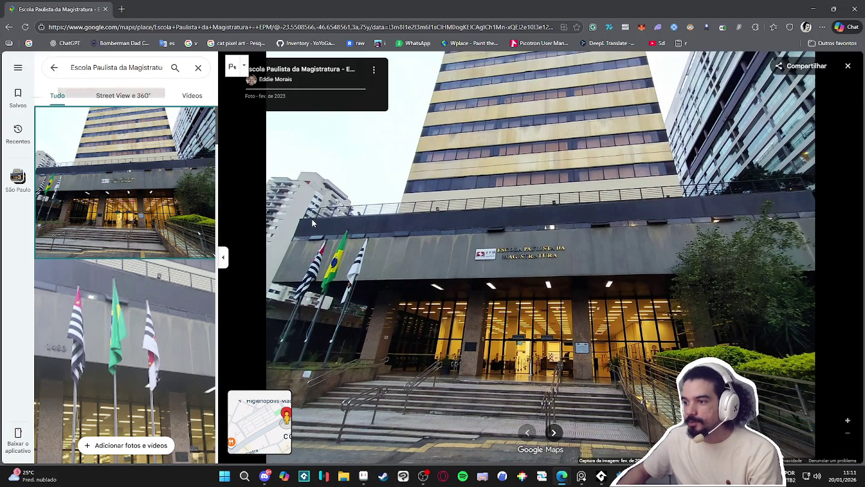
{"action": "scroll", "coordinate": [175, 234], "scroll_direction": "down", "scroll_amount": 4}
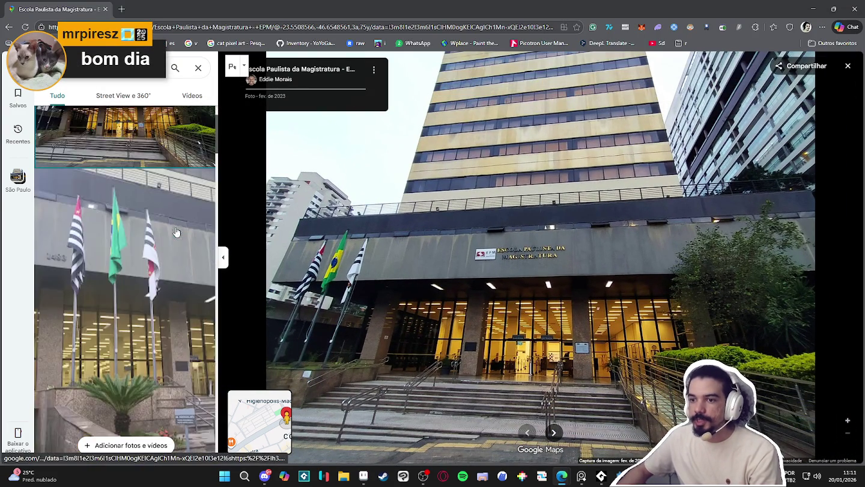
{"action": "scroll", "coordinate": [175, 234], "scroll_direction": "down", "scroll_amount": 3}
{"action": "scroll", "coordinate": [158, 249], "scroll_direction": "up", "scroll_amount": 2}
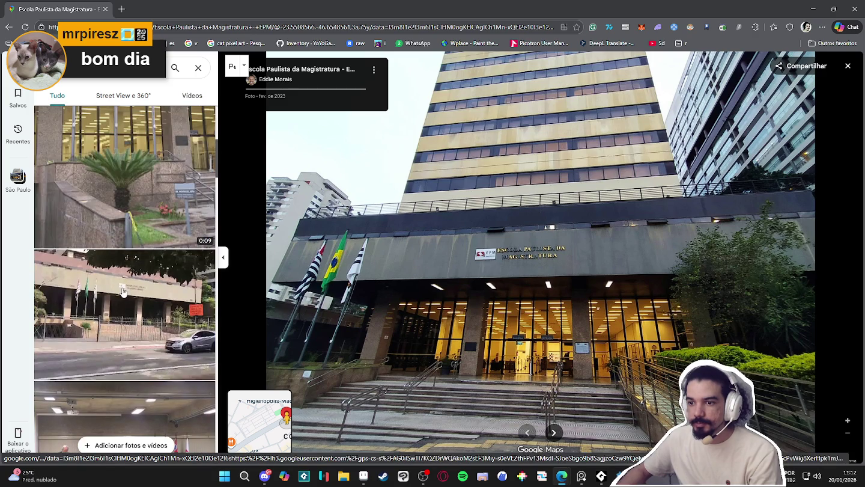
- Browse the side photos (street, video, event, projector room), returning to the entrance photo
{"action": "left_click", "coordinate": [144, 291]}
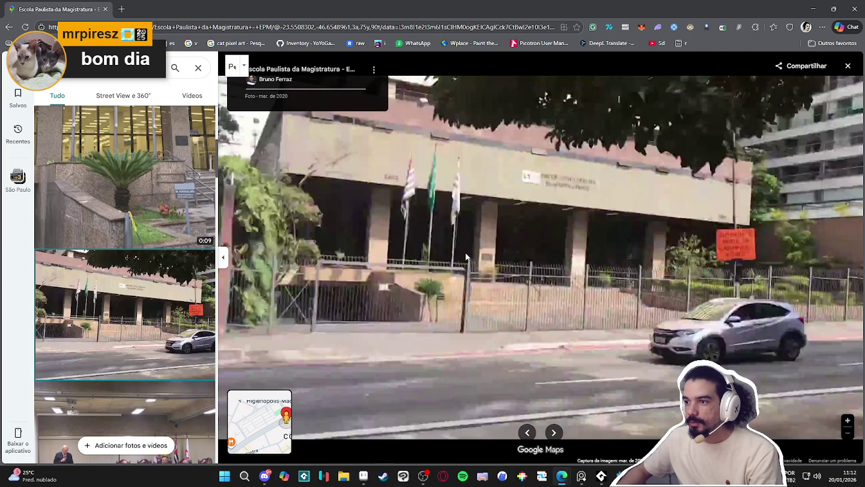
{"action": "left_click", "coordinate": [169, 246]}
{"action": "scroll", "coordinate": [153, 300], "scroll_direction": "down", "scroll_amount": 3}
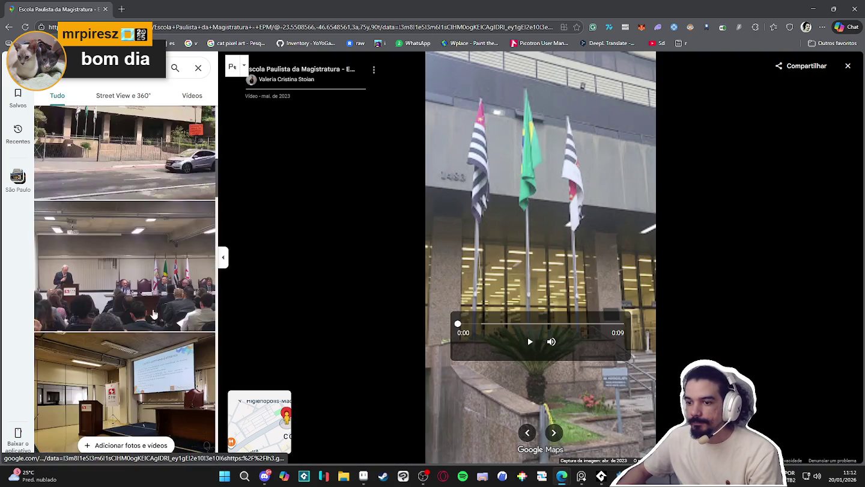
{"action": "left_click", "coordinate": [154, 315]}
{"action": "scroll", "coordinate": [154, 316], "scroll_direction": "down", "scroll_amount": 2}
{"action": "left_click", "coordinate": [132, 329]}
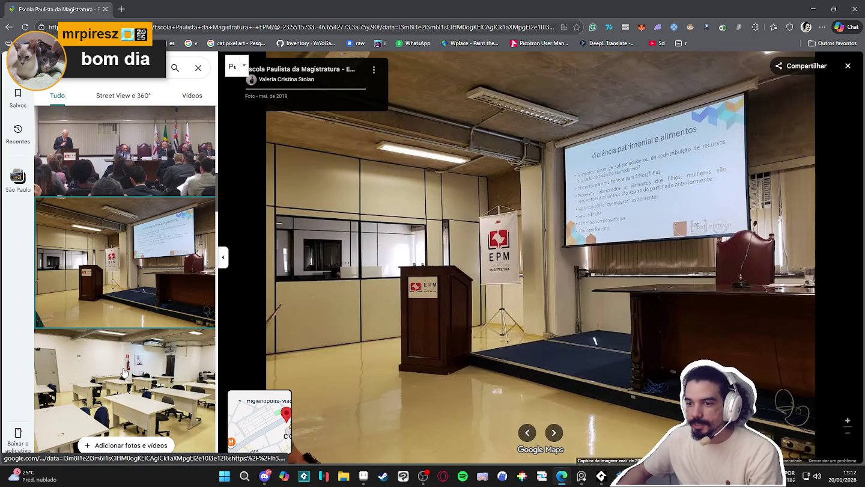
{"action": "scroll", "coordinate": [125, 350], "scroll_direction": "down", "scroll_amount": 2}
{"action": "scroll", "coordinate": [124, 351], "scroll_direction": "down", "scroll_amount": 3}
{"action": "scroll", "coordinate": [124, 346], "scroll_direction": "down", "scroll_amount": 3}
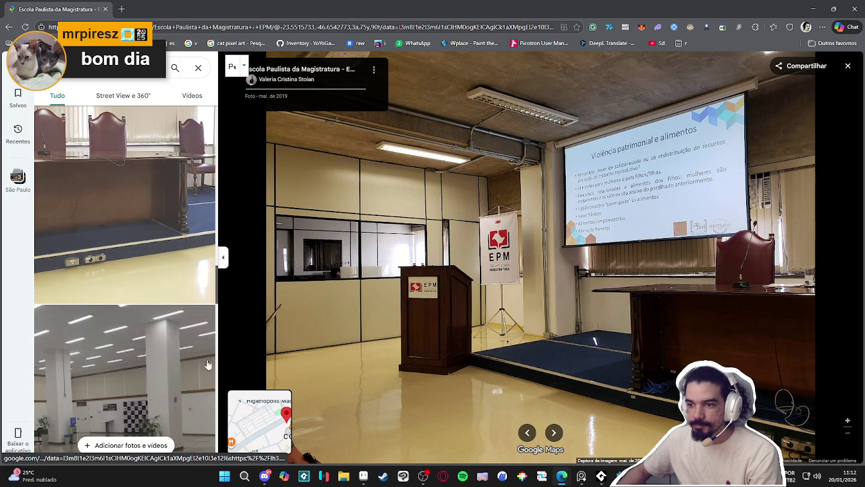
{"action": "left_click_drag", "start_coordinate": [216, 298], "coordinate": [201, 484]}
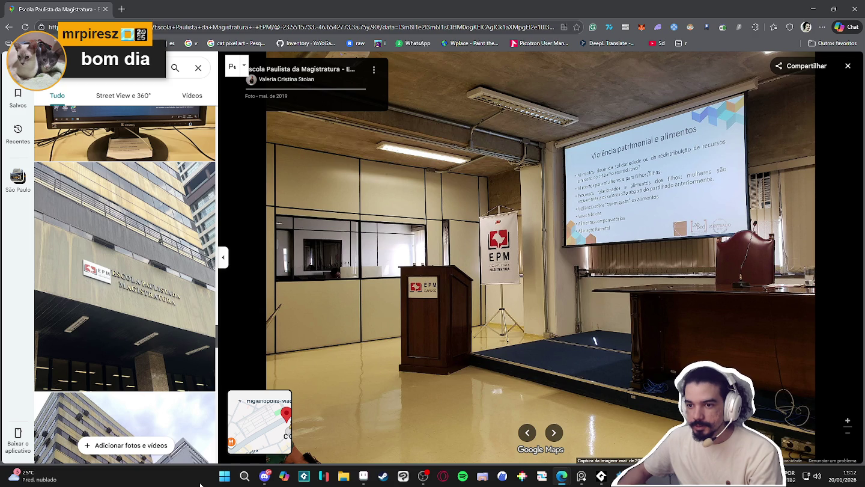
{"action": "left_click_drag", "start_coordinate": [201, 485], "coordinate": [225, 128]}
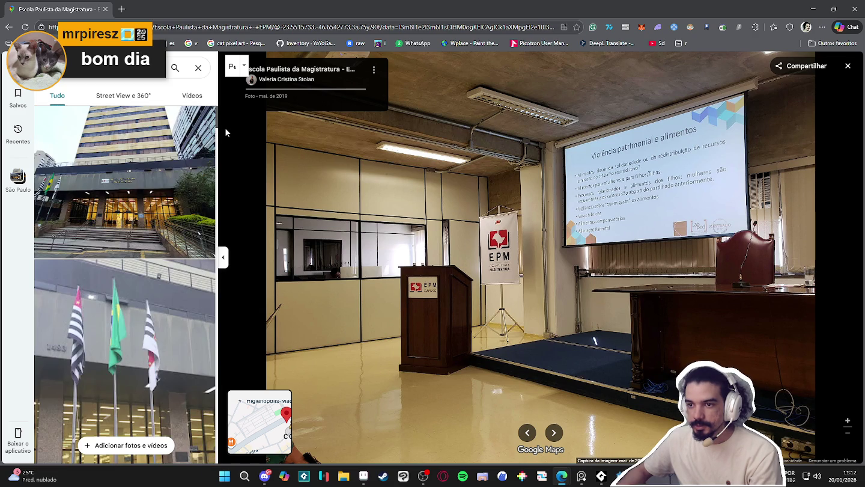
{"action": "left_click", "coordinate": [152, 173]}
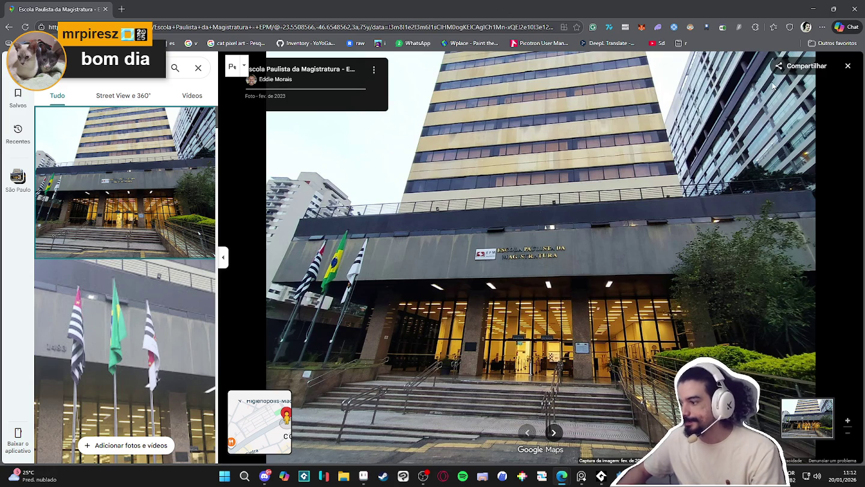
- Snip the EPM facade photo with Win+Shift+S, then close the viewer back to the satellite map
{"action": "key", "text": "super+shift+s"}
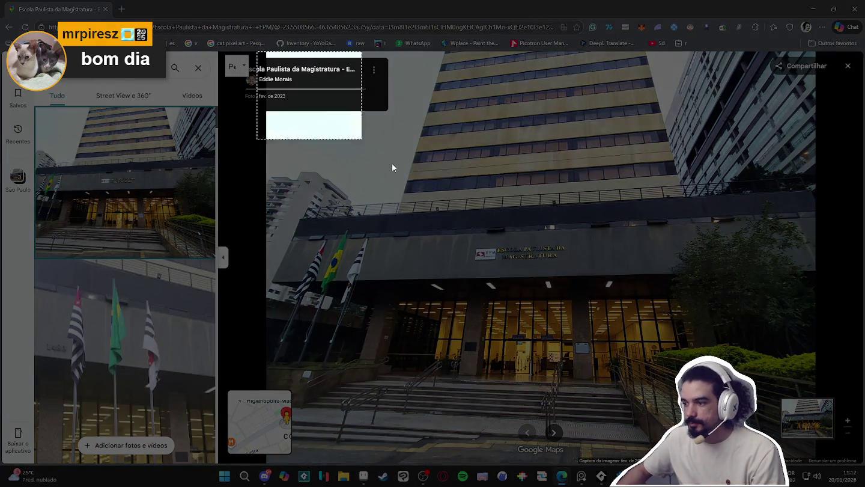
{"action": "left_click_drag", "start_coordinate": [256, 50], "coordinate": [842, 453]}
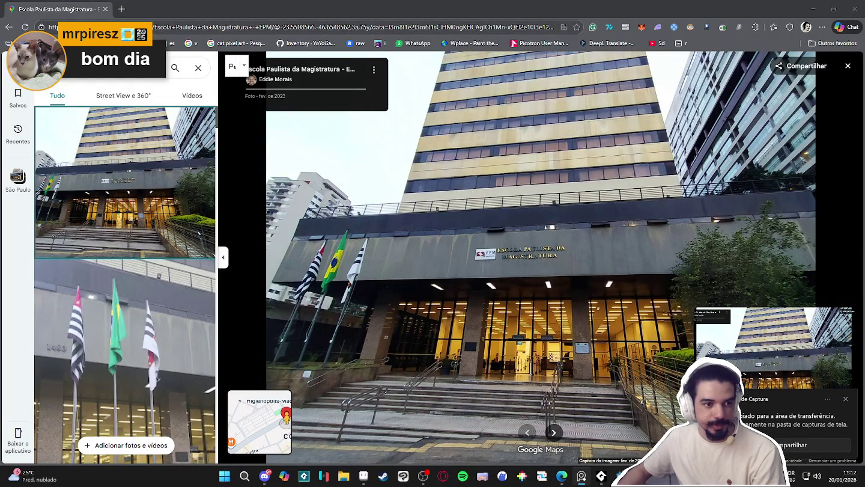
{"action": "left_click", "coordinate": [8, 27]}
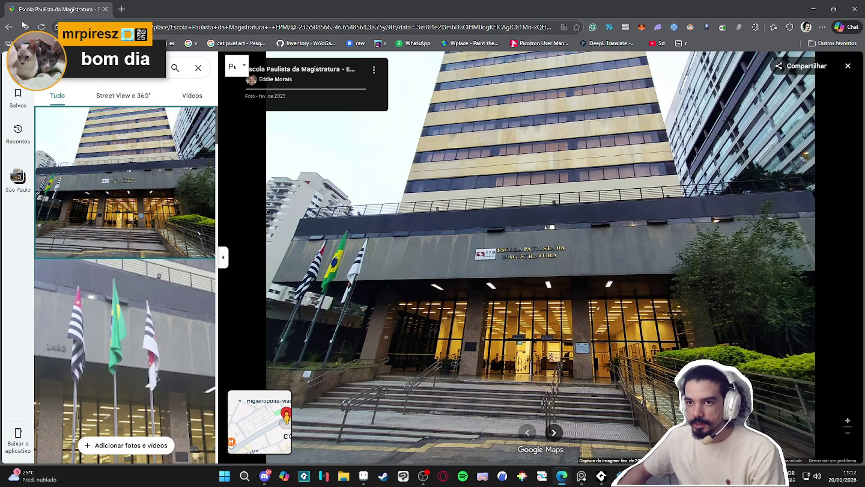
{"action": "key", "text": "Escape"}
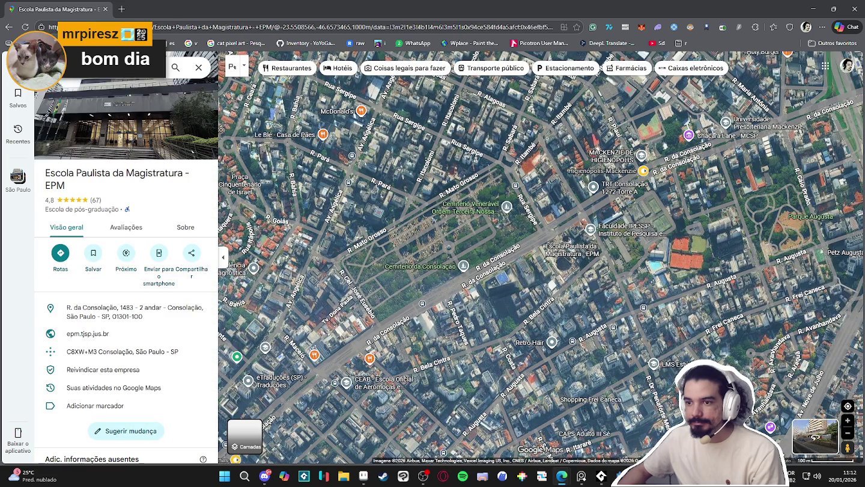
- Bring Aseprite's structures_test town map back to the front with Alt+Tab
{"action": "key", "text": "alt+Tab"}
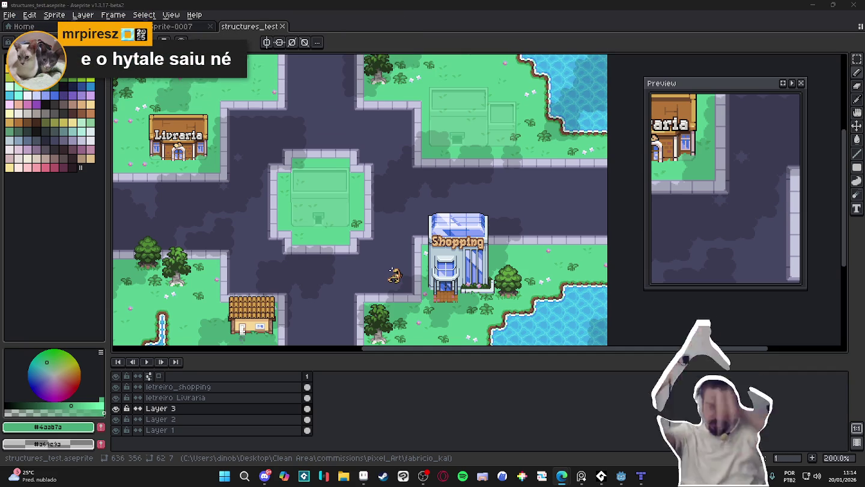
- Switch from Aseprite to Steam's Bagdex store page with Alt+Tab
{"action": "key", "text": "alt+Tab"}
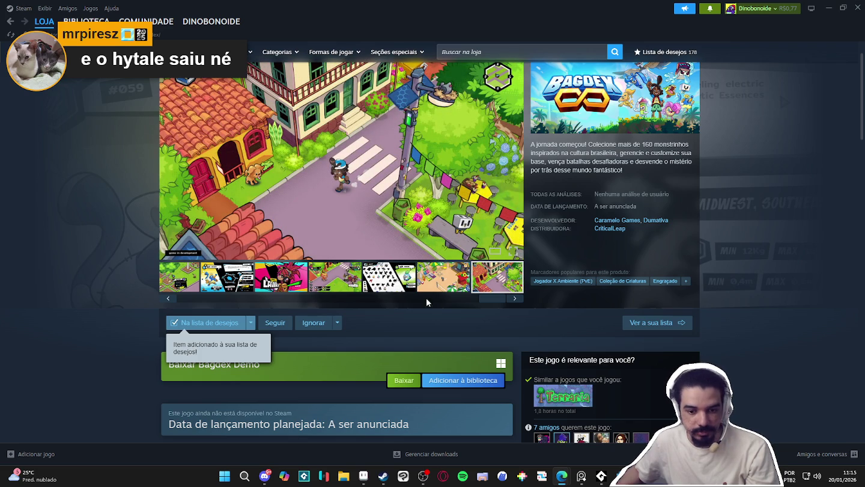
- Search the store for 'apogea' and open the Apogea game page
{"action": "left_click", "coordinate": [516, 53]}
{"action": "type", "text": "apogea"}
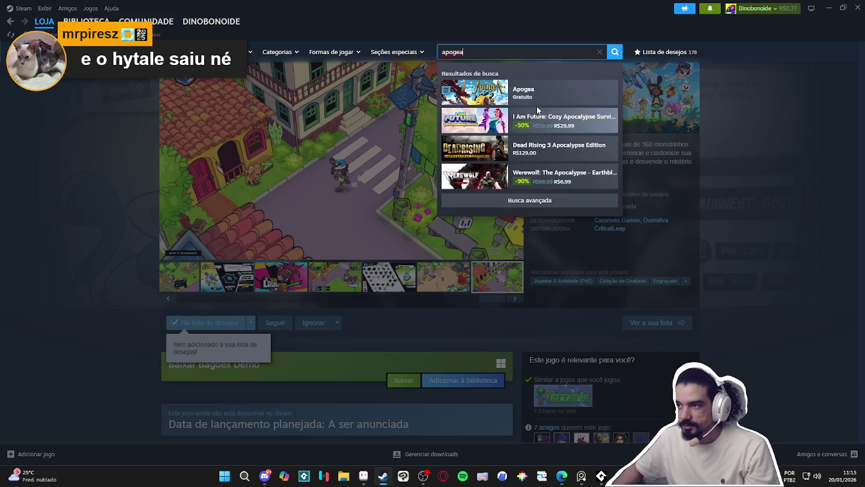
{"action": "left_click", "coordinate": [529, 92]}
{"action": "scroll", "coordinate": [136, 233], "scroll_direction": "down", "scroll_amount": 4}
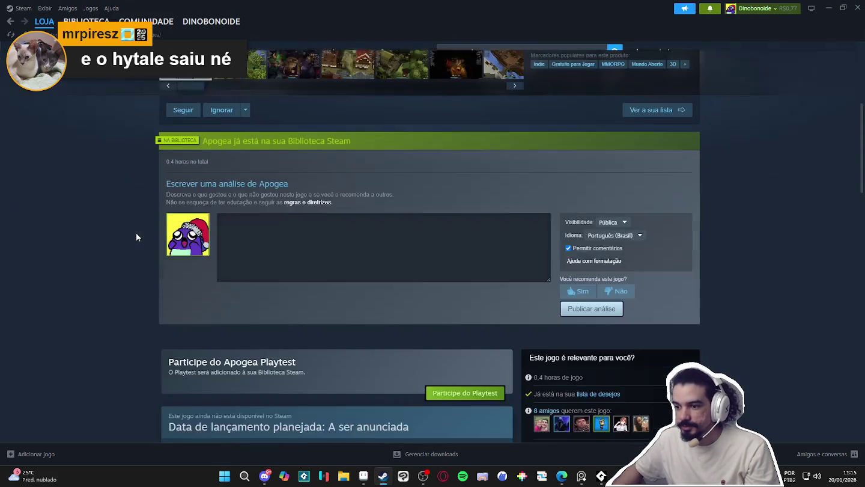
{"action": "scroll", "coordinate": [136, 233], "scroll_direction": "down", "scroll_amount": 3}
{"action": "scroll", "coordinate": [408, 229], "scroll_direction": "up", "scroll_amount": 7}
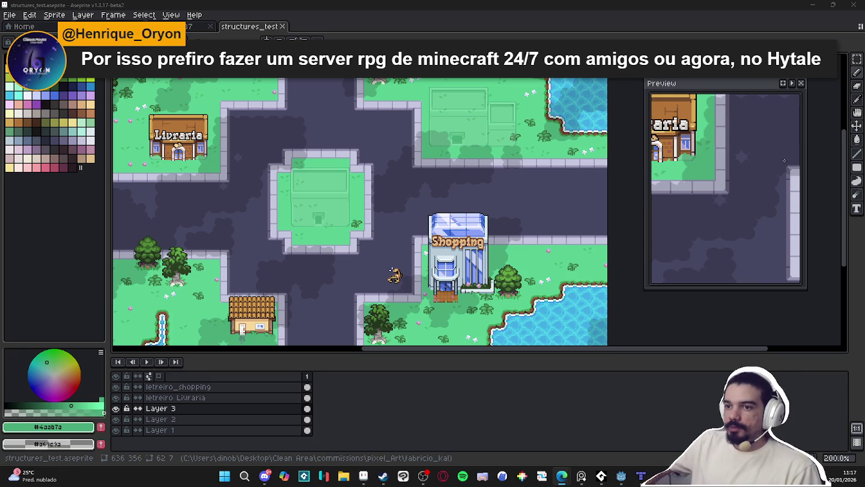
{"action": "scroll", "coordinate": [388, 153], "scroll_direction": "up", "scroll_amount": 1}
{"action": "left_click_drag", "start_coordinate": [388, 153], "coordinate": [192, 248]}
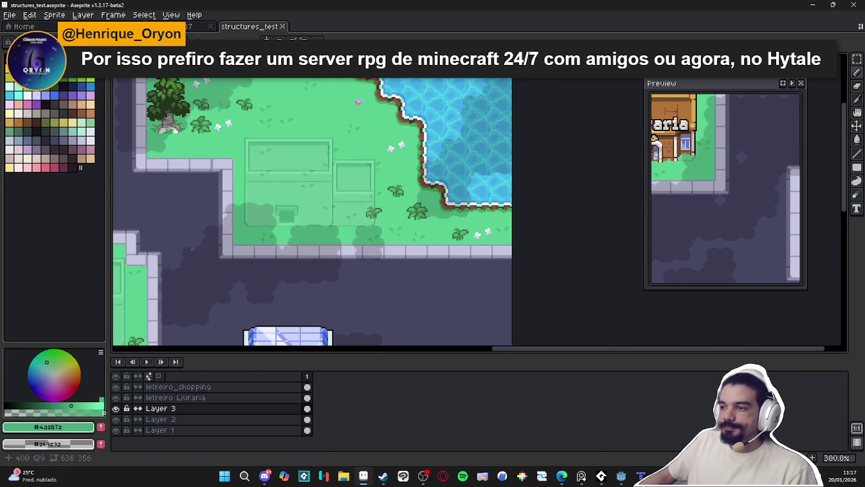
{"action": "scroll", "coordinate": [264, 216], "scroll_direction": "down", "scroll_amount": 1}
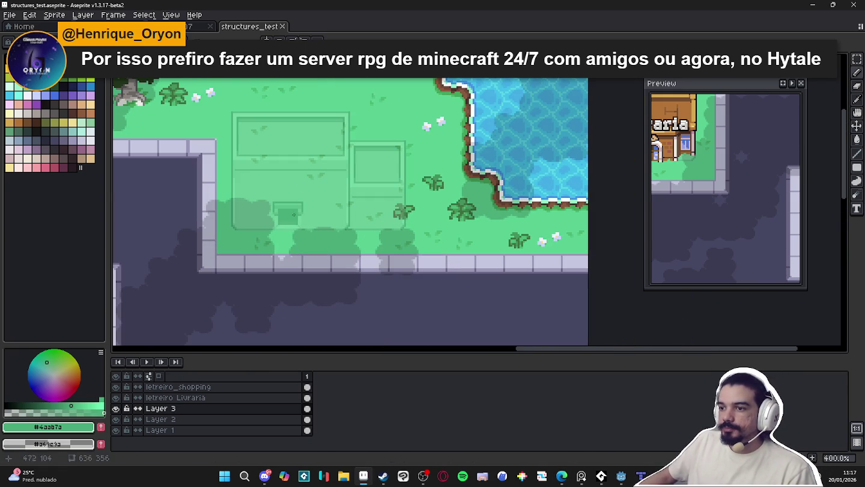
{"action": "scroll", "coordinate": [315, 226], "scroll_direction": "down", "scroll_amount": 1}
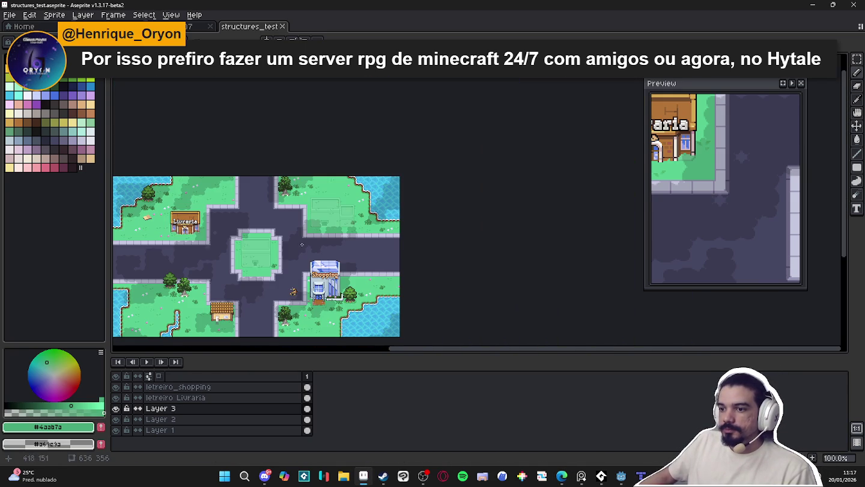
{"action": "scroll", "coordinate": [315, 218], "scroll_direction": "up", "scroll_amount": 1}
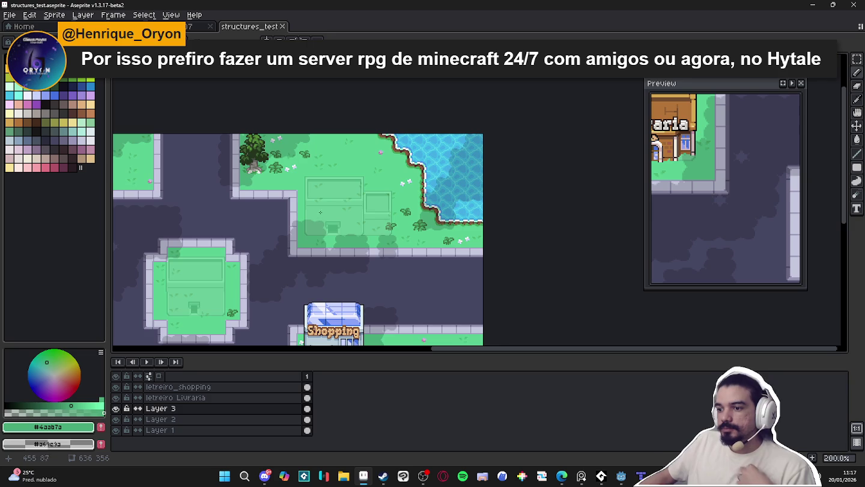
{"action": "left_click_drag", "start_coordinate": [316, 218], "coordinate": [327, 172]}
{"action": "scroll", "coordinate": [327, 173], "scroll_direction": "up", "scroll_amount": 1}
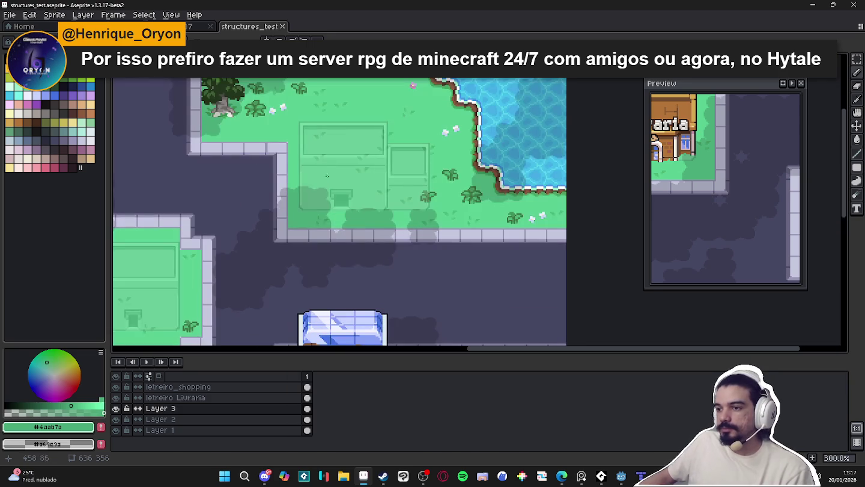
{"action": "key", "text": "alt+Tab"}
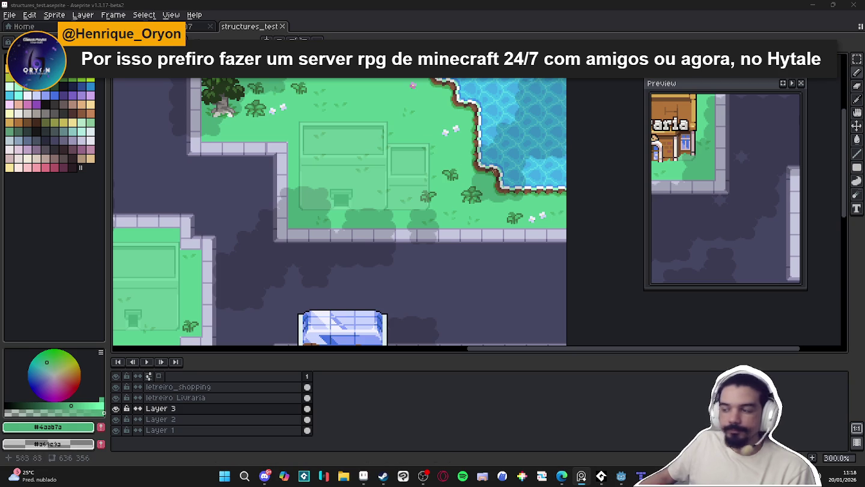
- Draw a dark grey bar across the plot with a lighter grey band above it
{"action": "scroll", "coordinate": [295, 191], "scroll_direction": "up", "scroll_amount": 2}
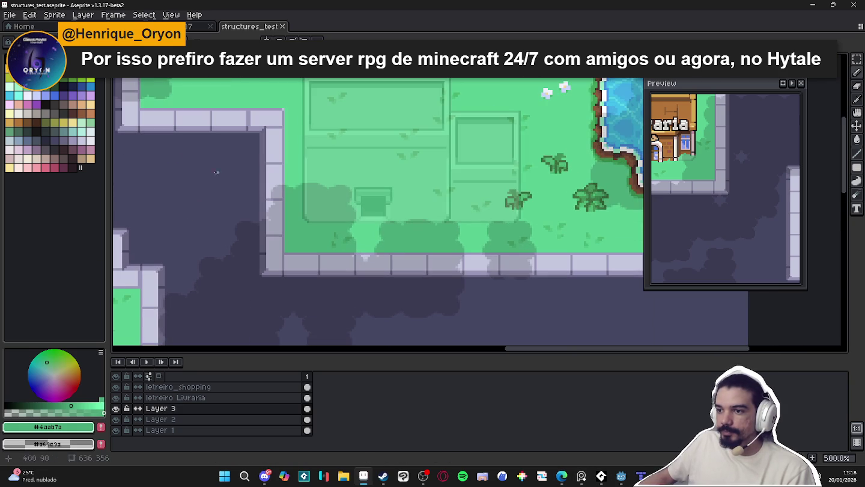
{"action": "left_click", "coordinate": [46, 132]}
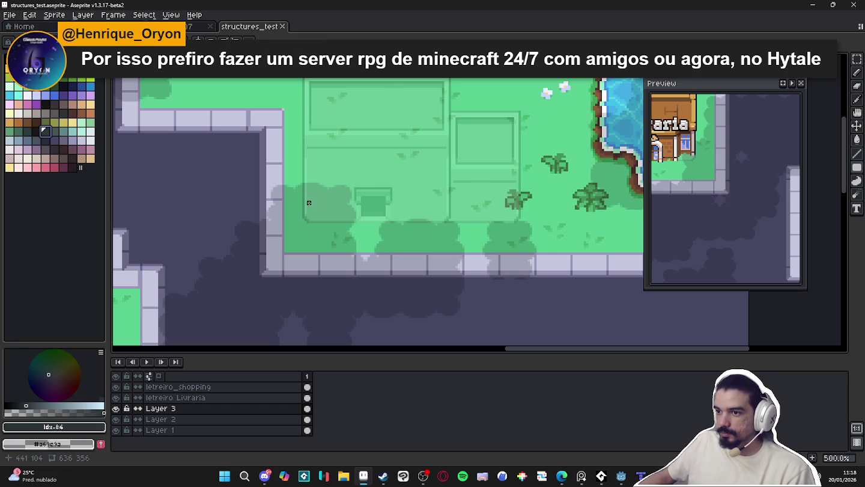
{"action": "mouse_move", "coordinate": [306, 197]}
{"action": "left_mouse_down"}
{"action": "mouse_move", "coordinate": [519, 187]}
{"action": "mouse_move", "coordinate": [518, 173]}
{"action": "left_mouse_up"}
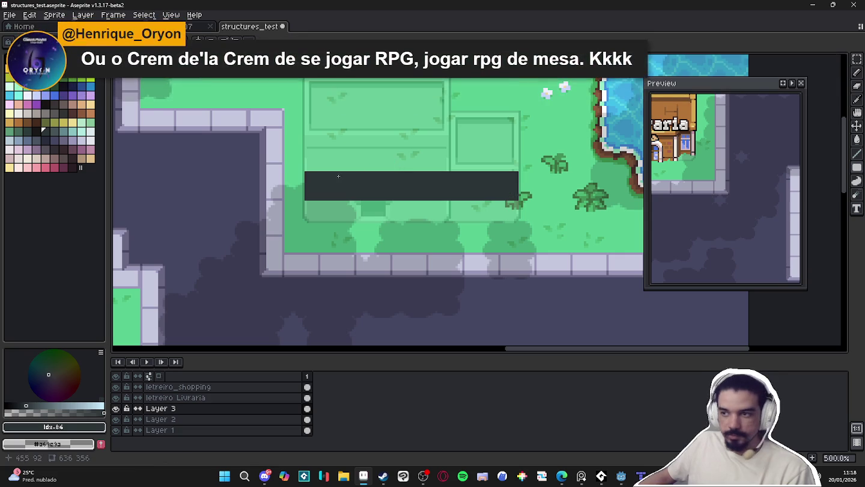
{"action": "left_click", "coordinate": [54, 132]}
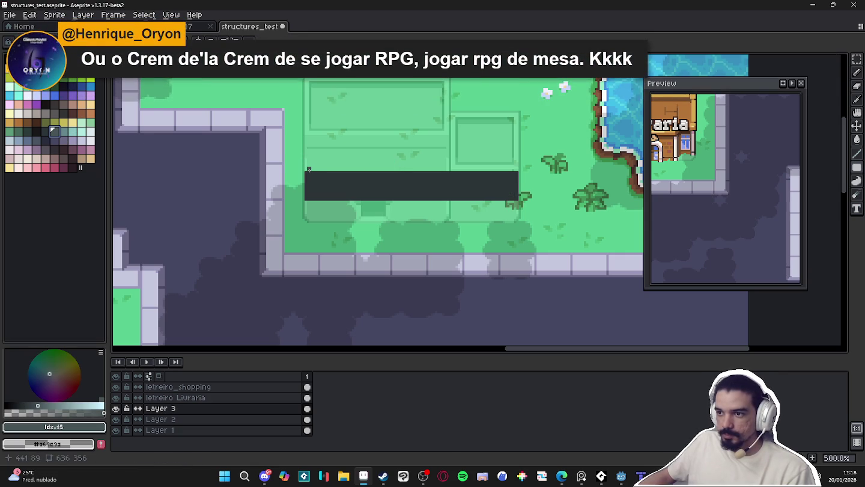
{"action": "left_click_drag", "start_coordinate": [305, 171], "coordinate": [517, 149]}
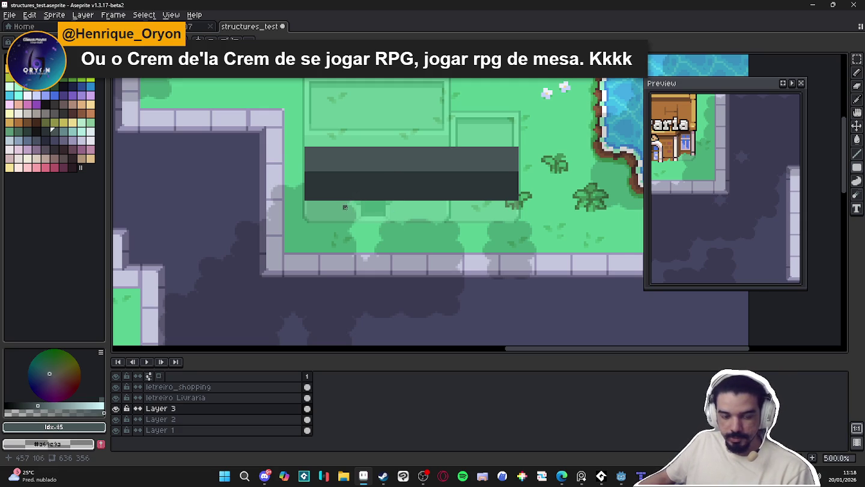
- Select the bar's lower dark strip, then deselect with Ctrl+D
{"action": "scroll", "coordinate": [345, 207], "scroll_direction": "up", "scroll_amount": 1}
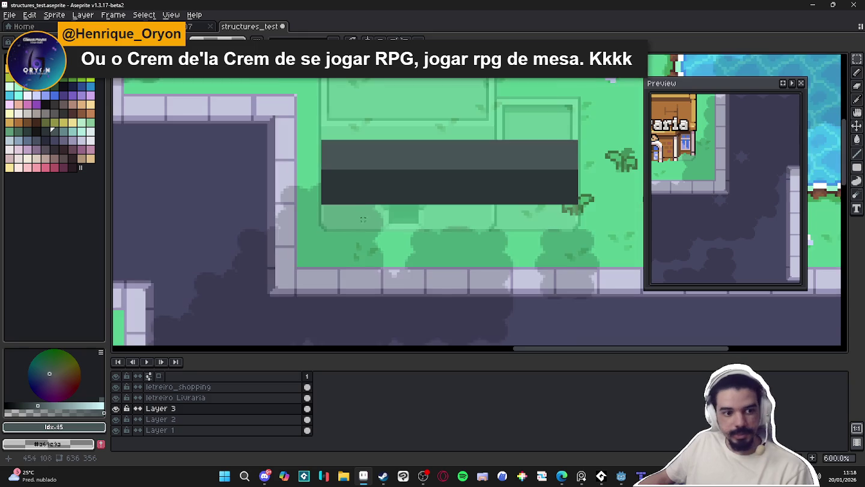
{"action": "left_click_drag", "start_coordinate": [345, 208], "coordinate": [302, 229]}
{"action": "left_click_drag", "start_coordinate": [229, 226], "coordinate": [512, 206]}
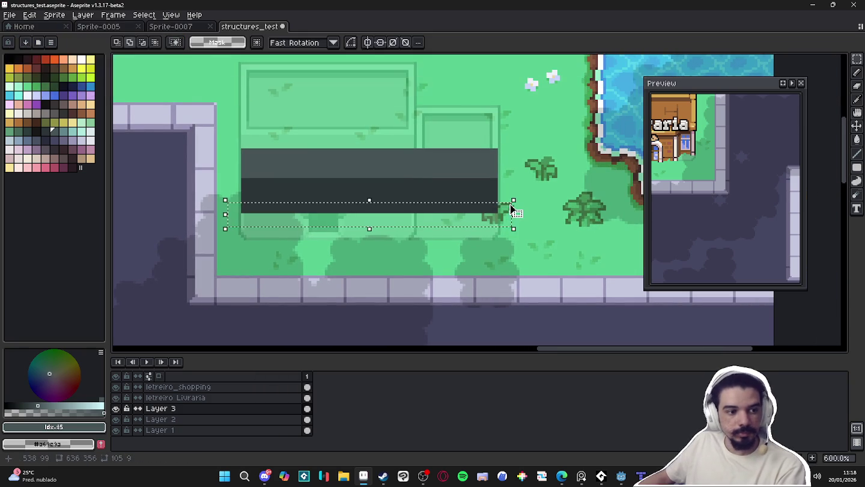
{"action": "key", "text": "ctrl+d"}
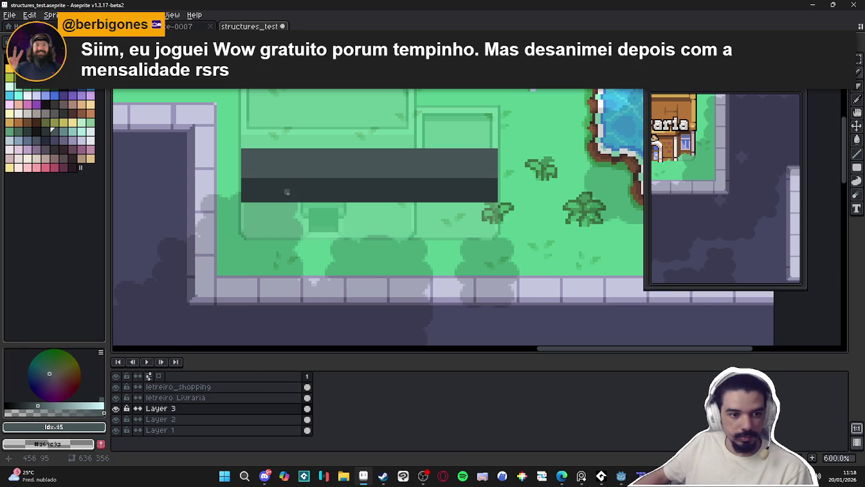
{"action": "scroll", "coordinate": [280, 187], "scroll_direction": "up", "scroll_amount": 1}
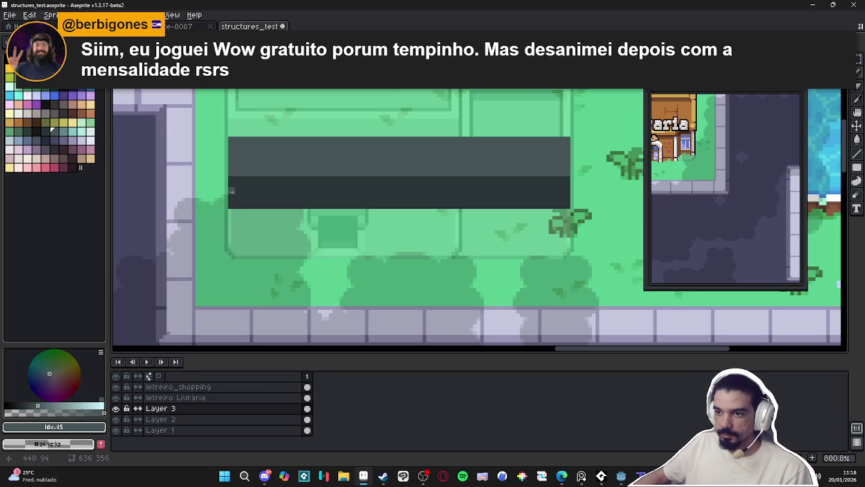
{"action": "mouse_move", "coordinate": [856, 167]}
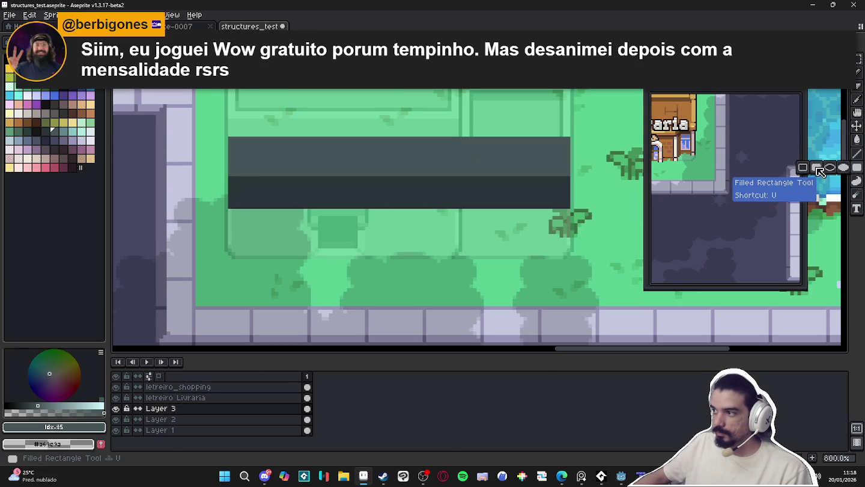
- Fill the bar's lower strip with lighter grey using the Filled Rectangle Tool
{"action": "left_click", "coordinate": [817, 169]}
{"action": "left_click_drag", "start_coordinate": [234, 191], "coordinate": [568, 206]}
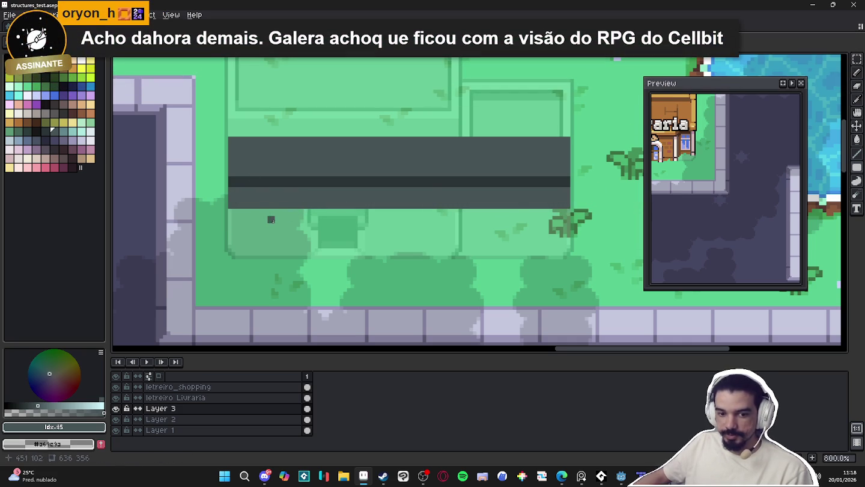
{"action": "scroll", "coordinate": [271, 216], "scroll_direction": "up", "scroll_amount": 2}
{"action": "scroll", "coordinate": [163, 188], "scroll_direction": "up", "scroll_amount": 3}
{"action": "scroll", "coordinate": [308, 291], "scroll_direction": "down", "scroll_amount": 3}
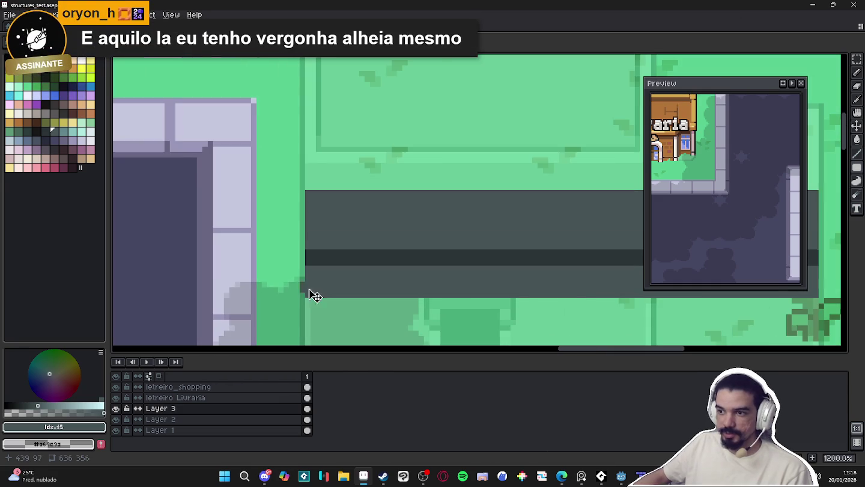
- Patch the green notch on the bar's left edge with the sampled grey
{"action": "left_click", "coordinate": [308, 290]}
{"action": "left_click_drag", "start_coordinate": [306, 276], "coordinate": [307, 258]}
{"action": "left_click", "coordinate": [307, 258], "text": "alt"}
{"action": "left_click", "coordinate": [307, 258]}
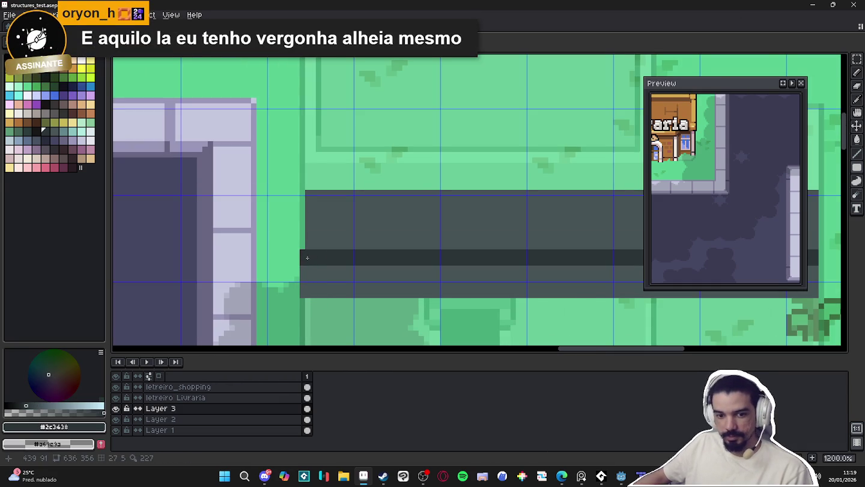
{"action": "left_click", "coordinate": [322, 231], "text": "alt"}
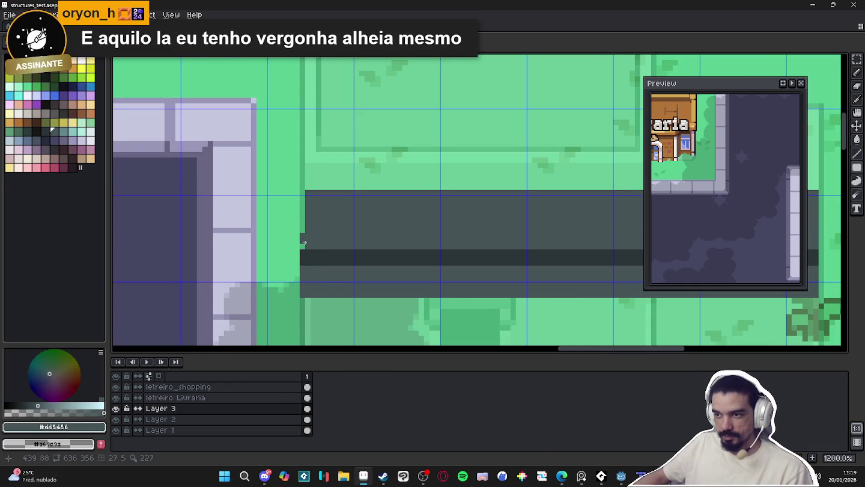
{"action": "left_click_drag", "start_coordinate": [304, 193], "coordinate": [307, 239]}
{"action": "scroll", "coordinate": [307, 239], "scroll_direction": "down", "scroll_amount": 4}
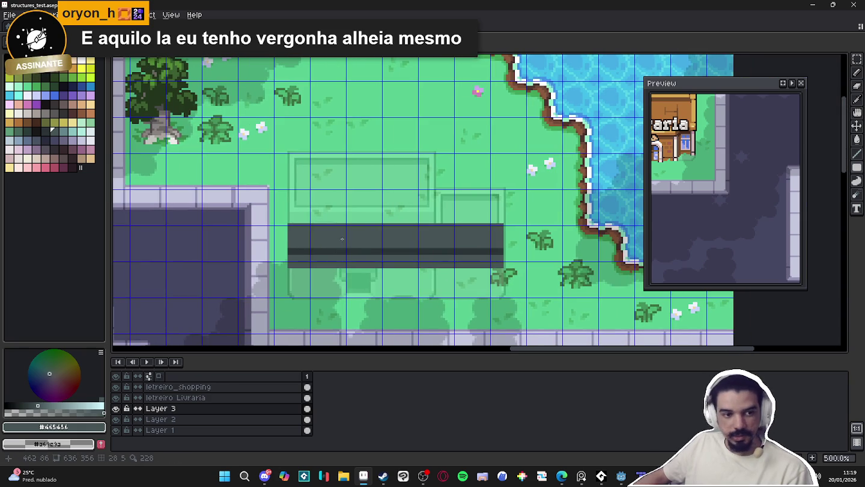
{"action": "scroll", "coordinate": [312, 239], "scroll_direction": "up", "scroll_amount": 2}
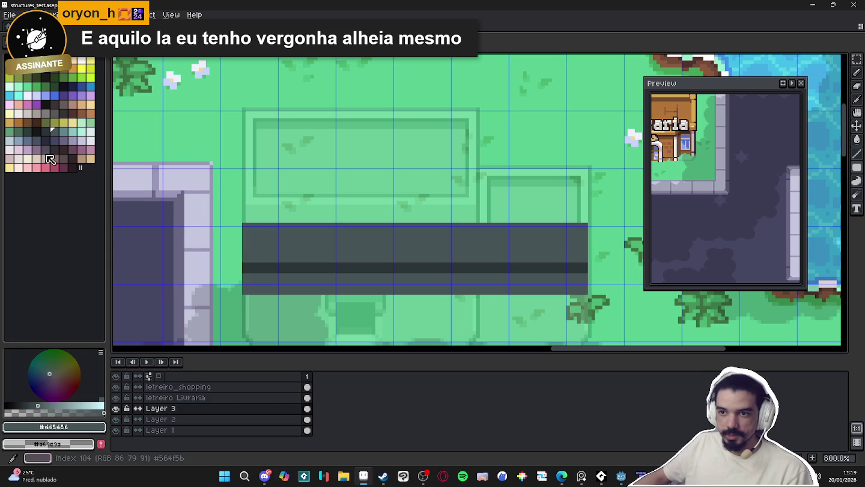
{"action": "left_click", "coordinate": [27, 159]}
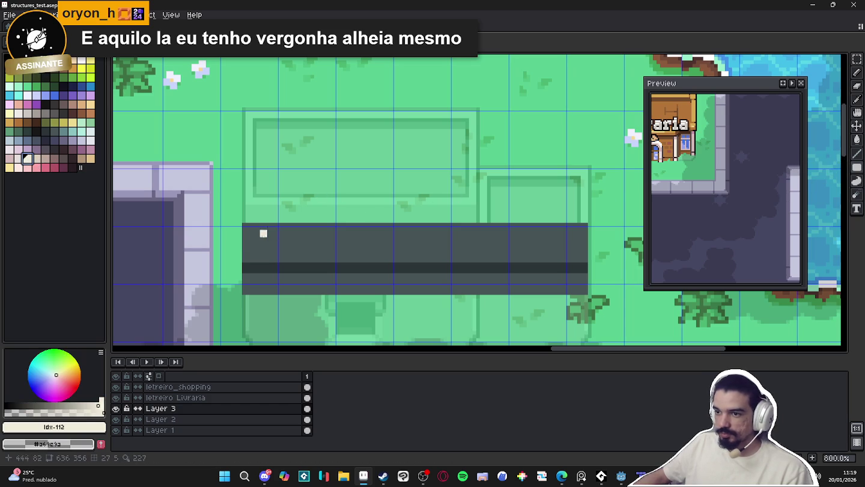
- Draw a tall light beige filled rectangle above the grey bar, lowering its top edge slightly
{"action": "mouse_move", "coordinate": [246, 244]}
{"action": "left_mouse_down"}
{"action": "mouse_move", "coordinate": [539, 106]}
{"action": "mouse_move", "coordinate": [498, 107]}
{"action": "left_mouse_up"}
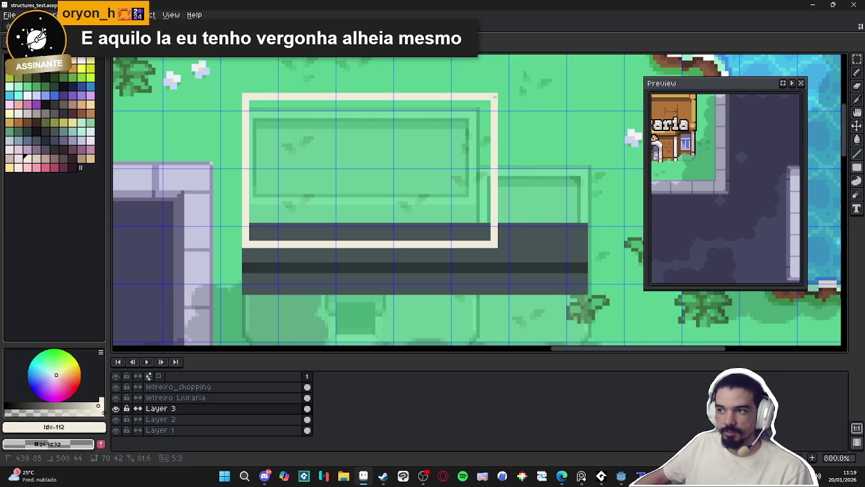
{"action": "left_click_drag", "start_coordinate": [497, 107], "coordinate": [497, 118]}
{"action": "scroll", "coordinate": [472, 184], "scroll_direction": "down", "scroll_amount": 4}
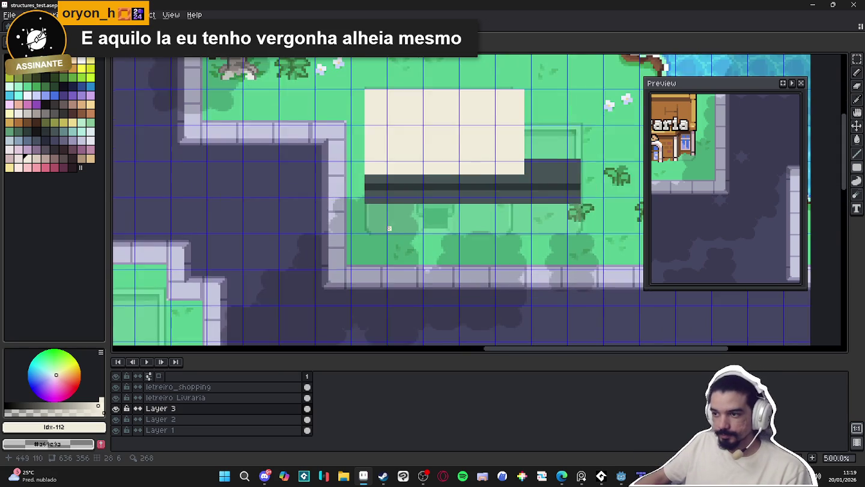
{"action": "scroll", "coordinate": [397, 204], "scroll_direction": "up", "scroll_amount": 2}
- Paint a small cream pillar below the bar and turn it into a custom brush
{"action": "scroll", "coordinate": [375, 205], "scroll_direction": "up", "scroll_amount": 1}
{"action": "left_click_drag", "start_coordinate": [374, 204], "coordinate": [388, 218]}
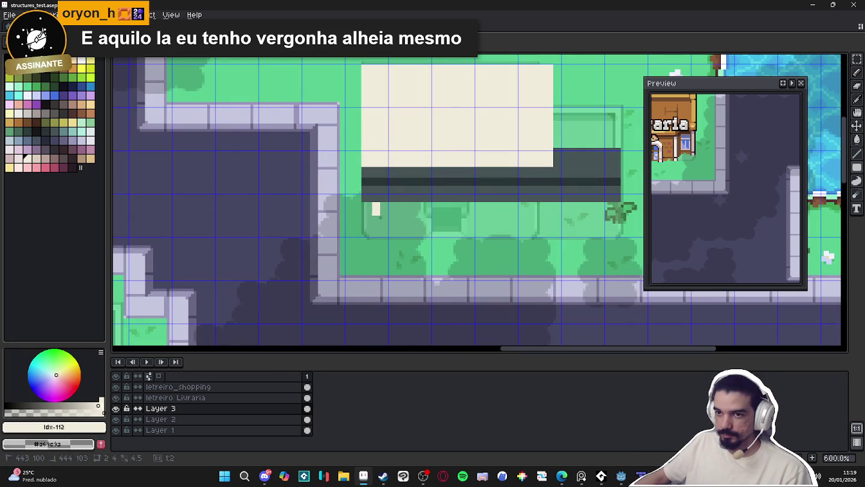
{"action": "key", "text": "w"}
{"action": "left_click", "coordinate": [384, 221]}
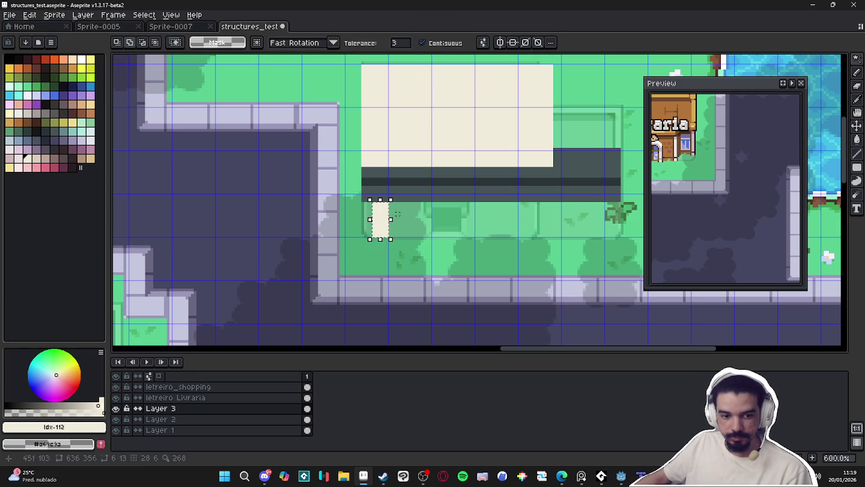
{"action": "key", "text": "ctrl+b"}
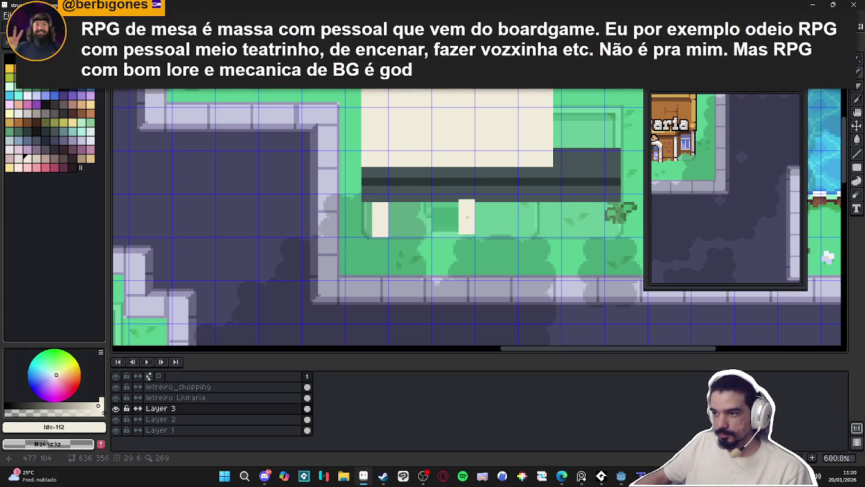
- Stamp a second cream pillar under the awning and adjust its position
{"action": "left_click", "coordinate": [468, 219]}
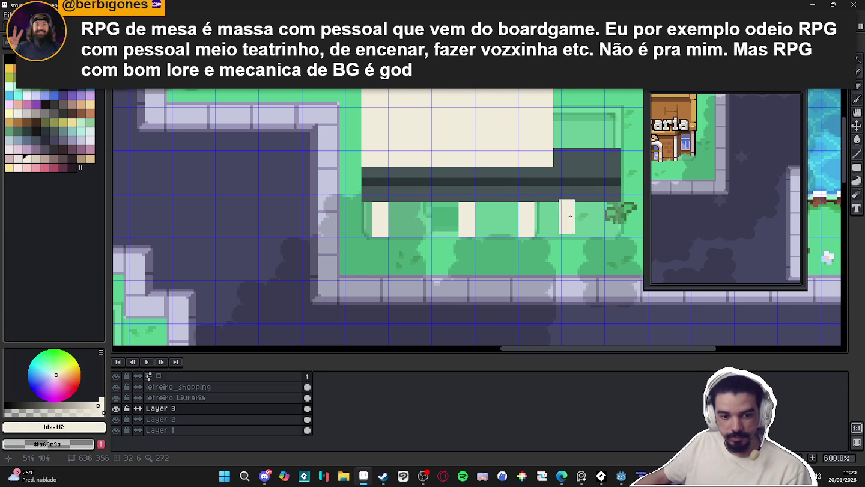
{"action": "left_click_drag", "start_coordinate": [566, 218], "coordinate": [534, 221]}
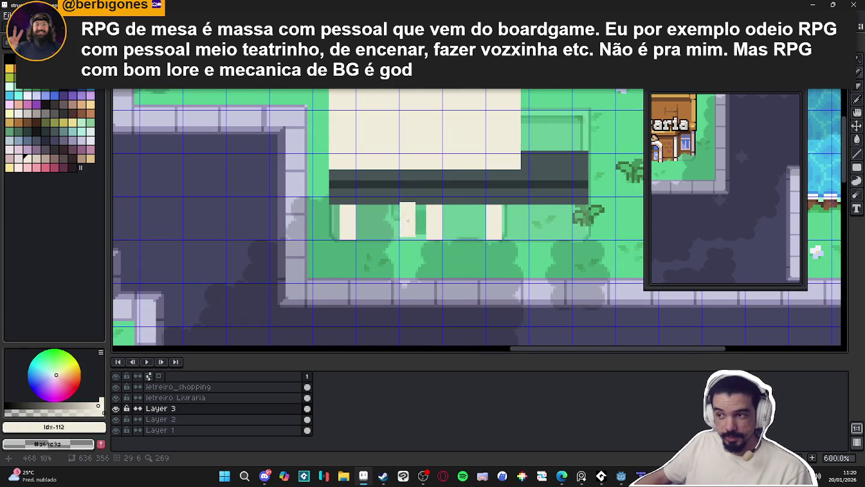
{"action": "scroll", "coordinate": [495, 224], "scroll_direction": "up", "scroll_amount": 1}
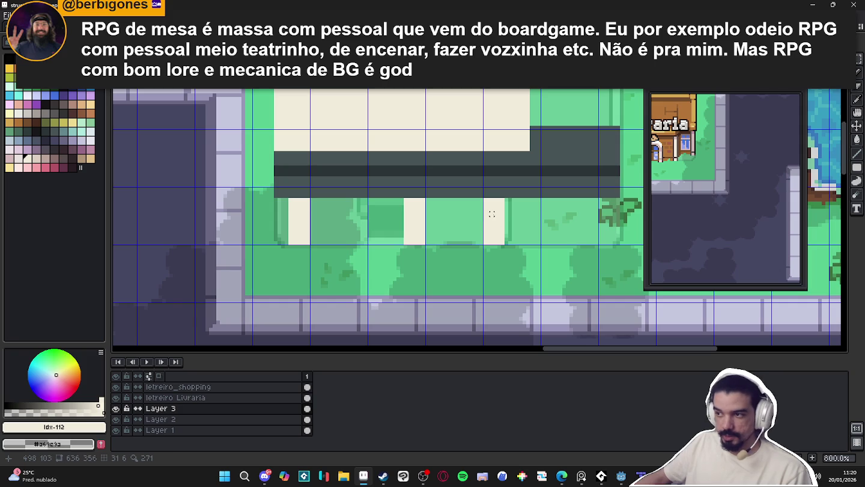
{"action": "left_click", "coordinate": [499, 227]}
{"action": "mouse_move", "coordinate": [499, 228]}
{"action": "left_mouse_down"}
{"action": "mouse_move", "coordinate": [514, 230]}
{"action": "mouse_move", "coordinate": [500, 228]}
{"action": "left_mouse_up"}
{"action": "key", "text": "ctrl+d"}
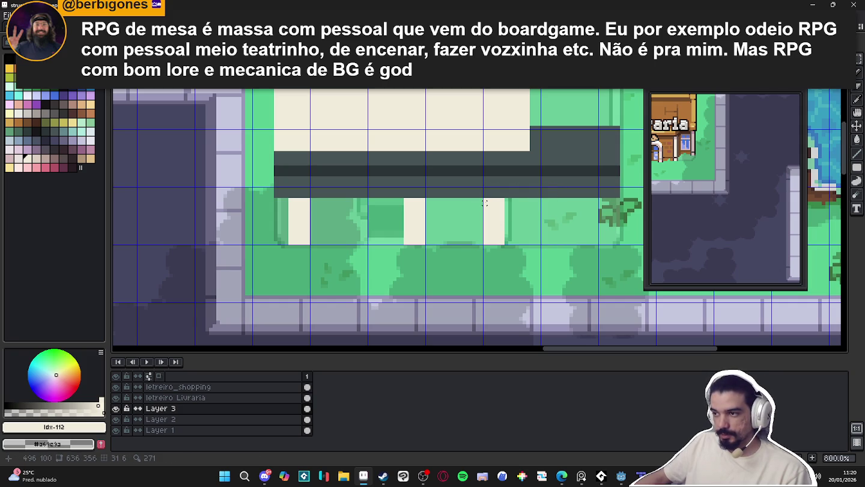
- Copy and paste a pillar, nudging the copy left to the awning's end
{"action": "mouse_move", "coordinate": [485, 199]}
{"action": "left_mouse_down"}
{"action": "mouse_move", "coordinate": [524, 245]}
{"action": "mouse_move", "coordinate": [520, 234]}
{"action": "mouse_move", "coordinate": [609, 222]}
{"action": "left_mouse_up"}
{"action": "key", "text": "ctrl+c"}
{"action": "key", "text": "ctrl+v"}
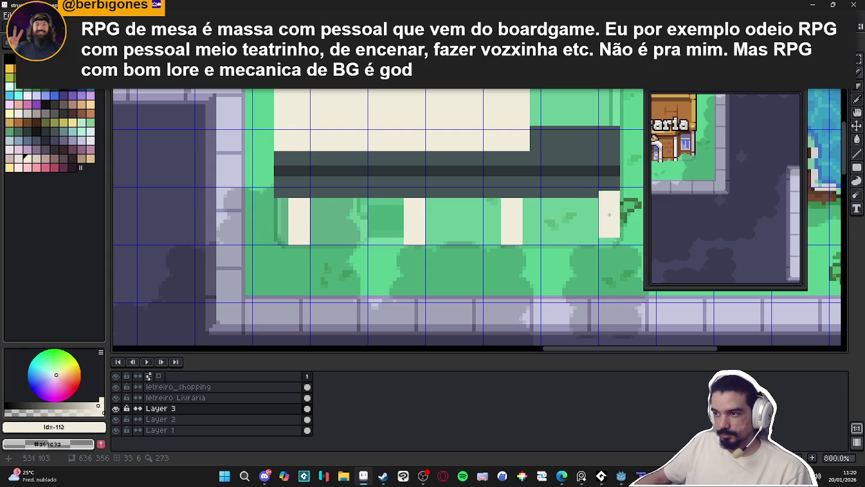
{"action": "key", "text": "ctrl+d"}
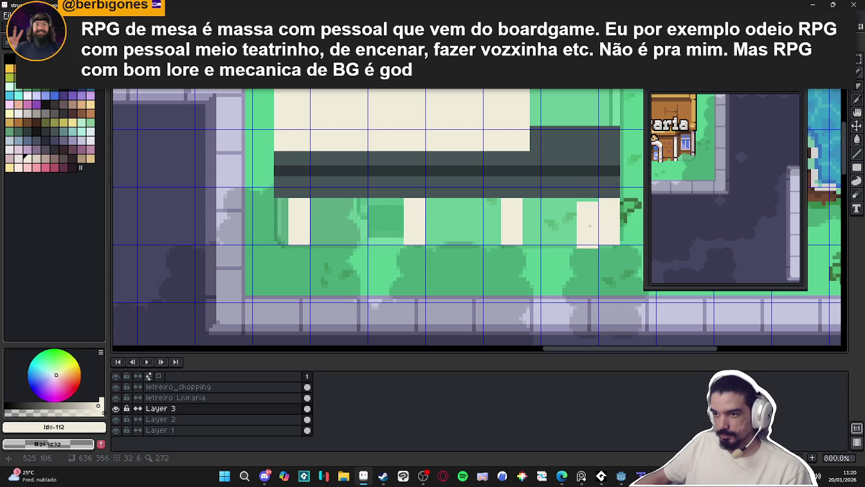
{"action": "left_click_drag", "start_coordinate": [609, 223], "coordinate": [594, 223]}
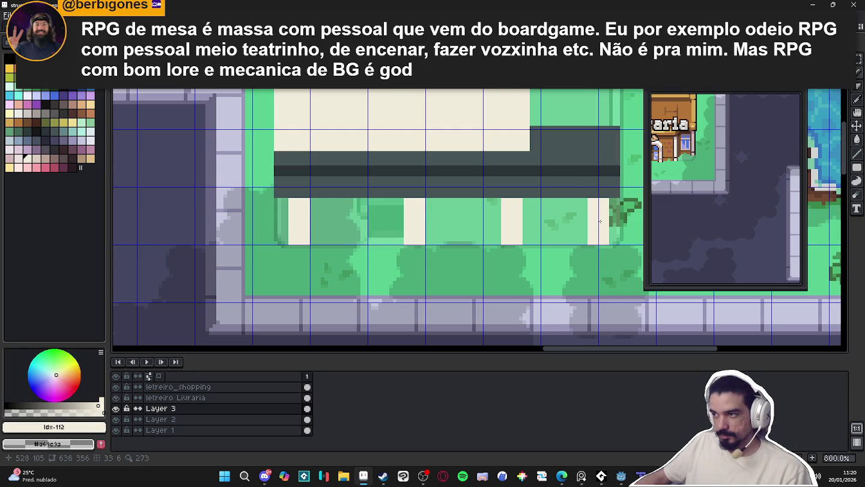
{"action": "scroll", "coordinate": [533, 262], "scroll_direction": "down", "scroll_amount": 1}
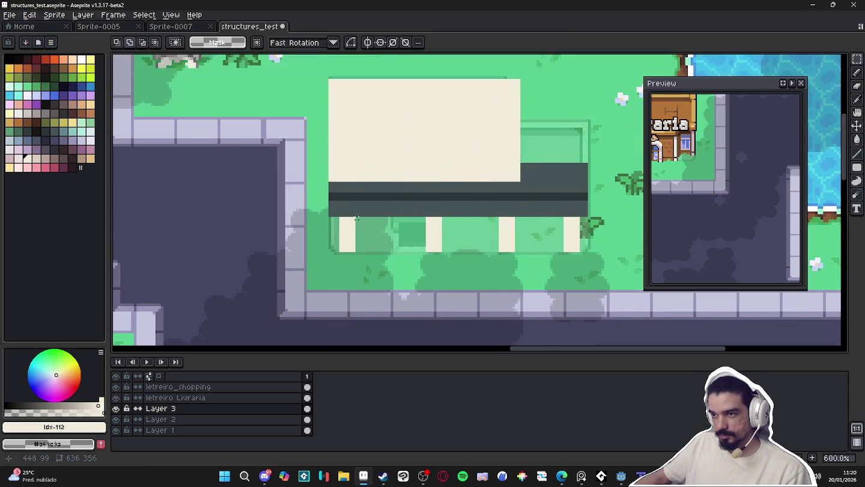
{"action": "mouse_move", "coordinate": [358, 218]}
{"action": "left_mouse_down"}
{"action": "mouse_move", "coordinate": [546, 248]}
{"action": "mouse_move", "coordinate": [551, 237]}
{"action": "mouse_move", "coordinate": [564, 252]}
{"action": "left_mouse_up"}
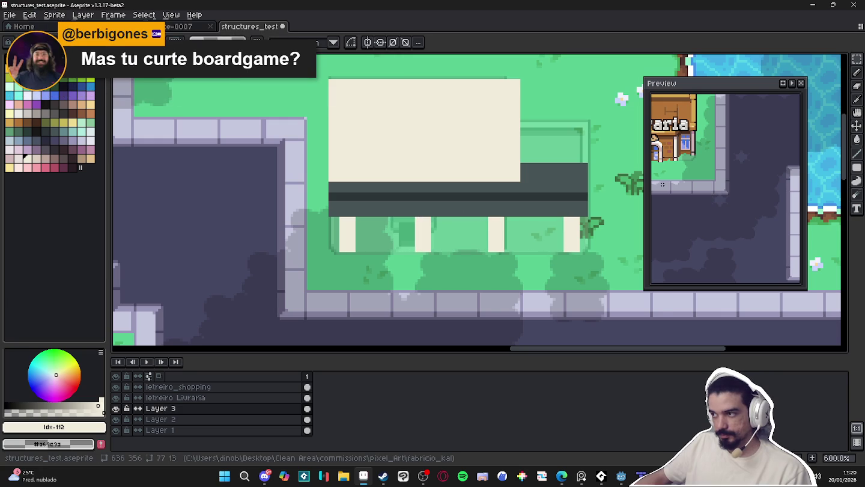
- Recentre the Preview window on the pillared building and enlarge it
{"action": "left_click", "coordinate": [783, 83]}
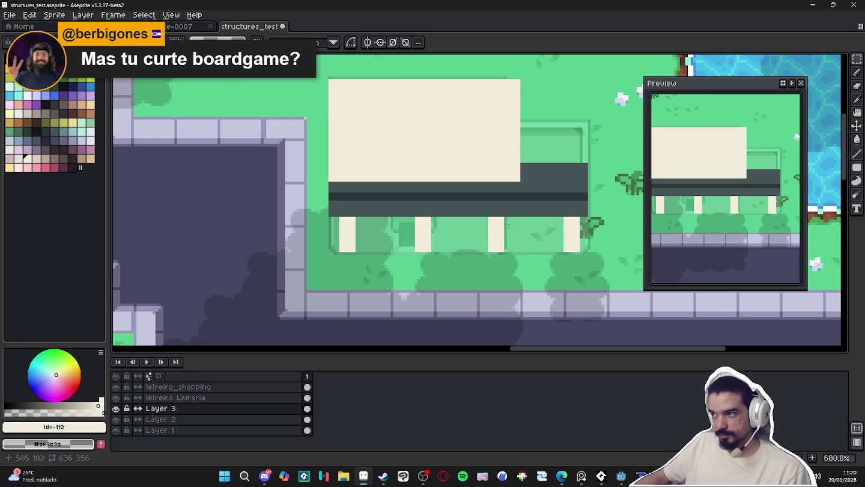
{"action": "left_click_drag", "start_coordinate": [645, 218], "coordinate": [626, 217]}
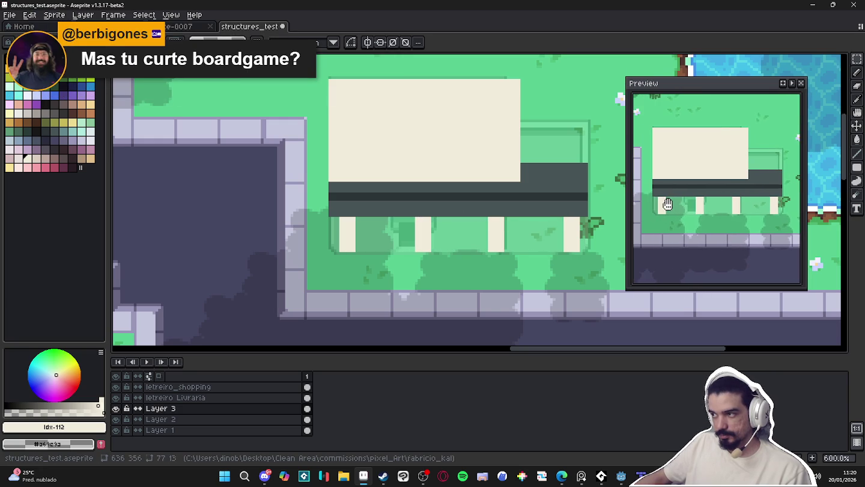
{"action": "left_click_drag", "start_coordinate": [426, 219], "coordinate": [409, 225]}
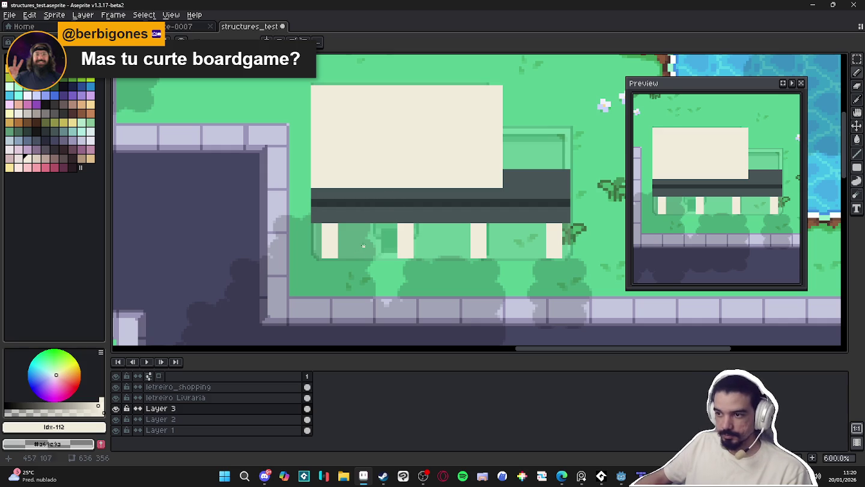
- Switch to the Pencil with blue-grey swatch idx-91, viewing the space between pillars
{"action": "key", "text": "v"}
{"action": "key", "text": "b"}
{"action": "left_click", "coordinate": [19, 141]}
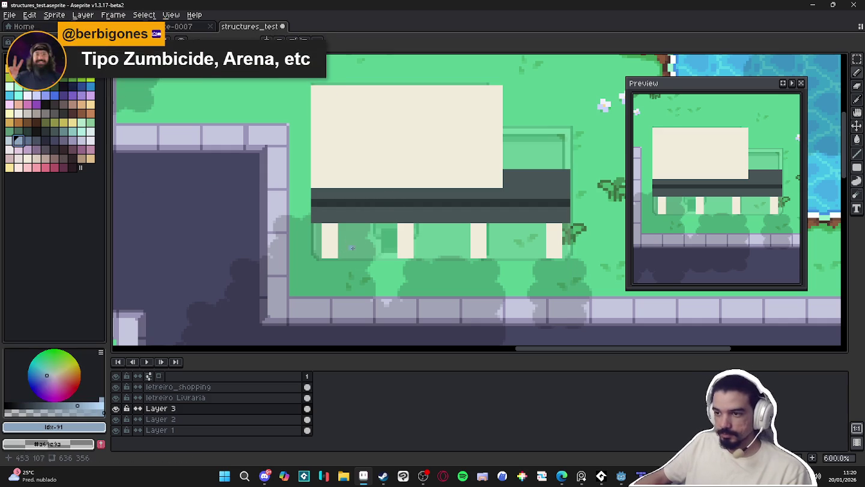
{"action": "scroll", "coordinate": [345, 245], "scroll_direction": "down", "scroll_amount": 1}
{"action": "scroll", "coordinate": [352, 243], "scroll_direction": "up", "scroll_amount": 1}
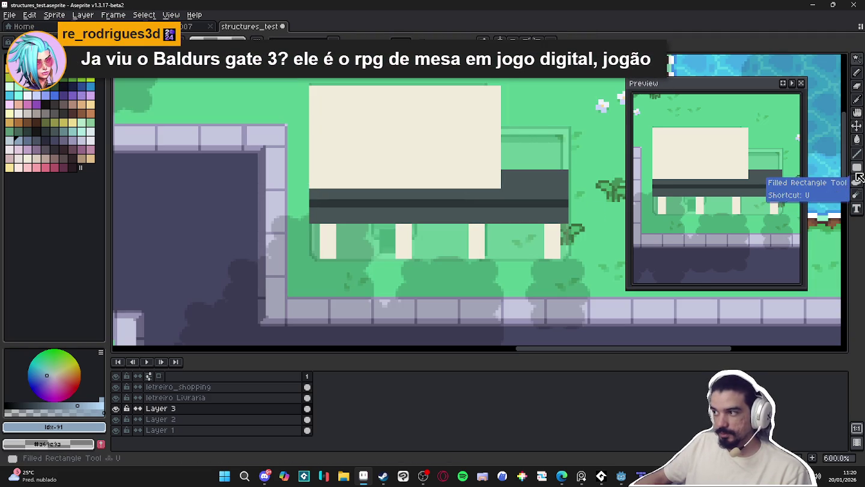
{"action": "mouse_move", "coordinate": [336, 249]}
{"action": "left_mouse_down"}
{"action": "mouse_move", "coordinate": [272, 266]}
{"action": "mouse_move", "coordinate": [331, 242]}
{"action": "mouse_move", "coordinate": [405, 243]}
{"action": "left_mouse_up"}
- Fill the pillar gaps with blue-grey and draw a darker line along the windows' bottom
{"action": "left_click_drag", "start_coordinate": [423, 268], "coordinate": [481, 243]}
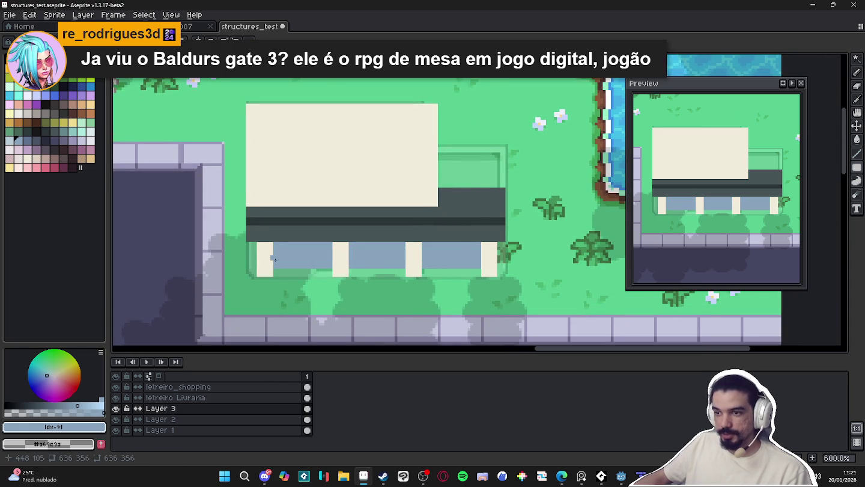
{"action": "scroll", "coordinate": [272, 259], "scroll_direction": "up", "scroll_amount": 3}
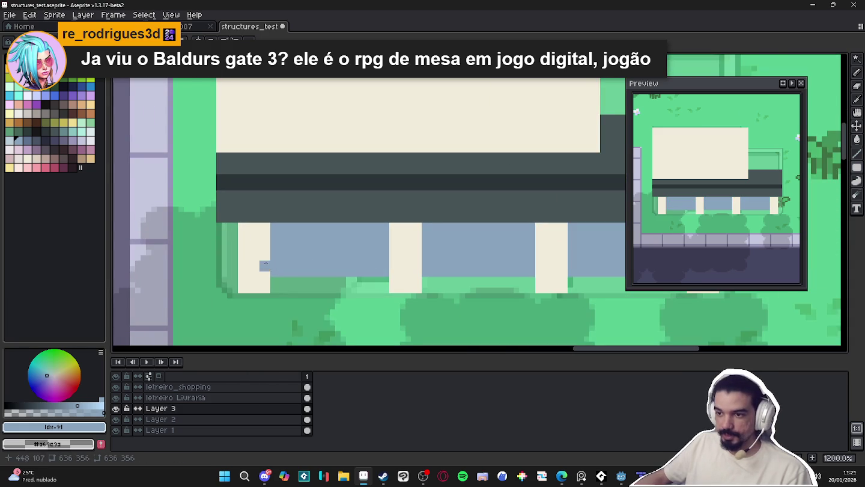
{"action": "left_click", "coordinate": [27, 139]}
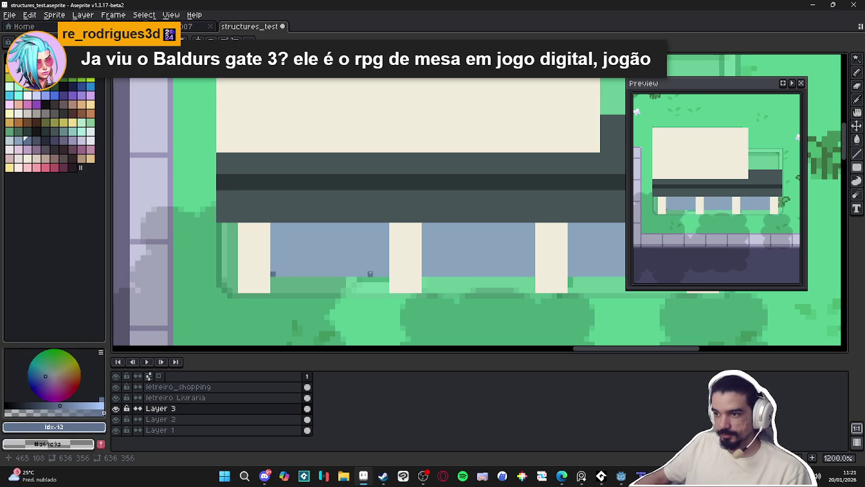
{"action": "scroll", "coordinate": [439, 273], "scroll_direction": "right", "scroll_amount": 2}
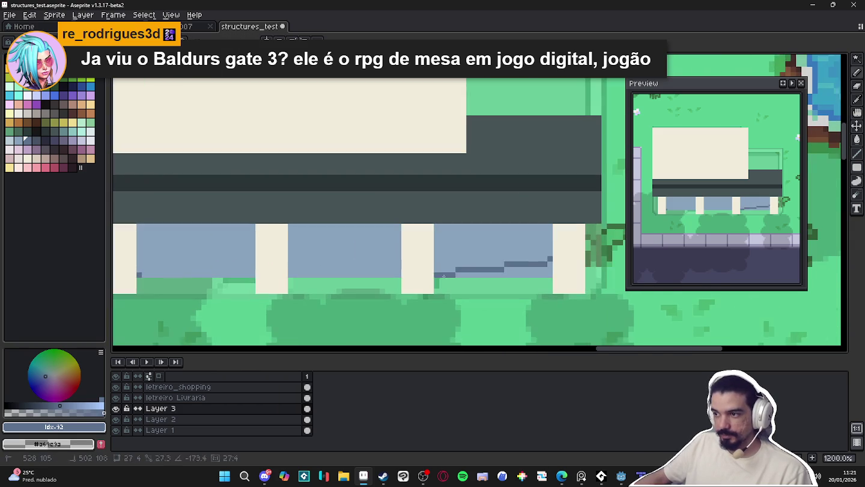
{"action": "mouse_move", "coordinate": [550, 274]}
{"action": "left_mouse_down"}
{"action": "mouse_move", "coordinate": [138, 275]}
{"action": "mouse_move", "coordinate": [540, 253]}
{"action": "mouse_move", "coordinate": [541, 262]}
{"action": "left_mouse_up"}
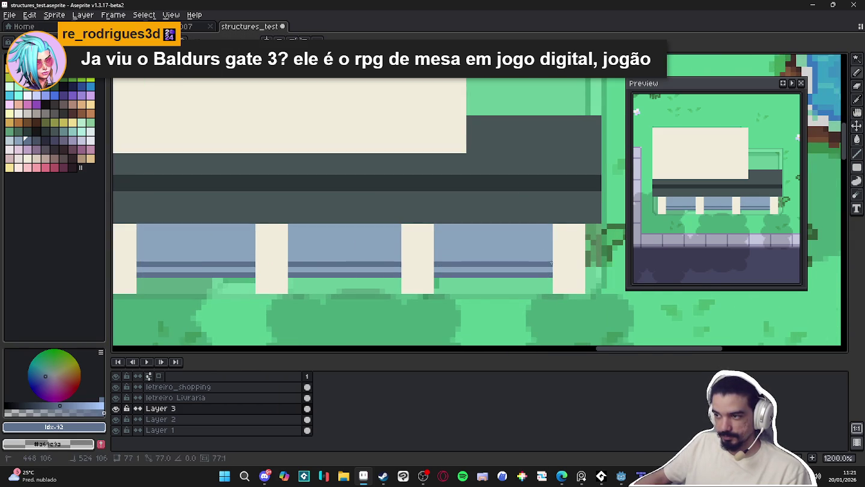
{"action": "scroll", "coordinate": [263, 262], "scroll_direction": "left", "scroll_amount": 1}
- Draw darker horizontal lines across the middle and top of the window panels
{"action": "left_click_drag", "start_coordinate": [198, 267], "coordinate": [608, 265]}
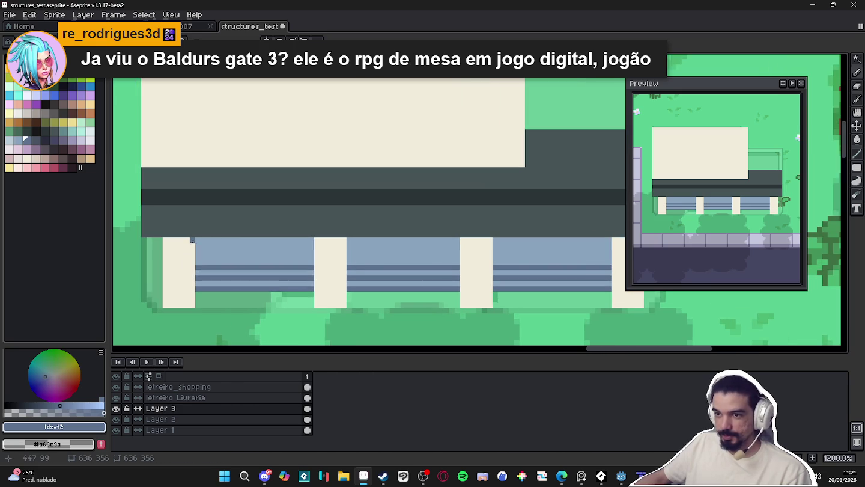
{"action": "left_click_drag", "start_coordinate": [198, 245], "coordinate": [593, 245]}
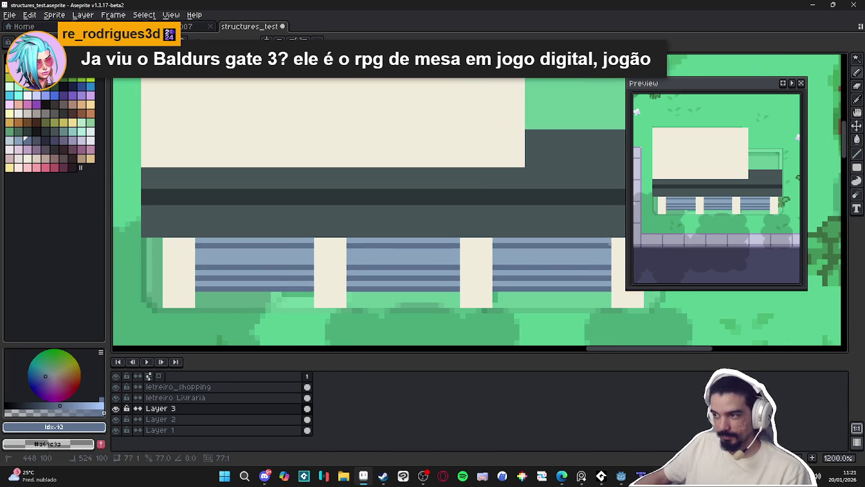
{"action": "scroll", "coordinate": [484, 253], "scroll_direction": "down", "scroll_amount": 3}
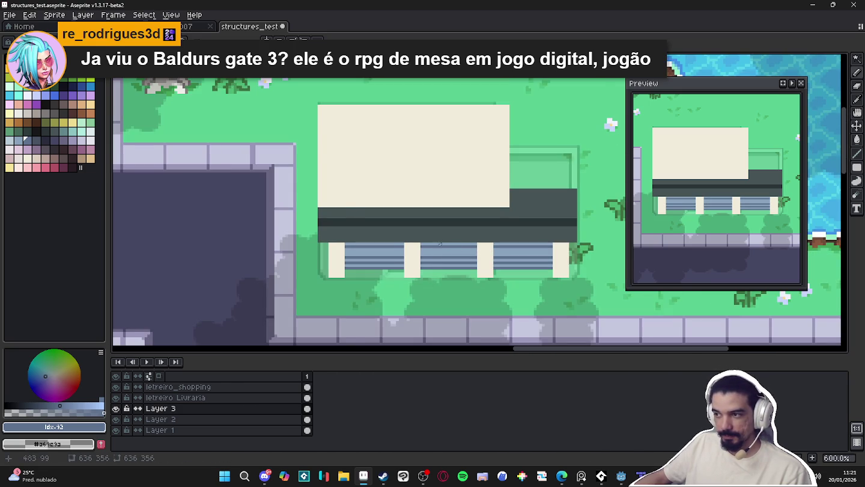
{"action": "scroll", "coordinate": [437, 242], "scroll_direction": "down", "scroll_amount": 1}
{"action": "left_click_drag", "start_coordinate": [413, 242], "coordinate": [366, 252]}
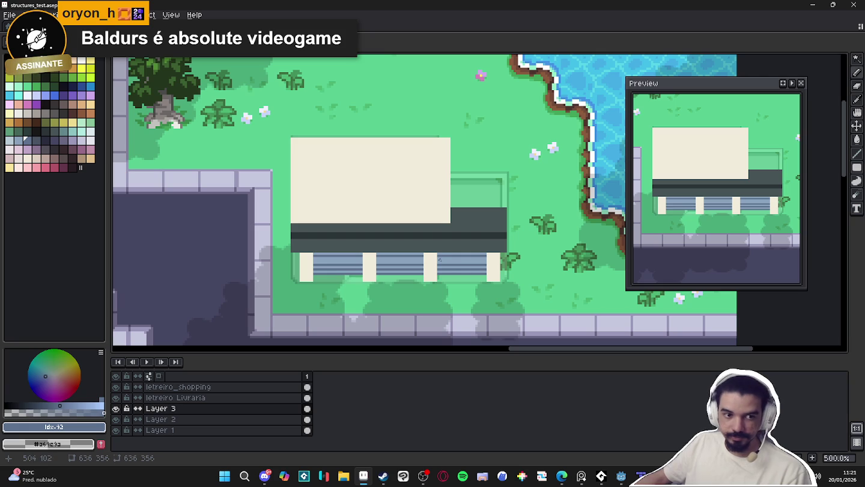
{"action": "scroll", "coordinate": [300, 210], "scroll_direction": "up", "scroll_amount": 1}
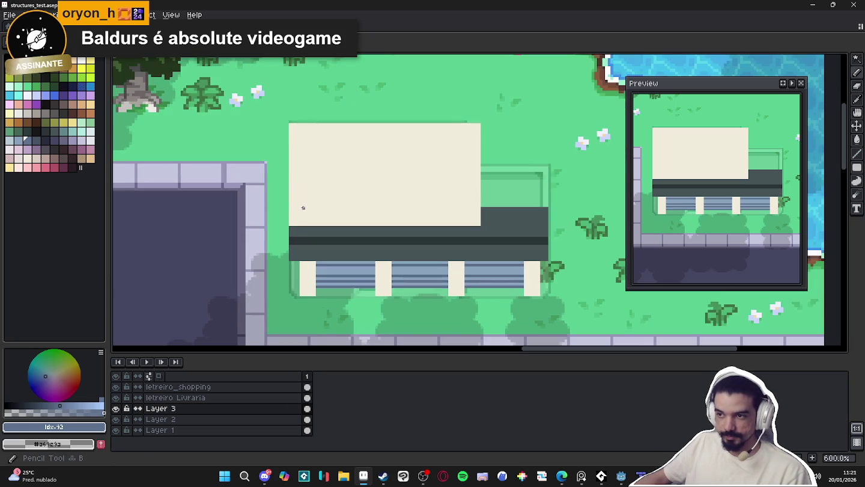
{"action": "left_click", "coordinate": [303, 207], "text": "alt"}
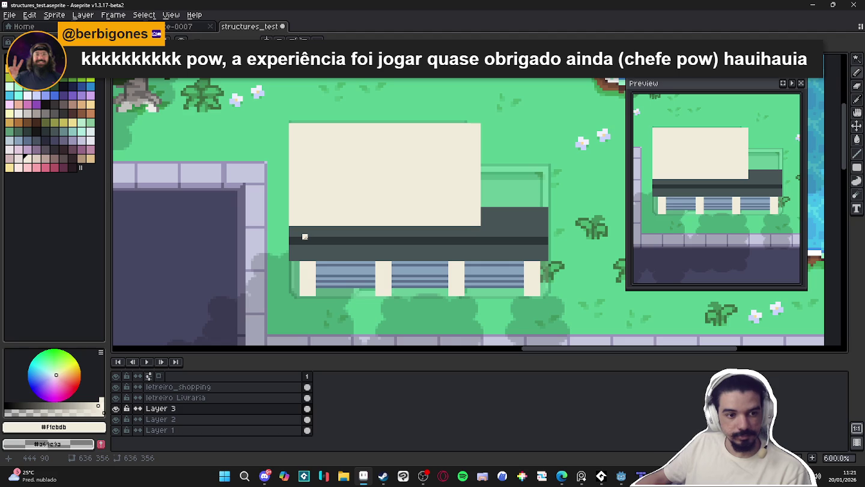
{"action": "scroll", "coordinate": [336, 235], "scroll_direction": "down", "scroll_amount": 2}
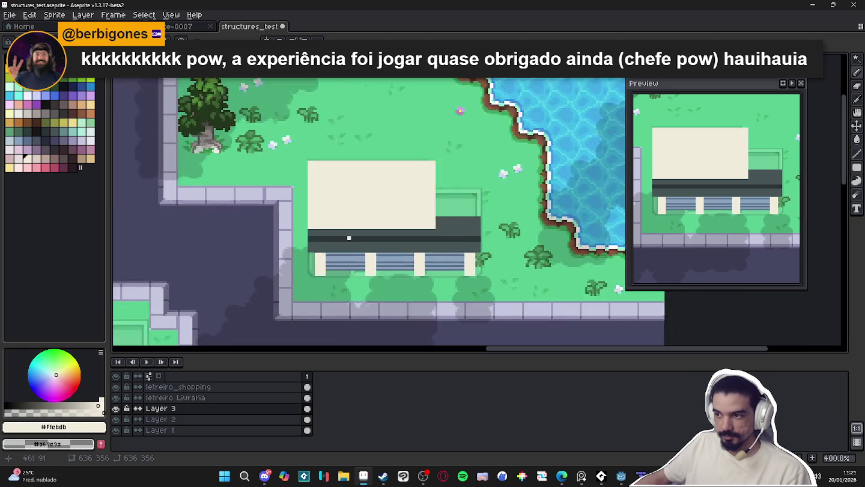
{"action": "scroll", "coordinate": [355, 238], "scroll_direction": "down", "scroll_amount": 1}
{"action": "scroll", "coordinate": [357, 240], "scroll_direction": "down", "scroll_amount": 2}
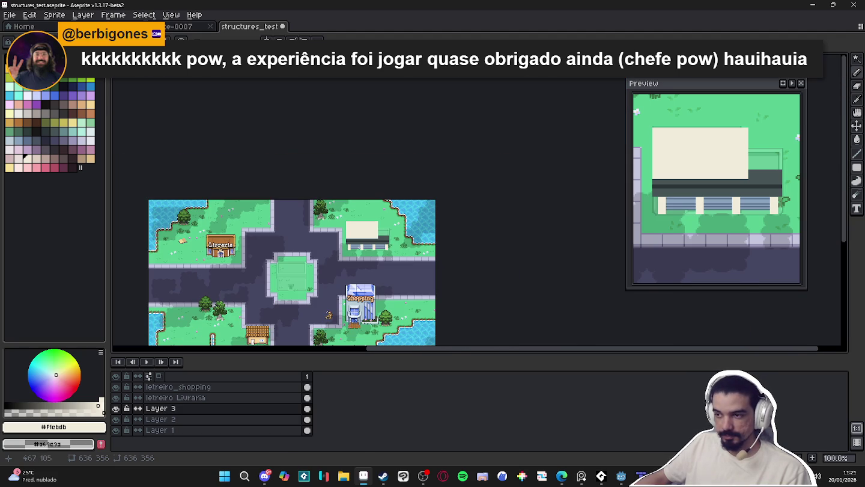
{"action": "scroll", "coordinate": [359, 245], "scroll_direction": "up", "scroll_amount": 1}
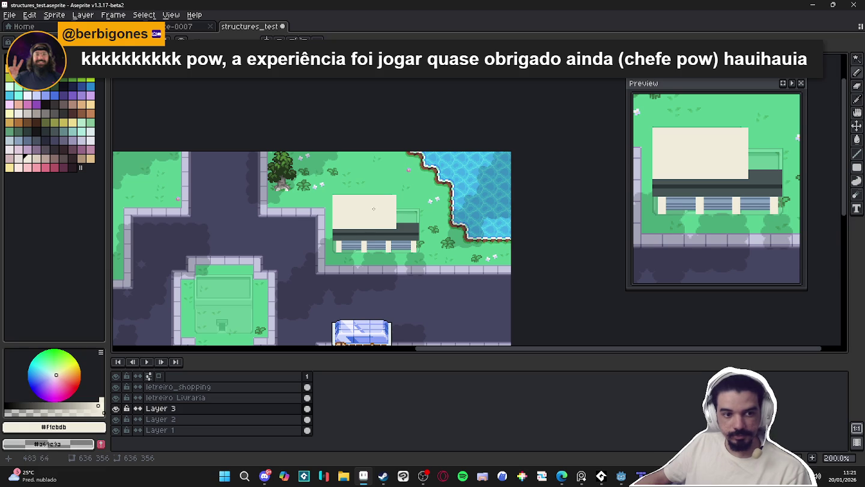
{"action": "scroll", "coordinate": [403, 205], "scroll_direction": "down", "scroll_amount": 1}
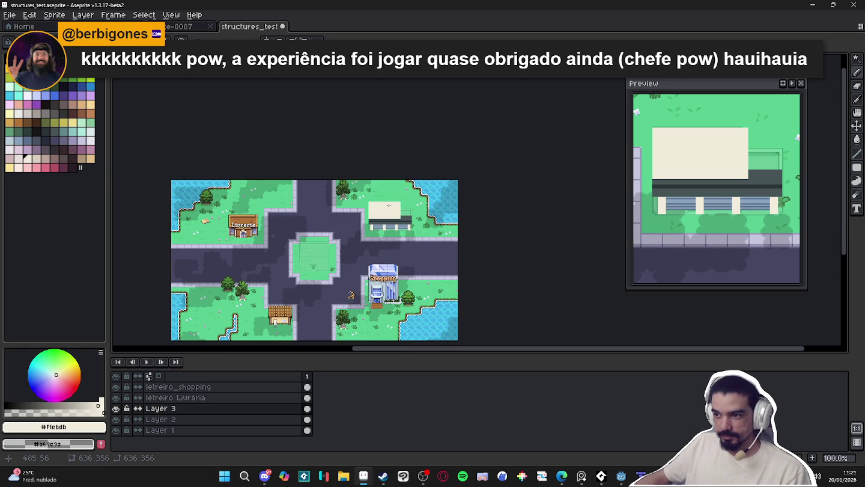
{"action": "scroll", "coordinate": [389, 206], "scroll_direction": "up", "scroll_amount": 1}
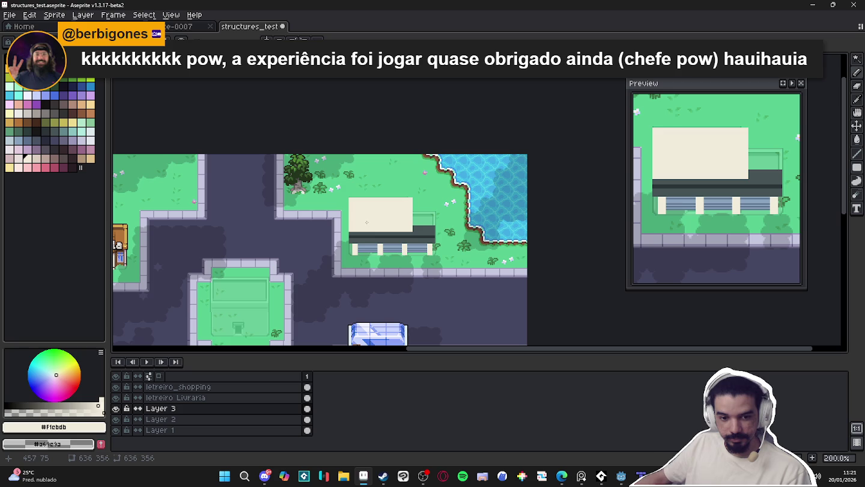
- Magic Wand-select the cream roof, drag its top edge well upward, then deselect
{"action": "key", "text": "w"}
{"action": "left_click", "coordinate": [372, 228]}
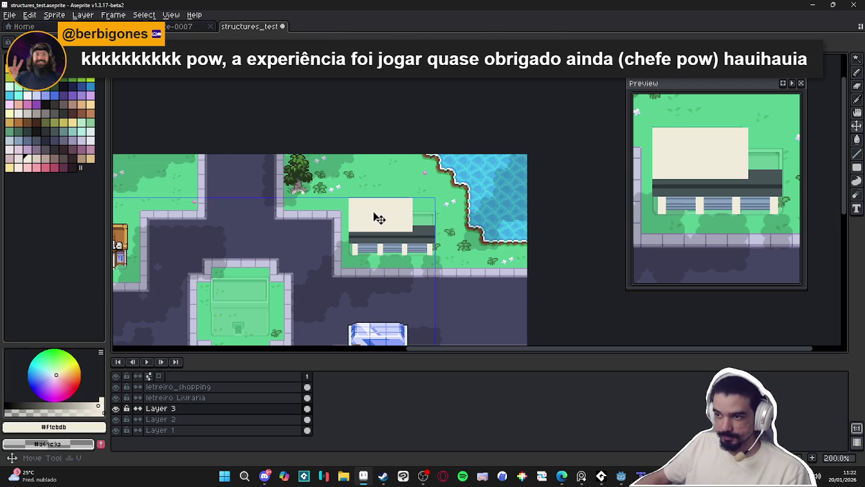
{"action": "scroll", "coordinate": [377, 216], "scroll_direction": "up", "scroll_amount": 1}
{"action": "left_click_drag", "start_coordinate": [380, 198], "coordinate": [386, 166]}
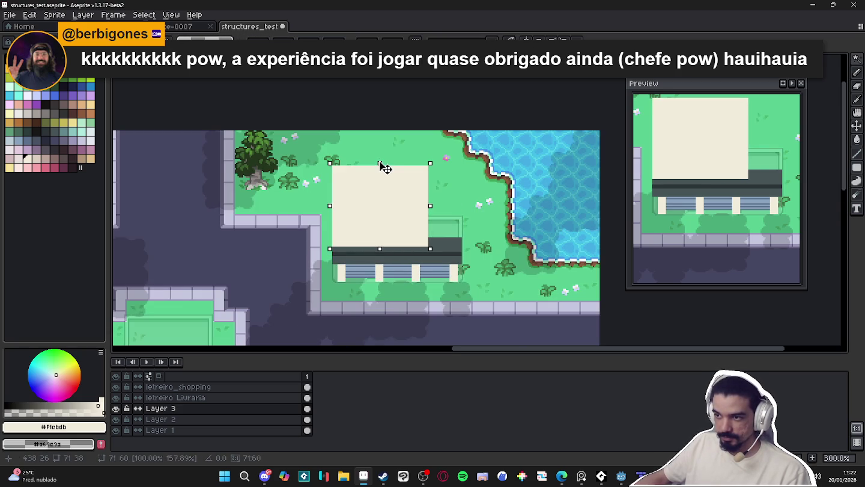
{"action": "scroll", "coordinate": [387, 162], "scroll_direction": "up", "scroll_amount": 1}
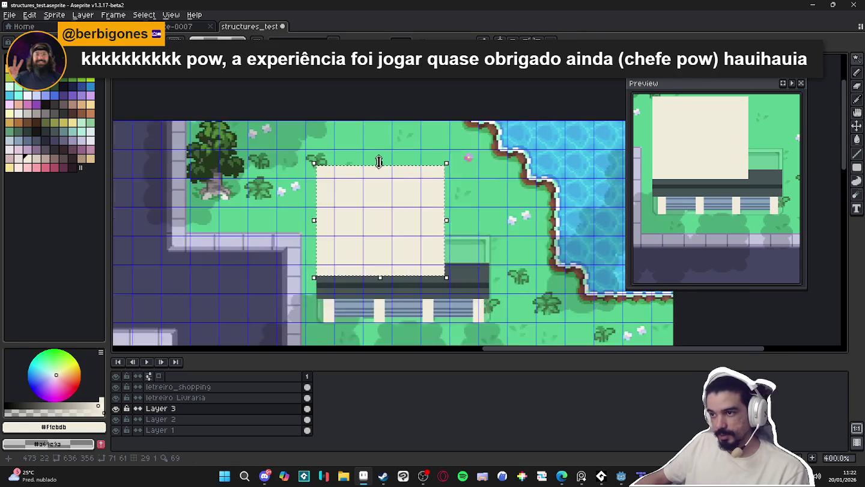
{"action": "scroll", "coordinate": [386, 160], "scroll_direction": "up", "scroll_amount": 1}
{"action": "left_click_drag", "start_coordinate": [386, 165], "coordinate": [395, 147]}
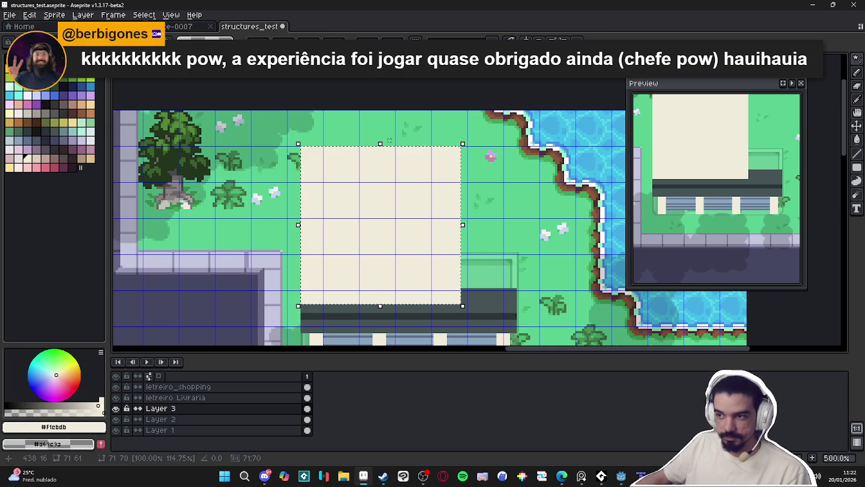
{"action": "scroll", "coordinate": [402, 167], "scroll_direction": "down", "scroll_amount": 2}
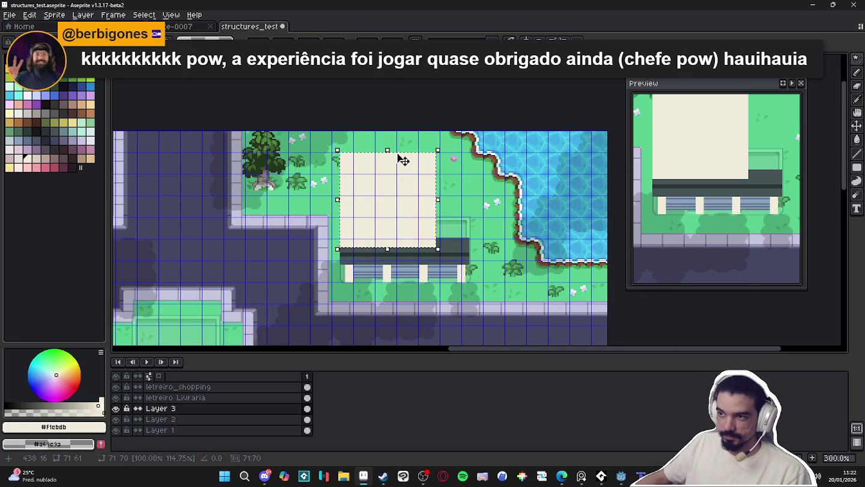
{"action": "key", "text": "ctrl+d"}
{"action": "scroll", "coordinate": [354, 165], "scroll_direction": "up", "scroll_amount": 2}
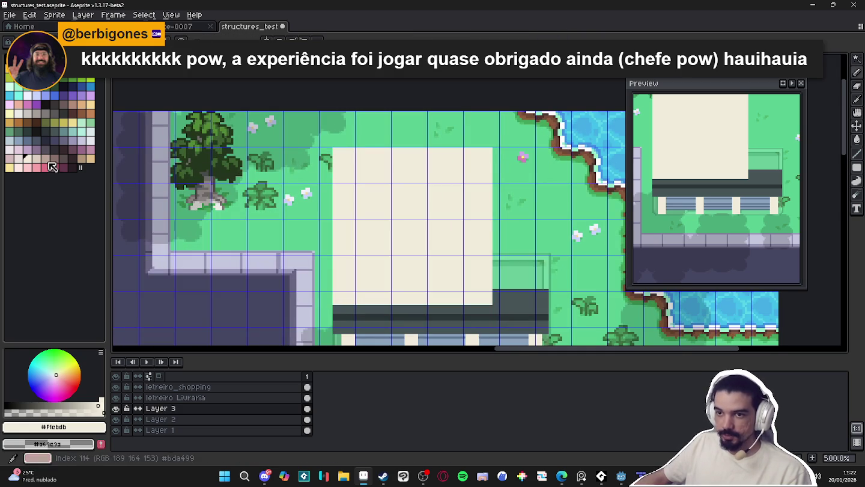
- Draw a muted brown filled rectangle across the upper part of the roof
{"action": "left_click", "coordinate": [45, 158]}
{"action": "left_click", "coordinate": [858, 167]}
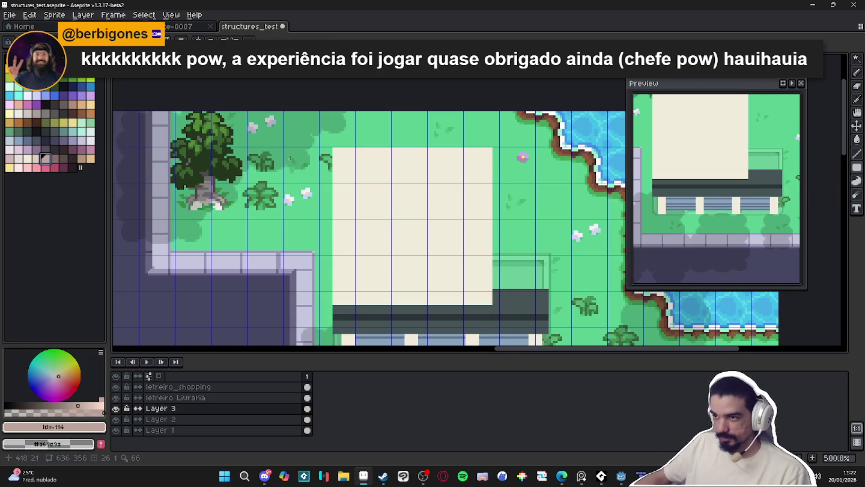
{"action": "scroll", "coordinate": [346, 157], "scroll_direction": "up", "scroll_amount": 1}
{"action": "left_click_drag", "start_coordinate": [348, 152], "coordinate": [521, 228]}
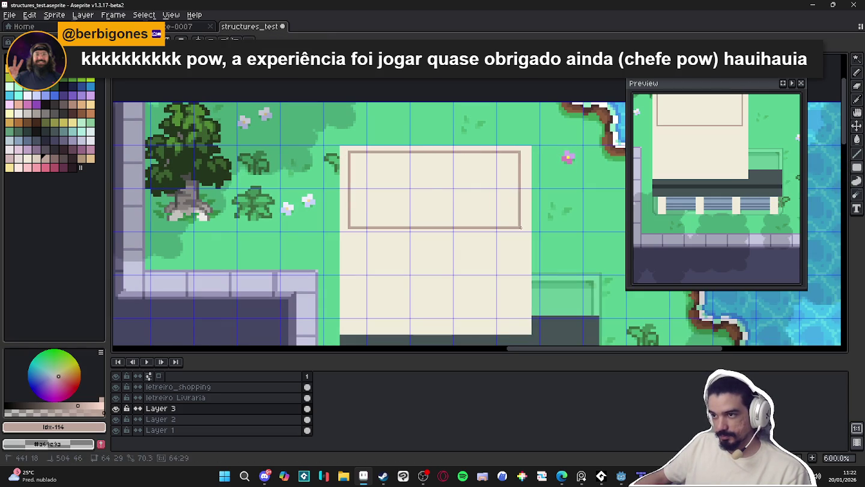
{"action": "left_click_drag", "start_coordinate": [520, 228], "coordinate": [522, 228]}
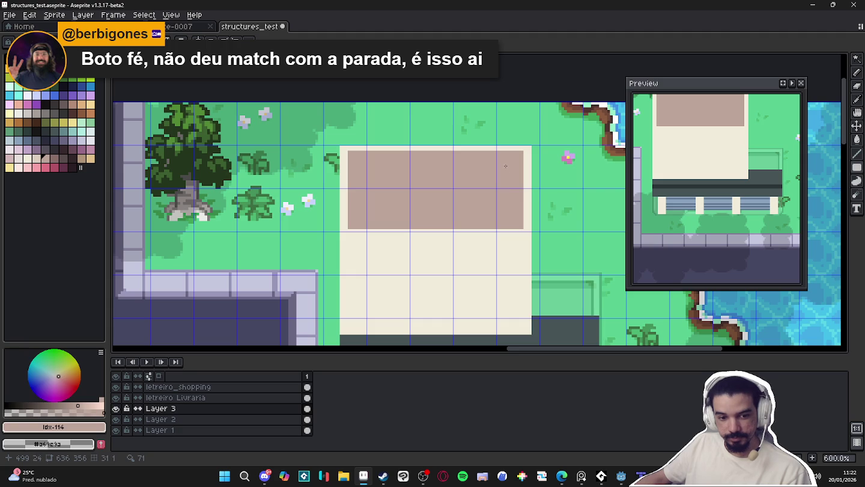
- Cover the brown panel's top row with cream and eyedrop the panel's brown
{"action": "scroll", "coordinate": [522, 151], "scroll_direction": "up", "scroll_amount": 1}
{"action": "left_click_drag", "start_coordinate": [524, 150], "coordinate": [293, 151]}
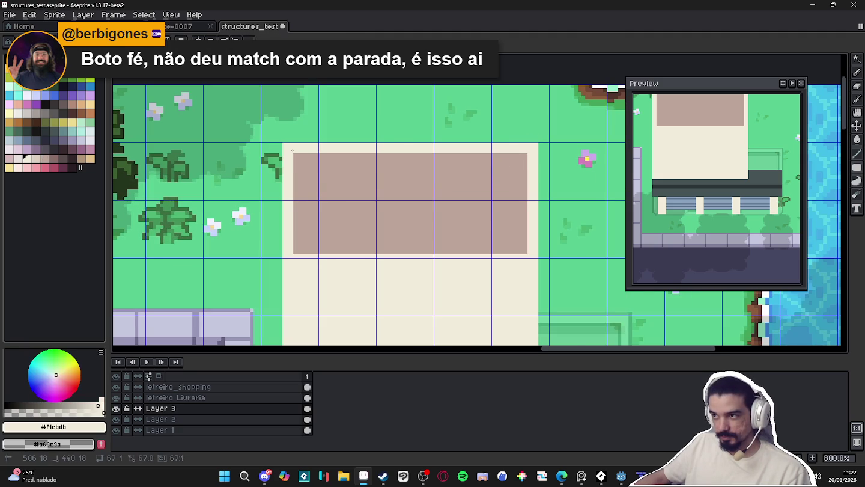
{"action": "scroll", "coordinate": [292, 151], "scroll_direction": "down", "scroll_amount": 1}
{"action": "scroll", "coordinate": [380, 205], "scroll_direction": "down", "scroll_amount": 1}
{"action": "left_click_drag", "start_coordinate": [381, 206], "coordinate": [371, 190]}
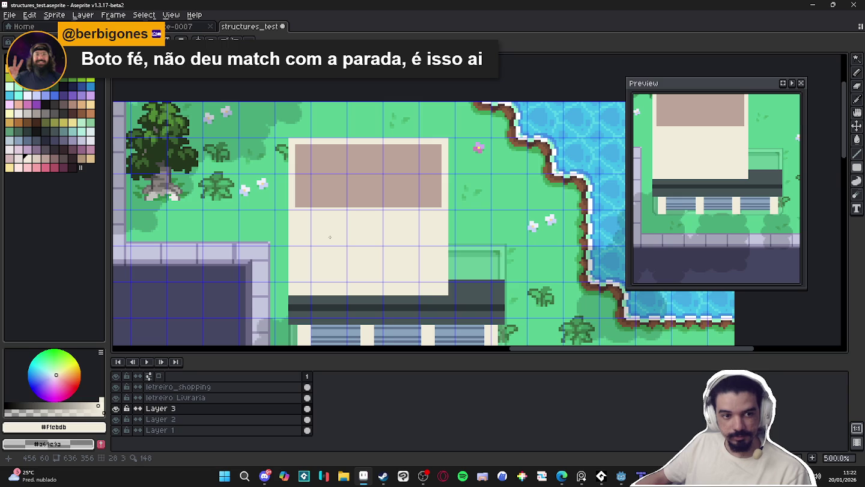
{"action": "left_click", "coordinate": [293, 215], "text": "alt"}
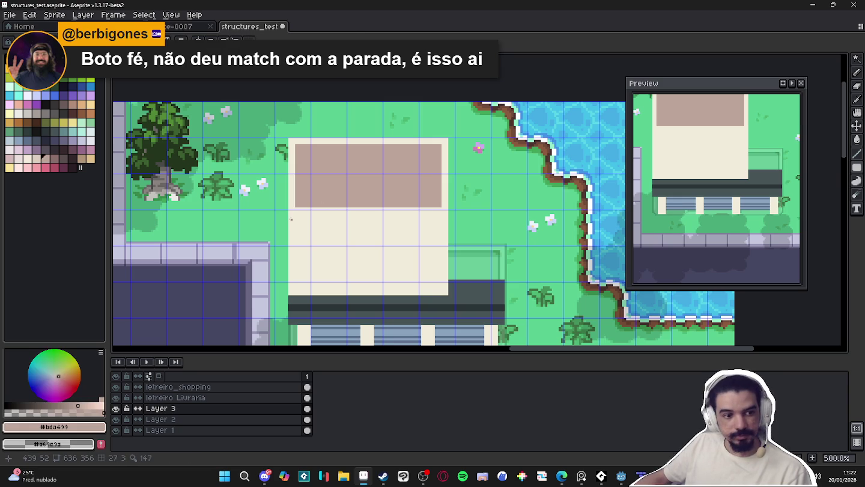
- Paint-bucket fill the cream roof with beige #ddcebf
{"action": "left_click", "coordinate": [36, 160]}
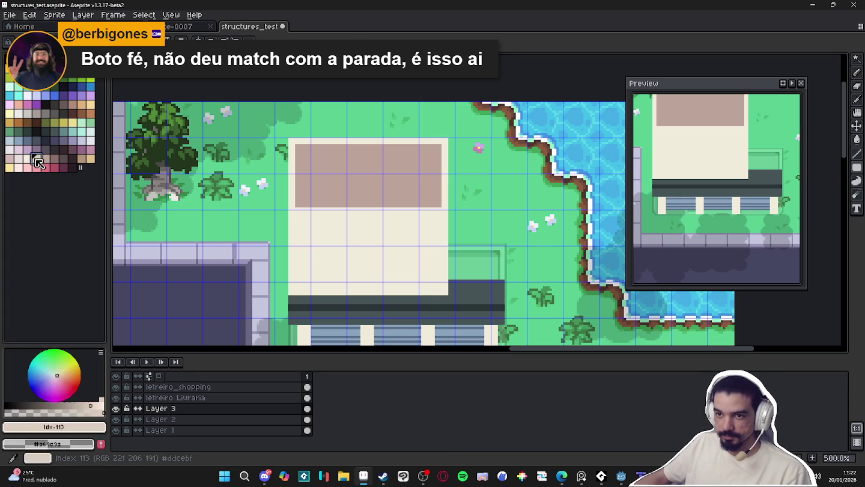
{"action": "left_click", "coordinate": [18, 168]}
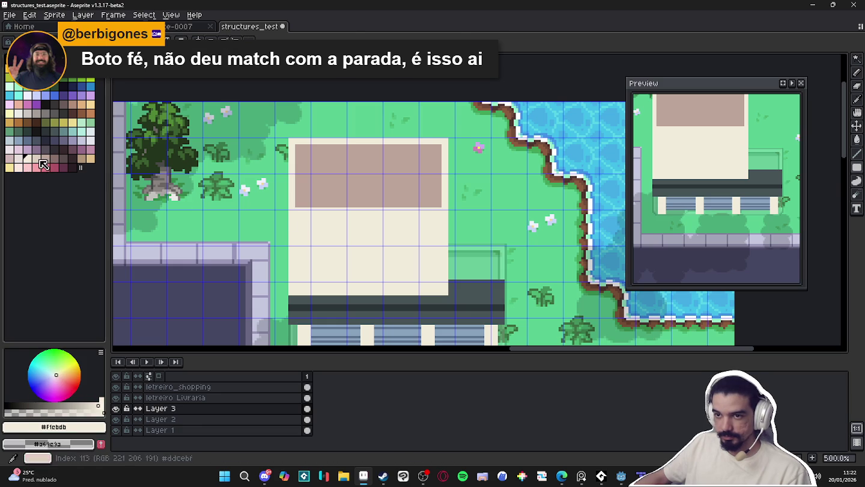
{"action": "left_click", "coordinate": [293, 224]}
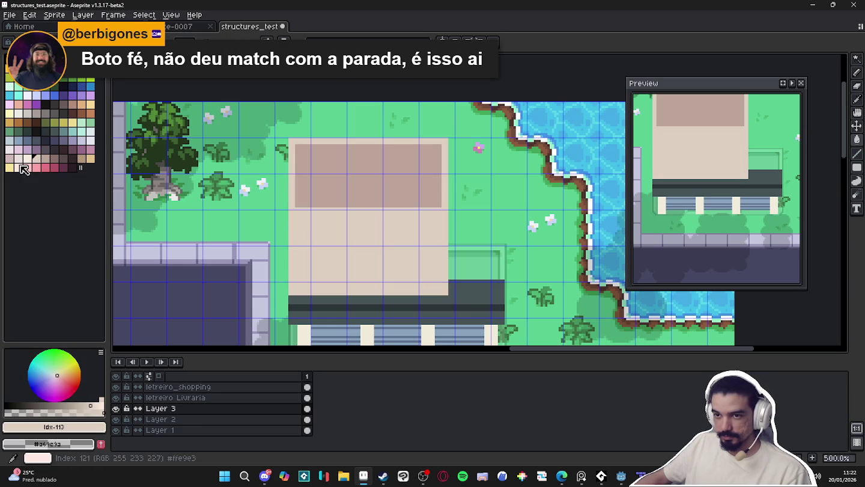
- Draw a thin pale cream line just below the brown panel
{"action": "key", "text": "bracketleft"}
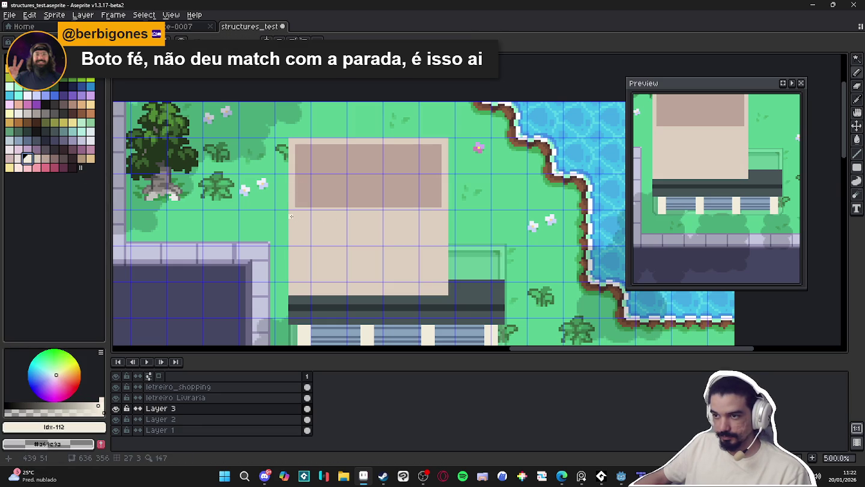
{"action": "mouse_move", "coordinate": [857, 167]}
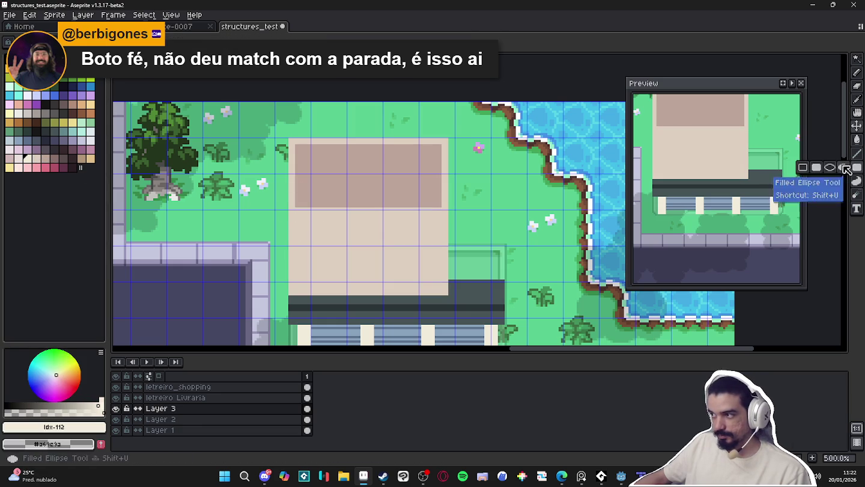
{"action": "scroll", "coordinate": [438, 200], "scroll_direction": "up", "scroll_amount": 1}
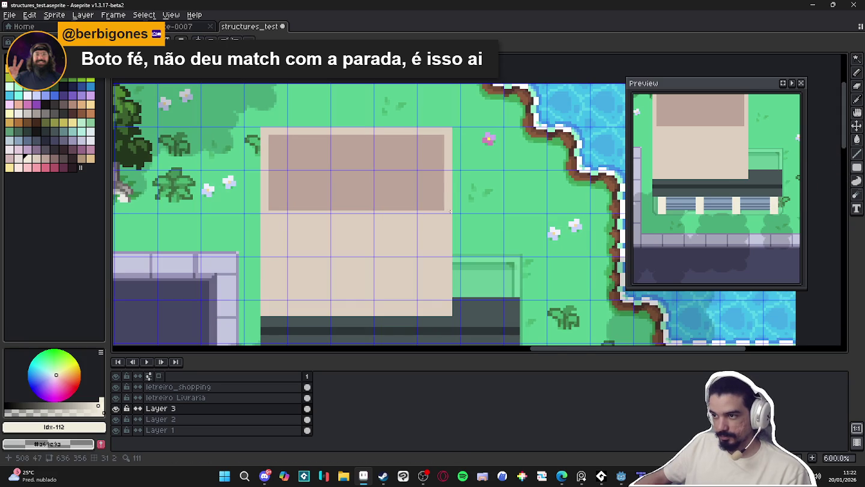
{"action": "left_click_drag", "start_coordinate": [450, 211], "coordinate": [262, 215]}
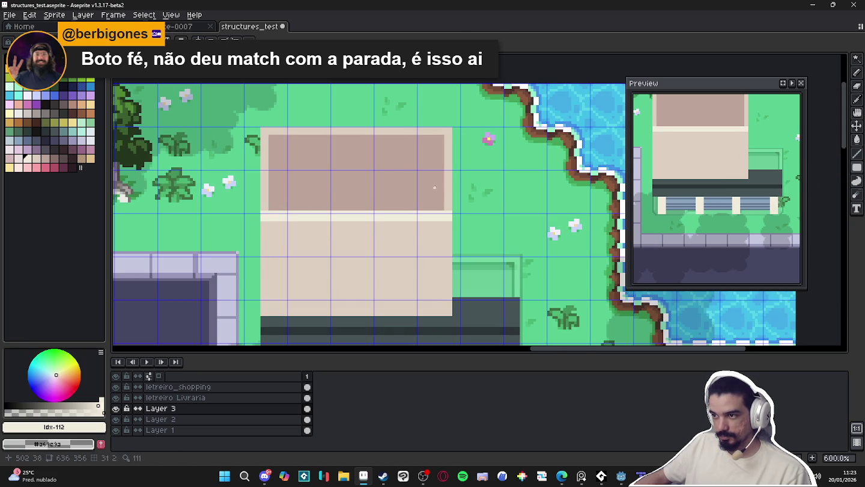
{"action": "scroll", "coordinate": [435, 188], "scroll_direction": "down", "scroll_amount": 2}
{"action": "scroll", "coordinate": [426, 200], "scroll_direction": "down", "scroll_amount": 2}
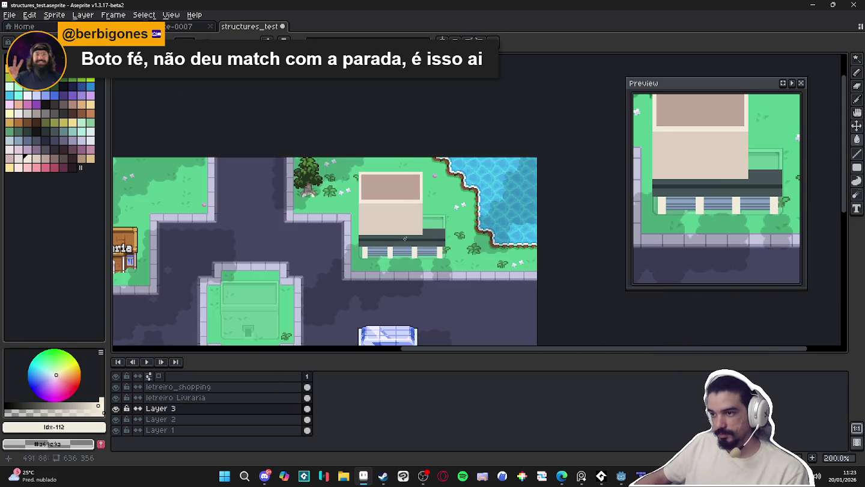
- Pan to the Shopping building and eyedrop the awning's dark grey #665456
{"action": "left_click_drag", "start_coordinate": [405, 238], "coordinate": [437, 138]}
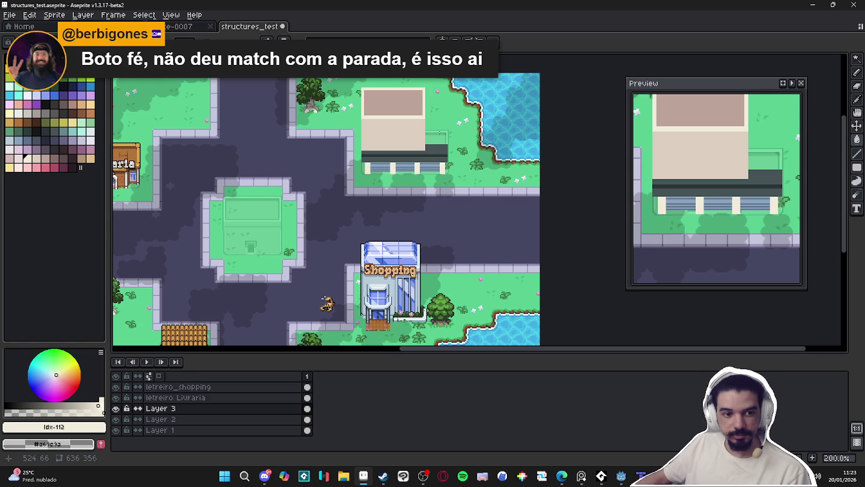
{"action": "scroll", "coordinate": [439, 132], "scroll_direction": "up", "scroll_amount": 3}
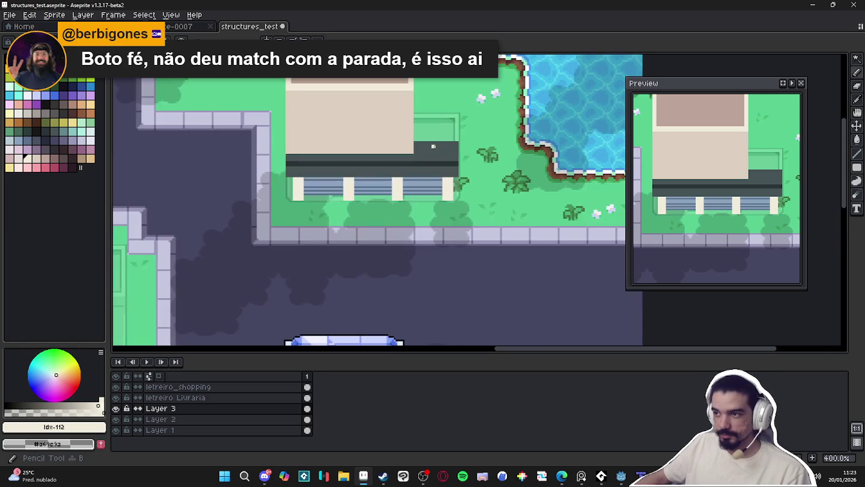
{"action": "left_click", "coordinate": [428, 142], "text": "alt"}
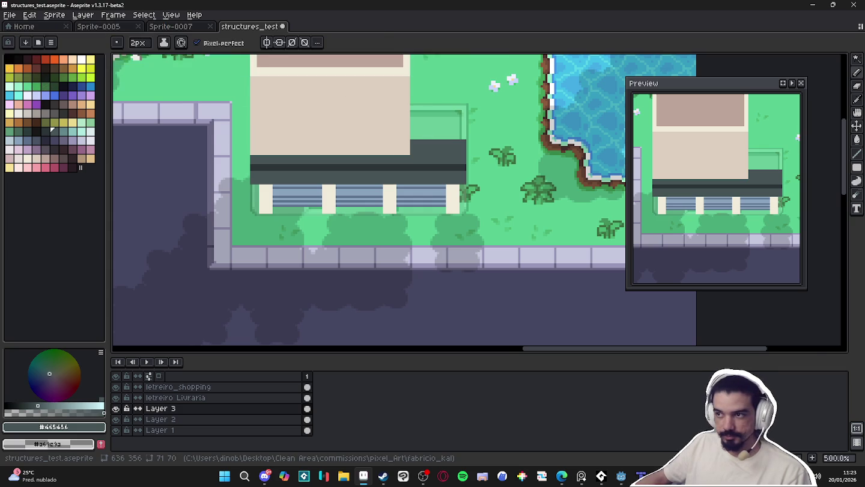
{"action": "scroll", "coordinate": [336, 222], "scroll_direction": "down", "scroll_amount": 1}
{"action": "scroll", "coordinate": [335, 222], "scroll_direction": "down", "scroll_amount": 1}
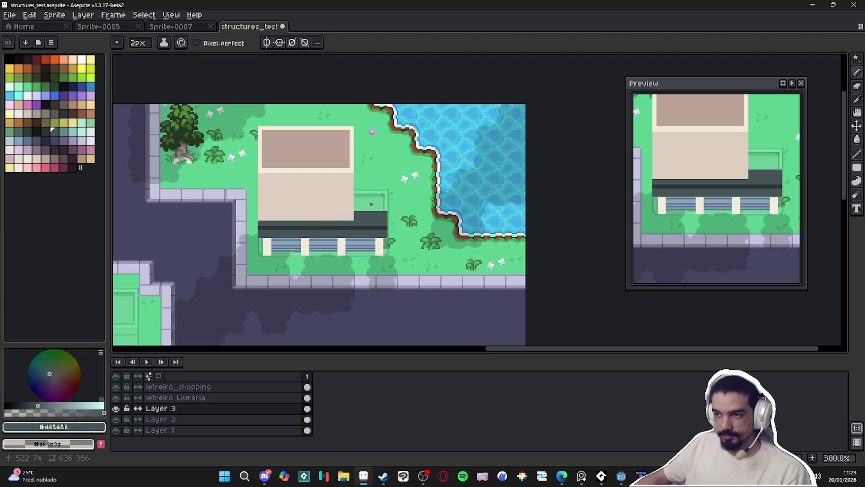
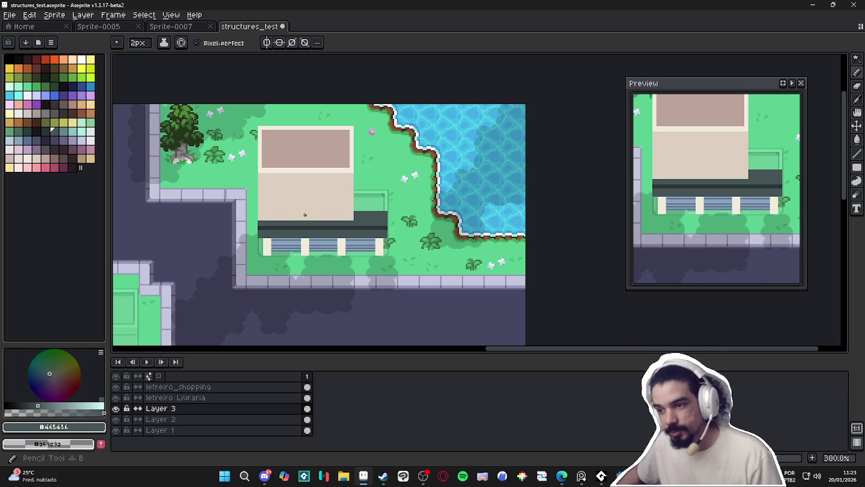
- With a 1px pencil, draw a black line along the top of the awning
{"action": "key", "text": "minus"}
{"action": "scroll", "coordinate": [292, 229], "scroll_direction": "up", "scroll_amount": 2}
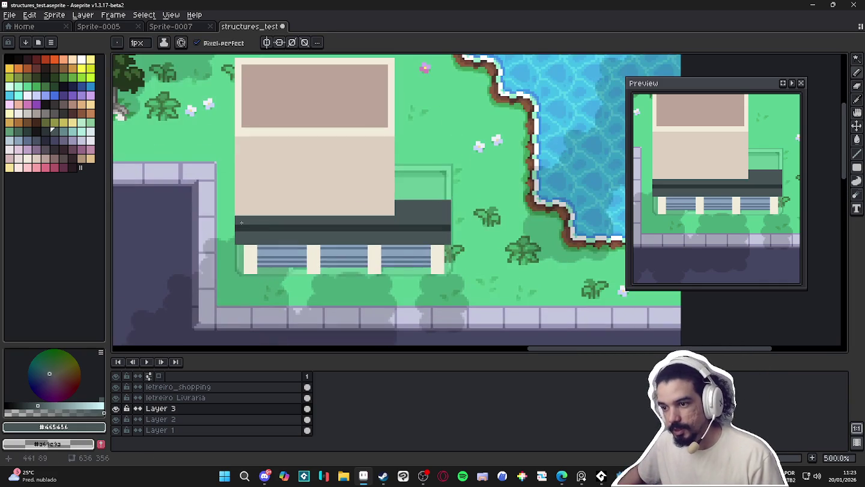
{"action": "scroll", "coordinate": [215, 235], "scroll_direction": "up", "scroll_amount": 1}
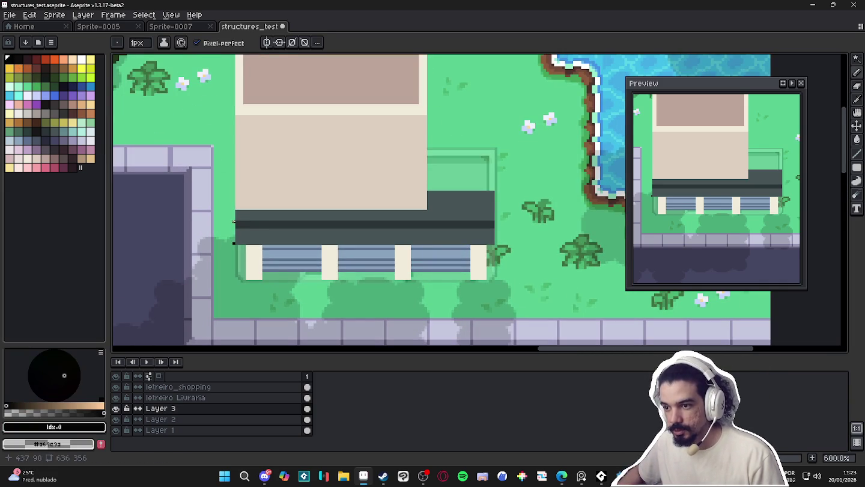
{"action": "mouse_move", "coordinate": [234, 219]}
{"action": "left_mouse_down"}
{"action": "mouse_move", "coordinate": [497, 219]}
{"action": "mouse_move", "coordinate": [496, 244]}
{"action": "left_mouse_up"}
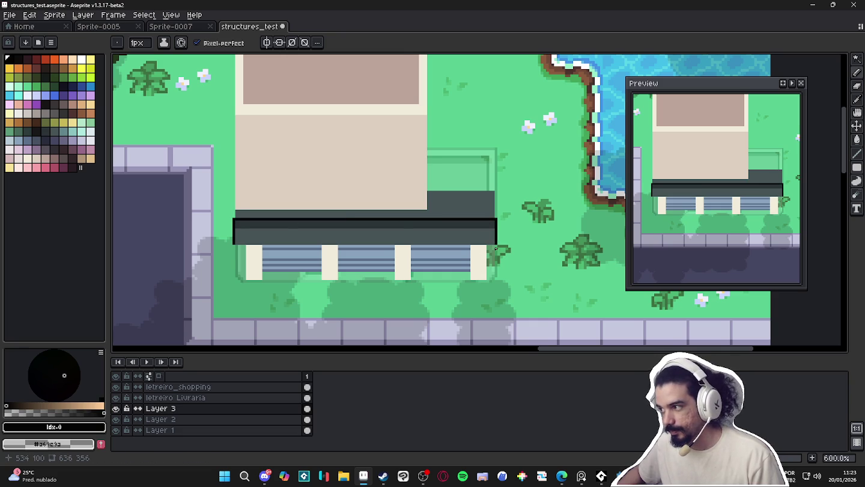
{"action": "scroll", "coordinate": [496, 248], "scroll_direction": "up", "scroll_amount": 1}
- Outline the right pillar edge and lower-left awning corner in black, then select the wall's left part
{"action": "left_click", "coordinate": [484, 246]}
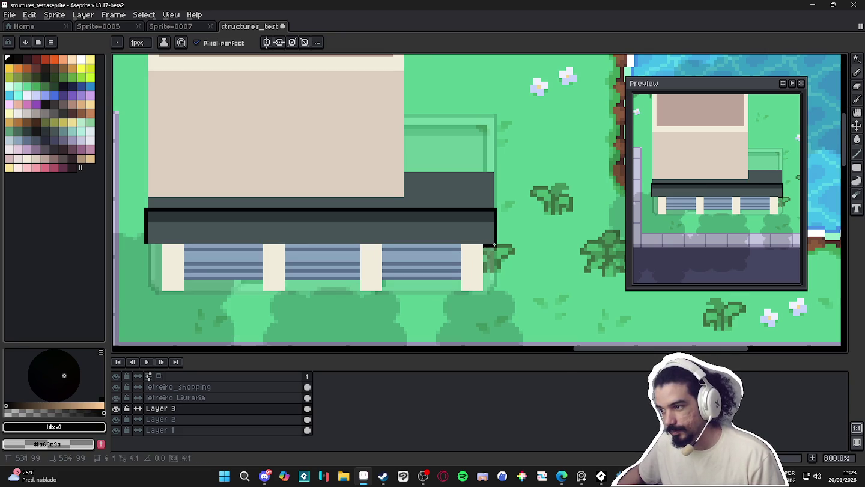
{"action": "left_click_drag", "start_coordinate": [485, 245], "coordinate": [484, 288]}
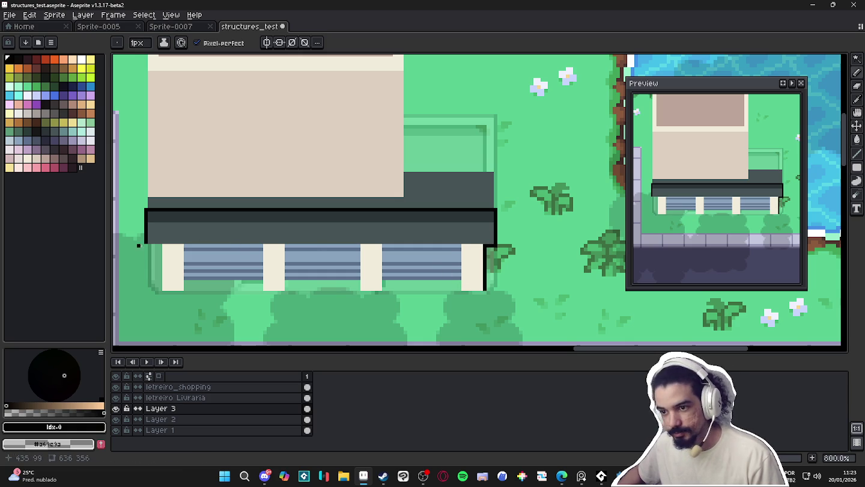
{"action": "mouse_move", "coordinate": [146, 246]}
{"action": "left_mouse_down"}
{"action": "mouse_move", "coordinate": [155, 248]}
{"action": "mouse_move", "coordinate": [159, 288]}
{"action": "left_mouse_up"}
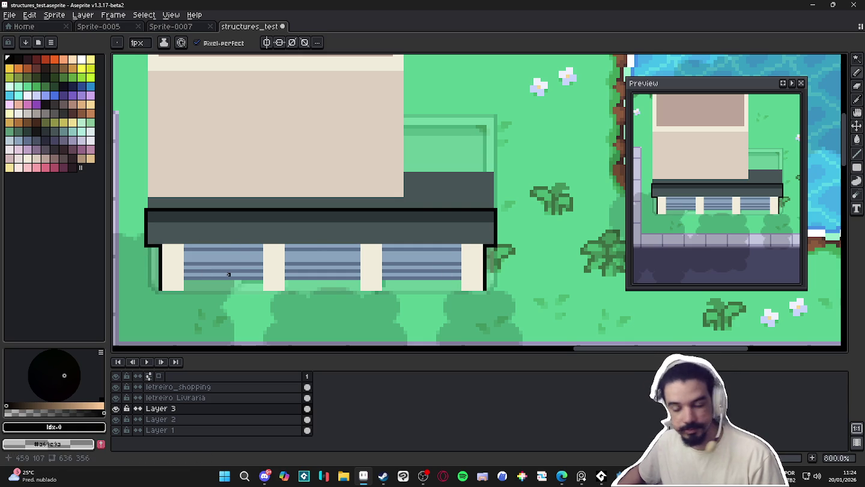
{"action": "scroll", "coordinate": [239, 272], "scroll_direction": "down", "scroll_amount": 2}
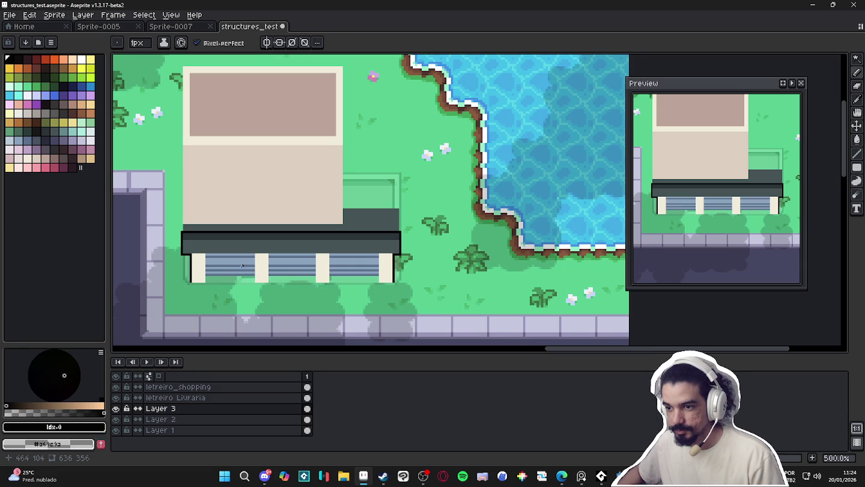
{"action": "scroll", "coordinate": [337, 252], "scroll_direction": "up", "scroll_amount": 1}
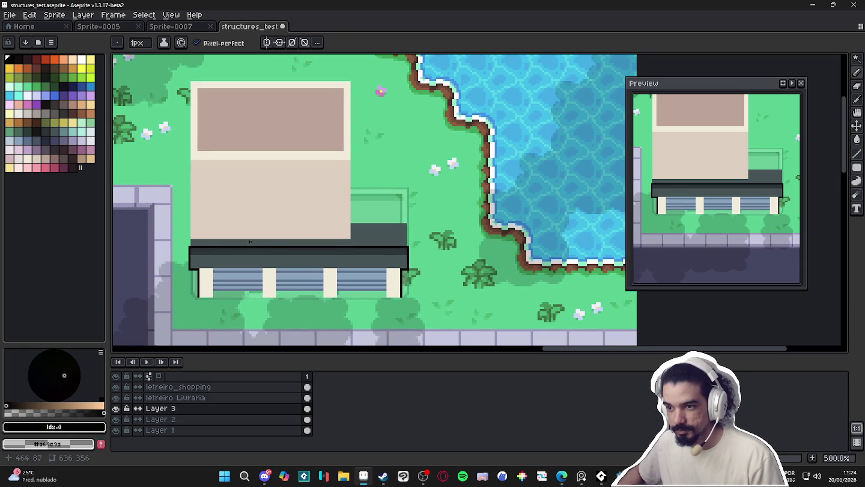
{"action": "key", "text": "m"}
{"action": "left_click_drag", "start_coordinate": [191, 237], "coordinate": [244, 83]}
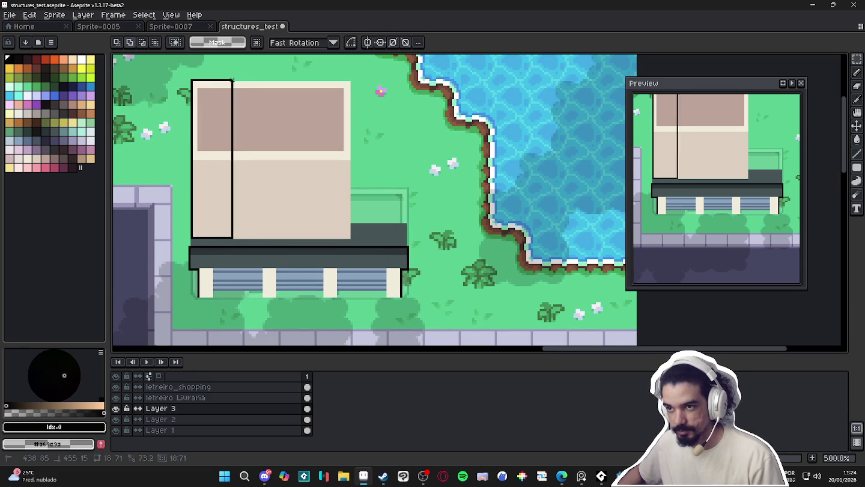
- Shift the selected wall section right, then undo the move
{"action": "left_click_drag", "start_coordinate": [235, 138], "coordinate": [251, 137]}
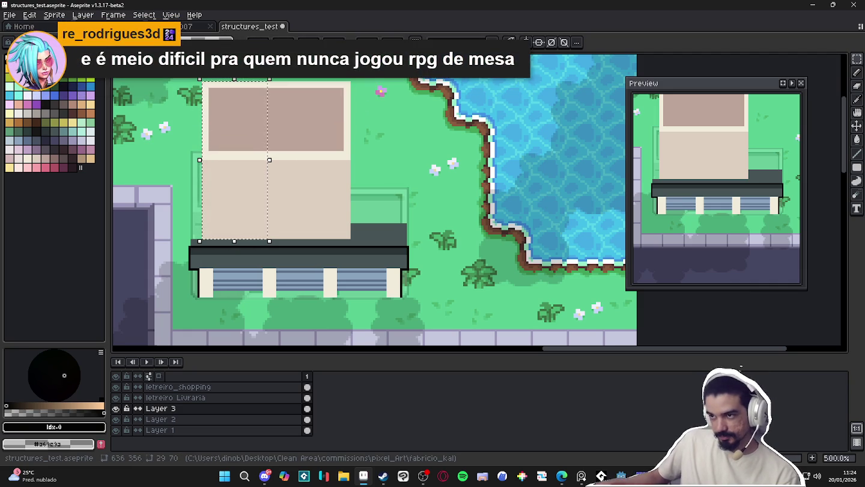
{"action": "left_click", "coordinate": [269, 223]}
{"action": "scroll", "coordinate": [357, 243], "scroll_direction": "up", "scroll_amount": 1}
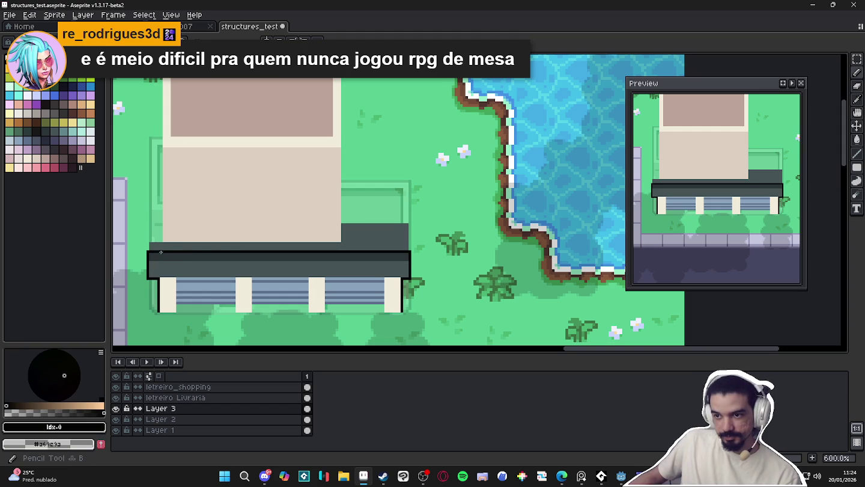
{"action": "key", "text": "ctrl+z"}
- Draw a light teal highlight line along the top of the awning
{"action": "key", "text": "b"}
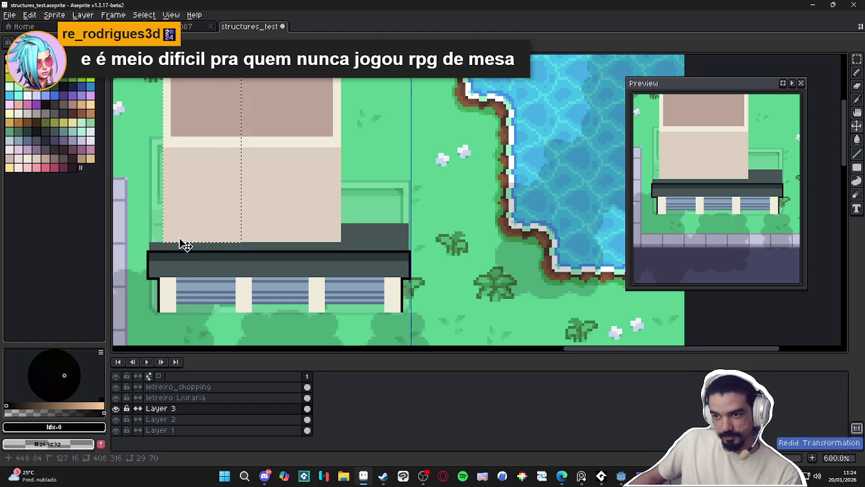
{"action": "scroll", "coordinate": [150, 257], "scroll_direction": "up", "scroll_amount": 1}
{"action": "left_click", "coordinate": [150, 257], "text": "alt"}
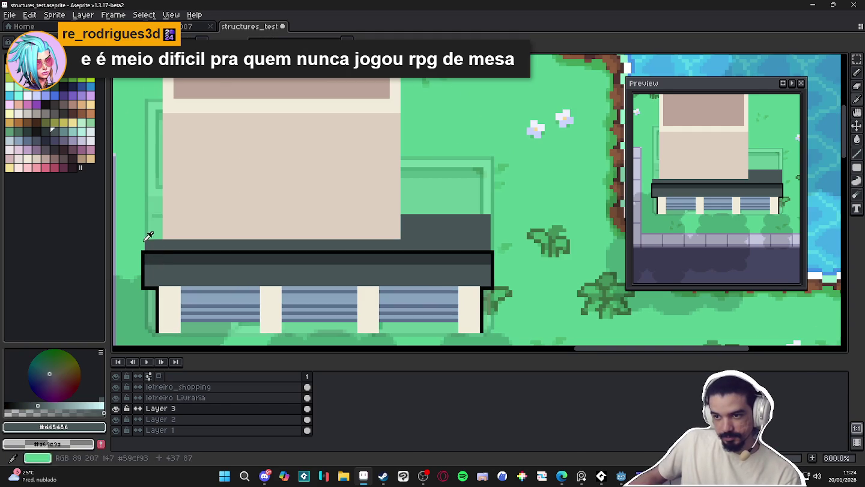
{"action": "left_click", "coordinate": [64, 131]}
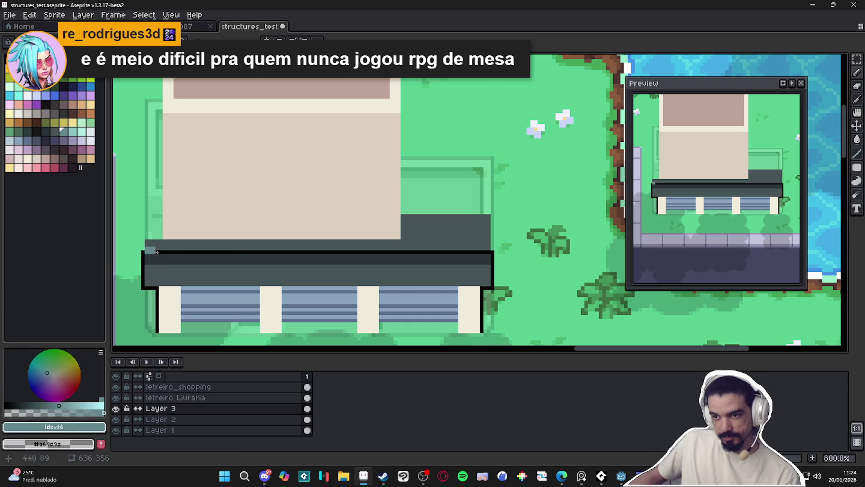
{"action": "mouse_move", "coordinate": [157, 251]}
{"action": "left_mouse_down"}
{"action": "mouse_move", "coordinate": [492, 250]}
{"action": "mouse_move", "coordinate": [493, 208]}
{"action": "left_mouse_up"}
- Add a short black line at the roof's right edge and a teal edge up its side
{"action": "left_click", "coordinate": [492, 255], "text": "alt"}
{"action": "left_click", "coordinate": [488, 245], "text": "alt"}
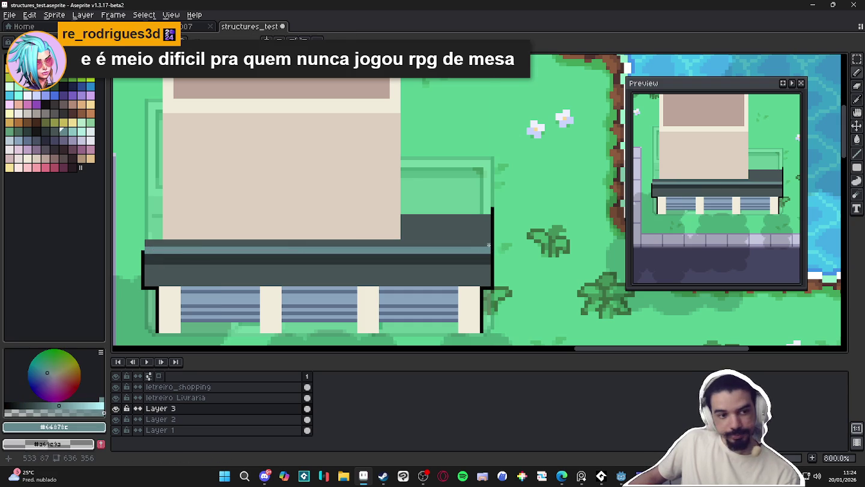
{"action": "left_click_drag", "start_coordinate": [489, 245], "coordinate": [489, 204]}
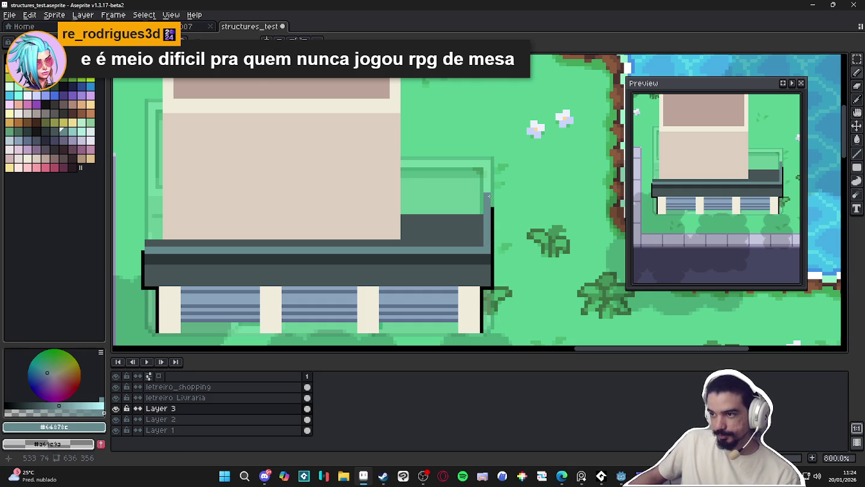
{"action": "scroll", "coordinate": [475, 229], "scroll_direction": "down", "scroll_amount": 3}
{"action": "scroll", "coordinate": [474, 232], "scroll_direction": "down", "scroll_amount": 2}
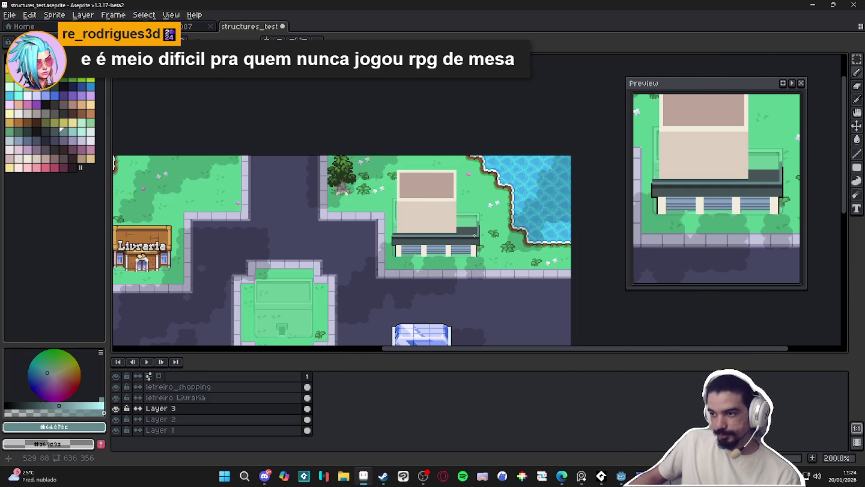
{"action": "scroll", "coordinate": [475, 236], "scroll_direction": "down", "scroll_amount": 1}
{"action": "scroll", "coordinate": [475, 237], "scroll_direction": "up", "scroll_amount": 3}
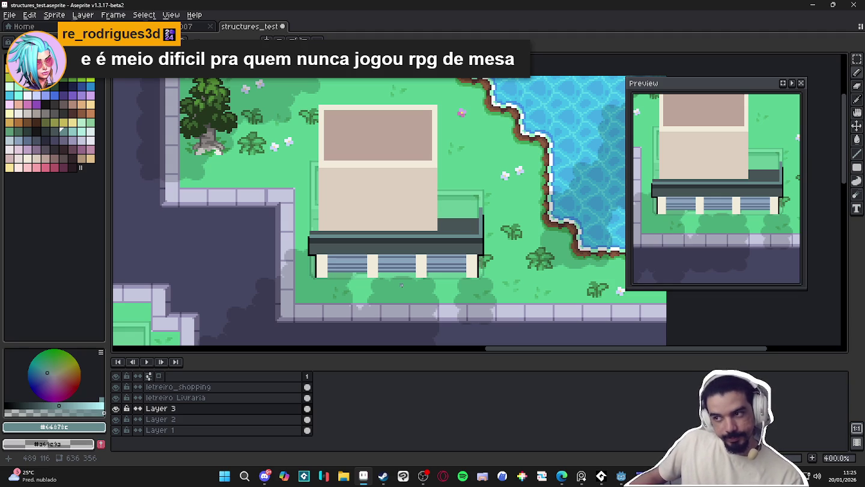
{"action": "scroll", "coordinate": [401, 285], "scroll_direction": "up", "scroll_amount": 1}
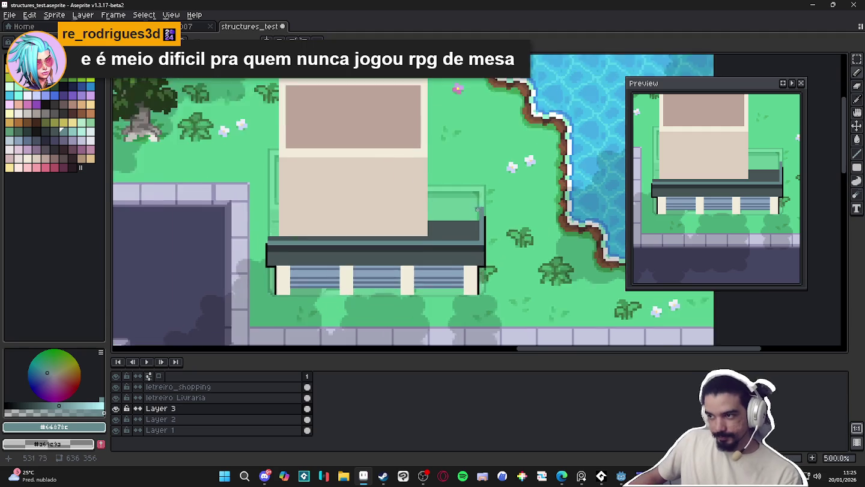
{"action": "scroll", "coordinate": [474, 222], "scroll_direction": "up", "scroll_amount": 2}
{"action": "scroll", "coordinate": [459, 226], "scroll_direction": "down", "scroll_amount": 2}
{"action": "scroll", "coordinate": [388, 233], "scroll_direction": "up", "scroll_amount": 2}
{"action": "left_click", "coordinate": [399, 242], "text": "alt"}
{"action": "key", "text": "minus"}
- Draw a dark row under the wall and fill the green strip left of it with #465456
{"action": "mouse_move", "coordinate": [293, 241]}
{"action": "left_mouse_down"}
{"action": "mouse_move", "coordinate": [159, 240]}
{"action": "mouse_move", "coordinate": [394, 236]}
{"action": "left_mouse_up"}
{"action": "key", "text": "plus"}
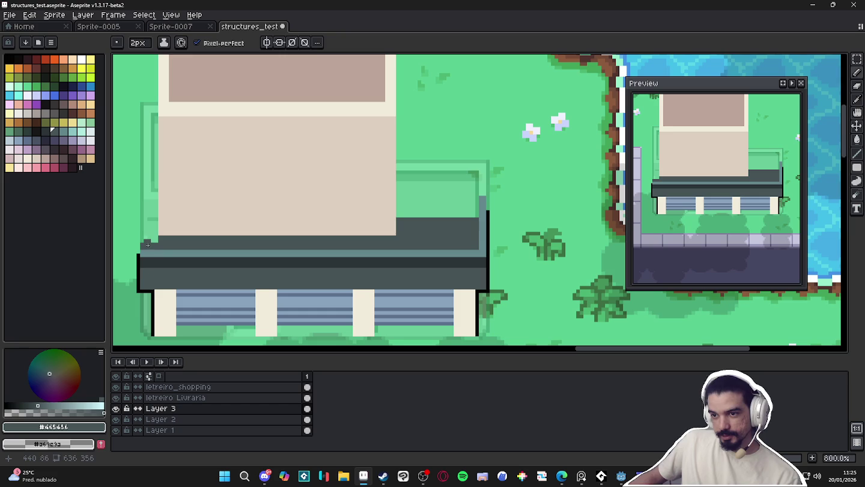
{"action": "left_click_drag", "start_coordinate": [145, 243], "coordinate": [153, 194]}
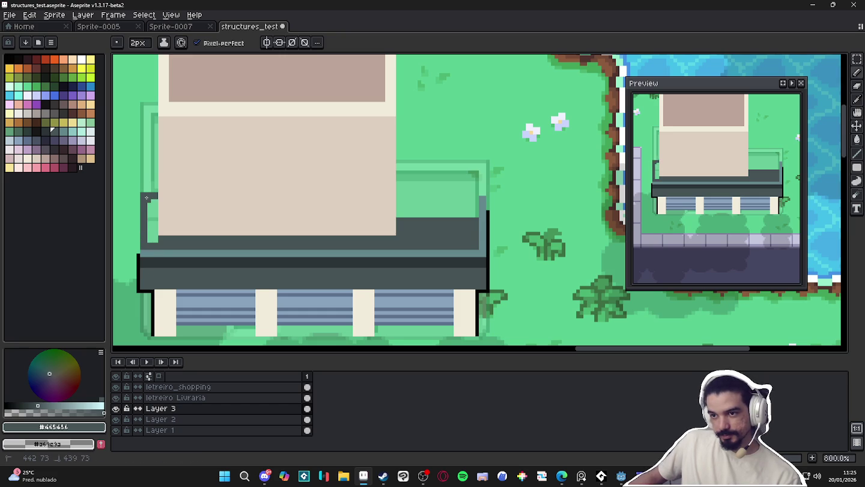
{"action": "key", "text": "g"}
{"action": "left_click", "coordinate": [154, 206]}
- Outline and fill the green ledge right of the wall with dark grey #465456
{"action": "key", "text": "b"}
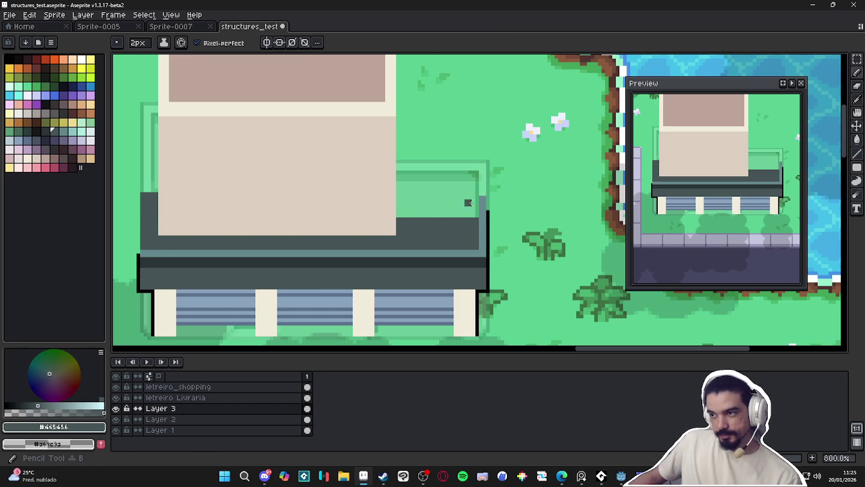
{"action": "left_click_drag", "start_coordinate": [156, 198], "coordinate": [405, 193]}
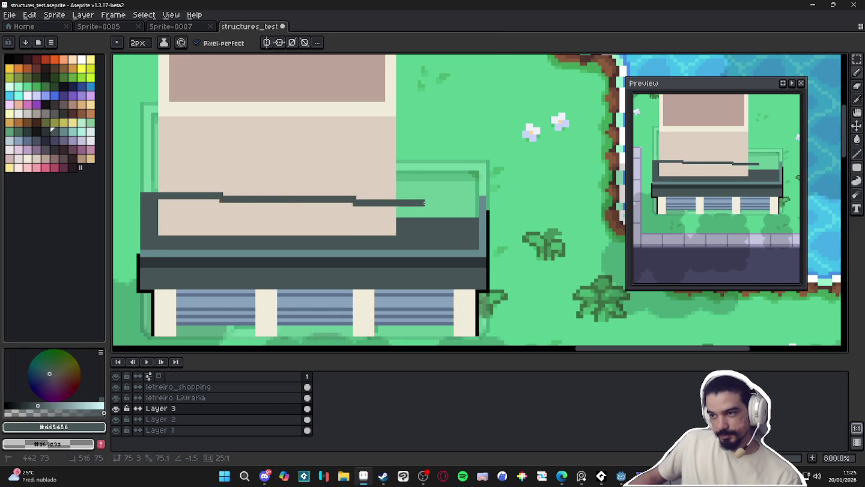
{"action": "key", "text": "ctrl+z"}
{"action": "key", "text": "ctrl+z"}
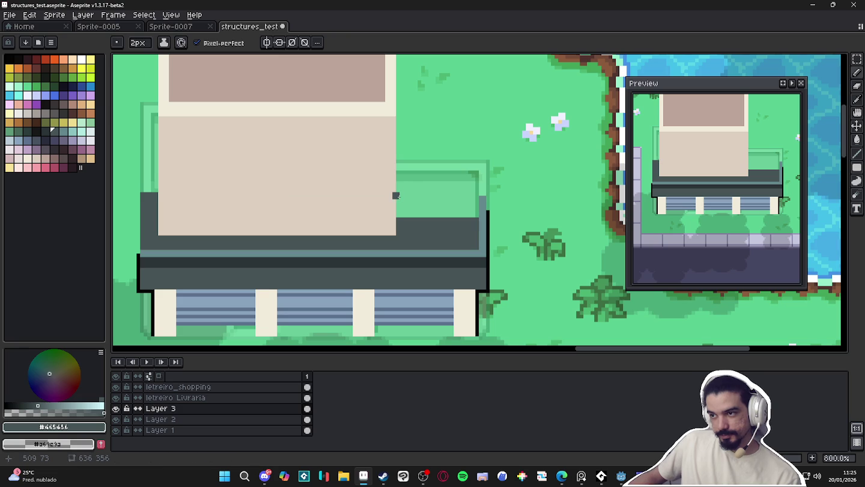
{"action": "left_click_drag", "start_coordinate": [401, 195], "coordinate": [477, 195]}
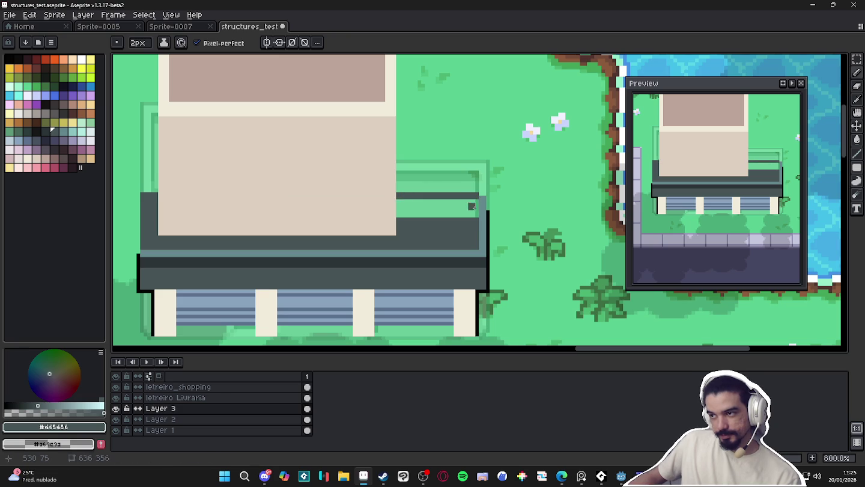
{"action": "key", "text": "g"}
{"action": "left_click", "coordinate": [454, 214]}
- Add a #64878c teal highlight along the ledge's roof edge
{"action": "key", "text": "b"}
{"action": "left_click", "coordinate": [484, 194], "text": "alt"}
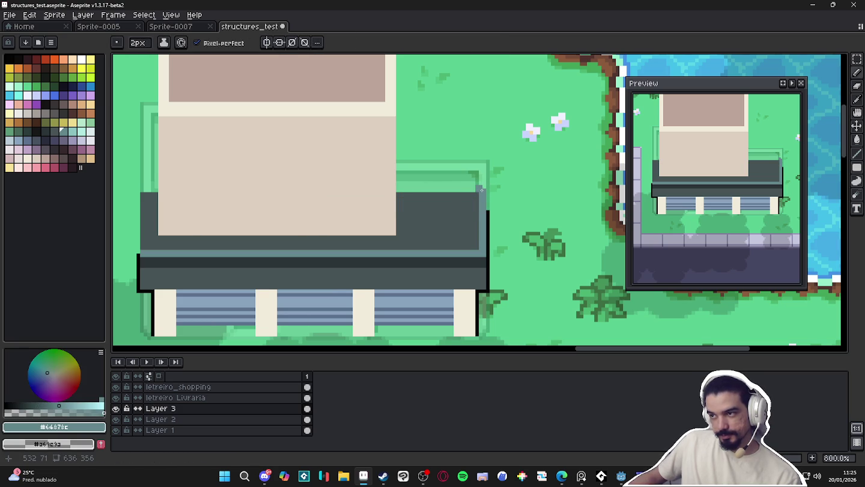
{"action": "left_click_drag", "start_coordinate": [480, 190], "coordinate": [399, 189]}
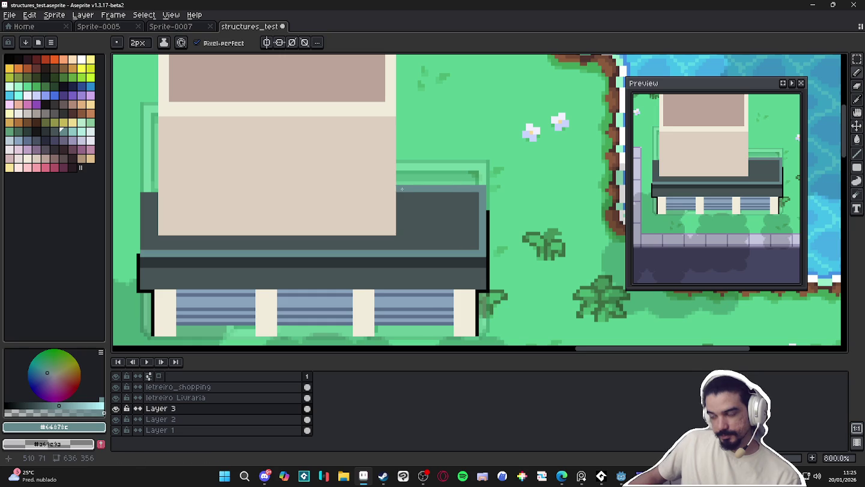
{"action": "scroll", "coordinate": [430, 219], "scroll_direction": "down", "scroll_amount": 4}
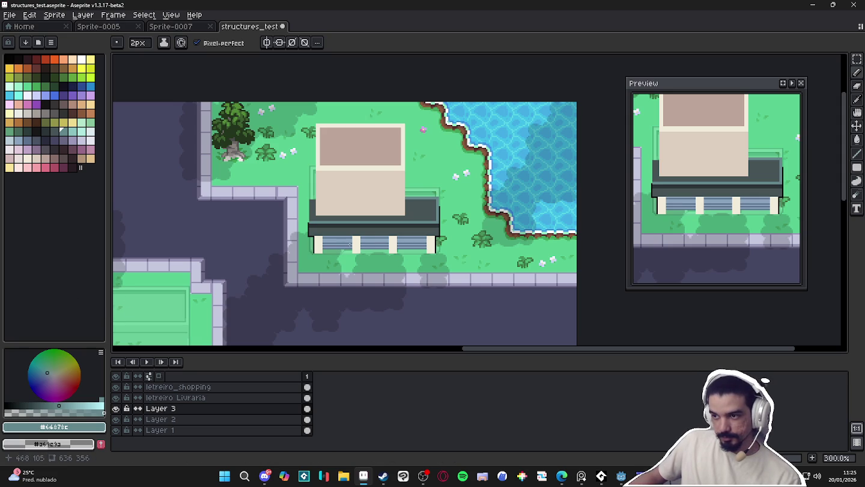
- Paint stripes across the middle and left door posts
{"action": "scroll", "coordinate": [349, 244], "scroll_direction": "up", "scroll_amount": 2}
{"action": "scroll", "coordinate": [357, 257], "scroll_direction": "up", "scroll_amount": 4}
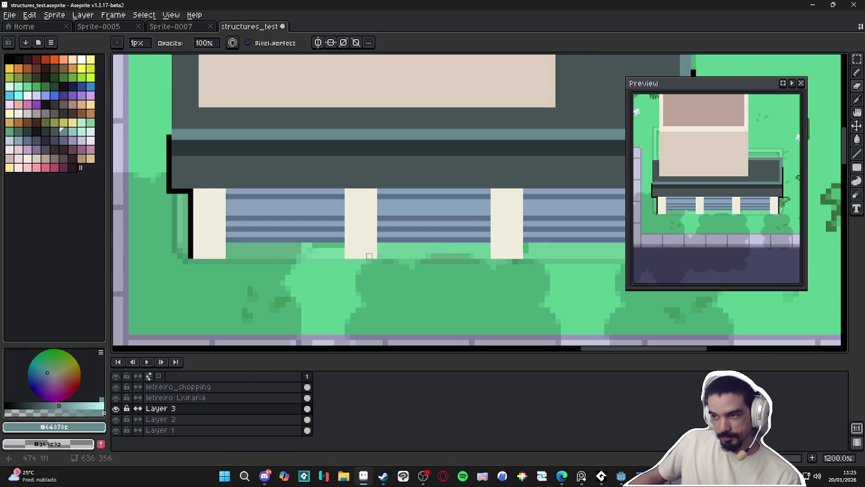
{"action": "left_click_drag", "start_coordinate": [372, 222], "coordinate": [347, 221]}
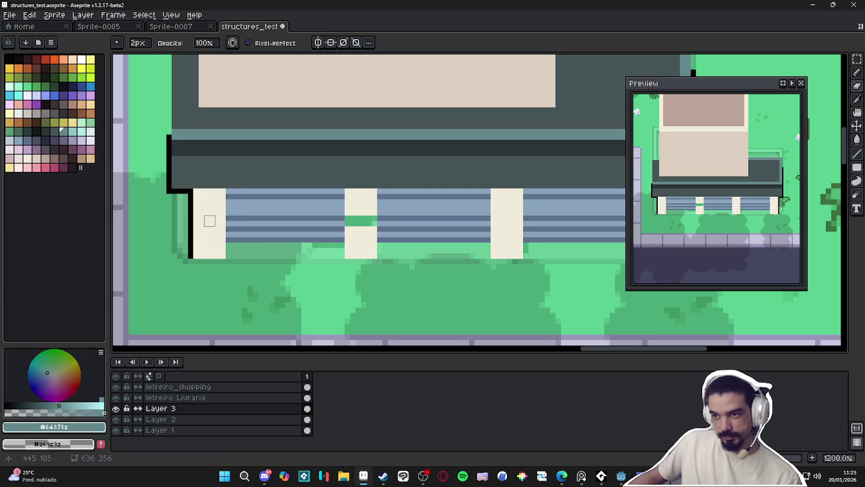
{"action": "left_click_drag", "start_coordinate": [221, 217], "coordinate": [196, 217]}
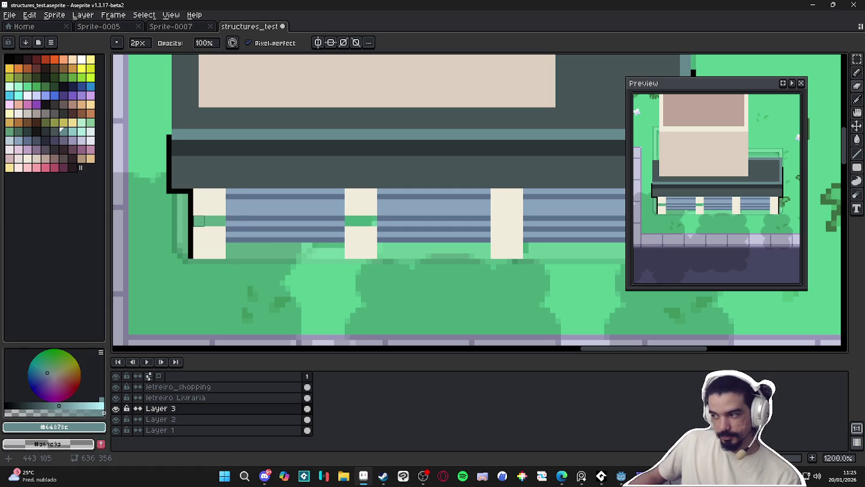
- Magic-wand and delete the lower cream parts of the left and middle posts
{"action": "key", "text": "w"}
{"action": "left_click", "coordinate": [207, 239]}
{"action": "key", "text": "Delete"}
{"action": "left_click", "coordinate": [365, 241]}
{"action": "key", "text": "Delete"}
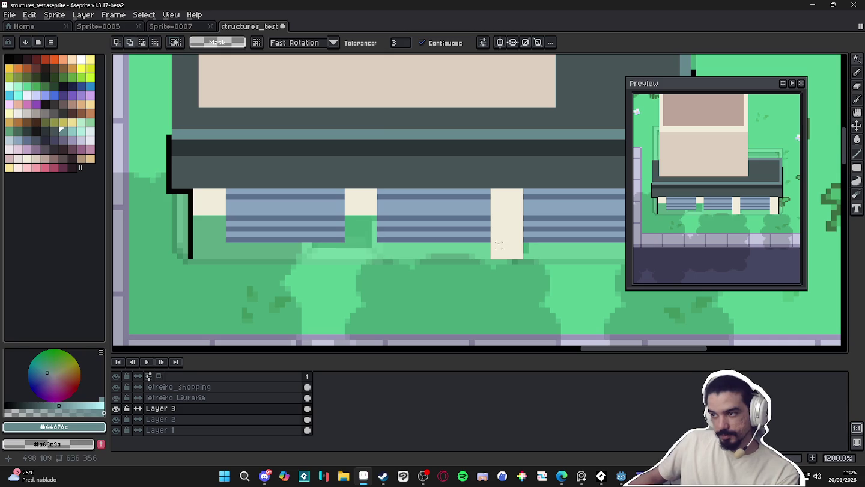
- Stripe the right post, delete its lower cream block and erase leftover cream pixels
{"action": "key", "text": "b"}
{"action": "scroll", "coordinate": [486, 228], "scroll_direction": "right", "scroll_amount": 2}
{"action": "left_click_drag", "start_coordinate": [441, 225], "coordinate": [464, 226]}
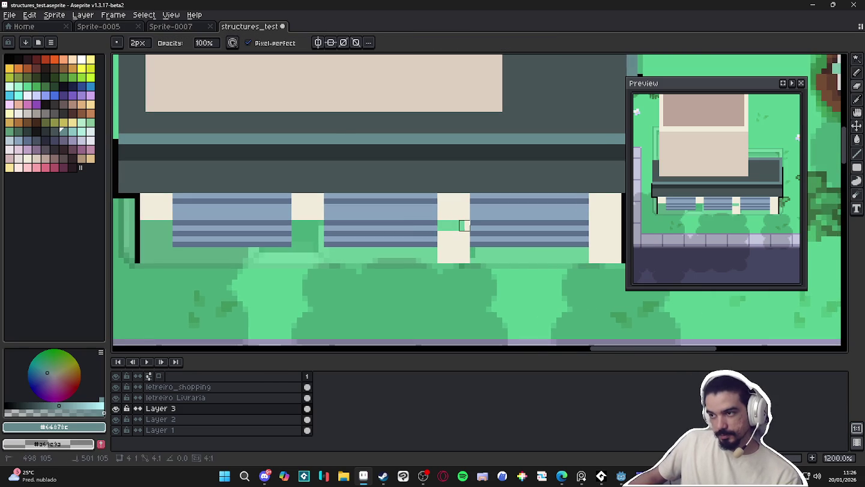
{"action": "key", "text": "w"}
{"action": "left_click", "coordinate": [453, 241]}
{"action": "key", "text": "Delete"}
{"action": "scroll", "coordinate": [460, 247], "scroll_direction": "down", "scroll_amount": 2}
{"action": "scroll", "coordinate": [548, 234], "scroll_direction": "up", "scroll_amount": 2}
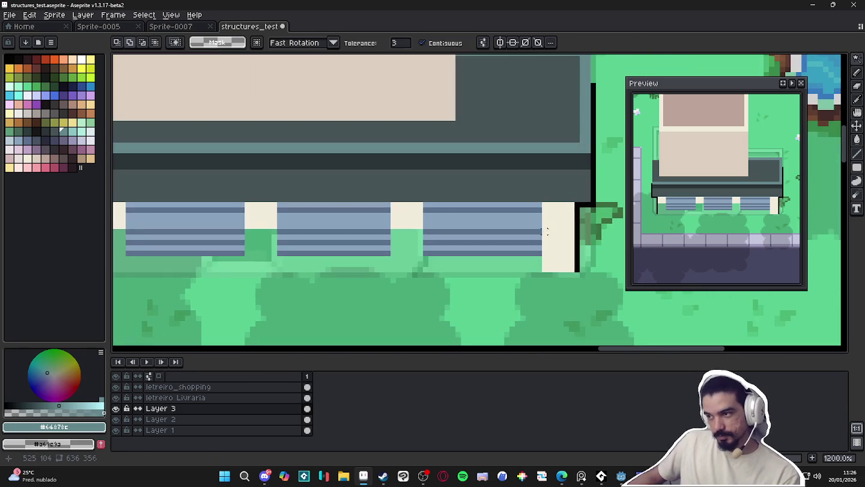
{"action": "key", "text": "e"}
{"action": "left_click_drag", "start_coordinate": [547, 235], "coordinate": [558, 251]}
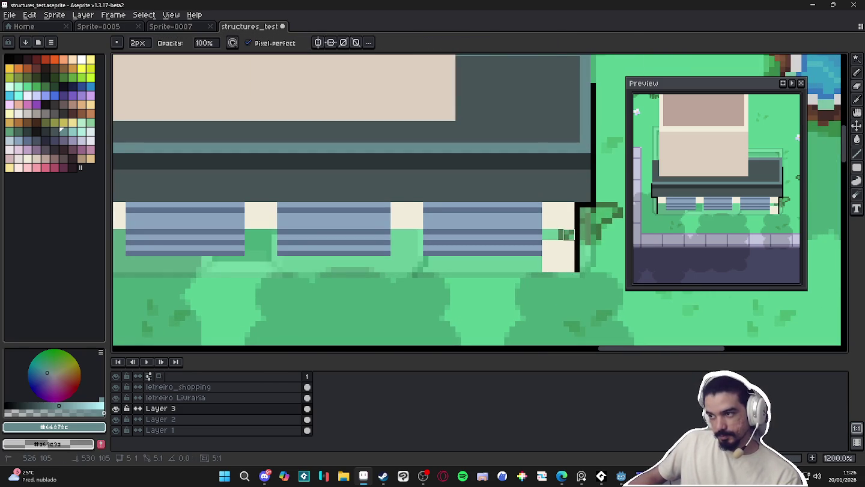
{"action": "scroll", "coordinate": [559, 251], "scroll_direction": "down", "scroll_amount": 2}
{"action": "scroll", "coordinate": [547, 230], "scroll_direction": "up", "scroll_amount": 1}
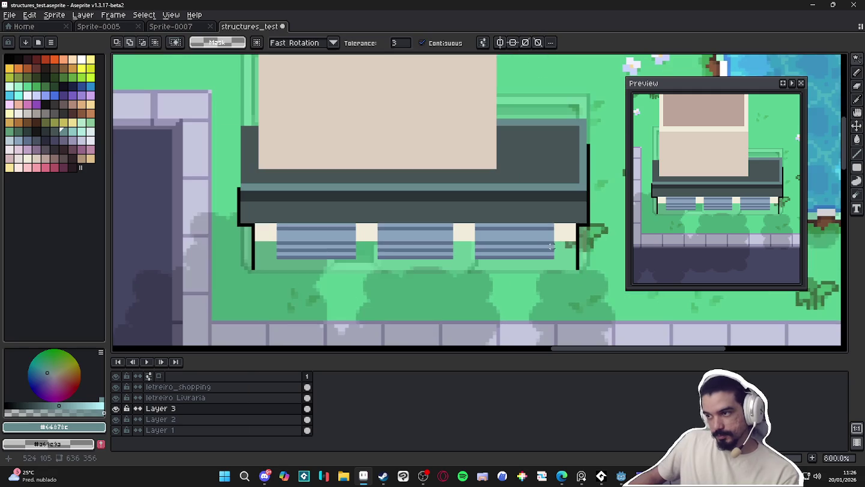
- Paint light blue #88a3bc rows across the windows
{"action": "key", "text": "b"}
{"action": "left_click", "coordinate": [547, 230], "text": "alt"}
{"action": "left_click", "coordinate": [572, 245]}
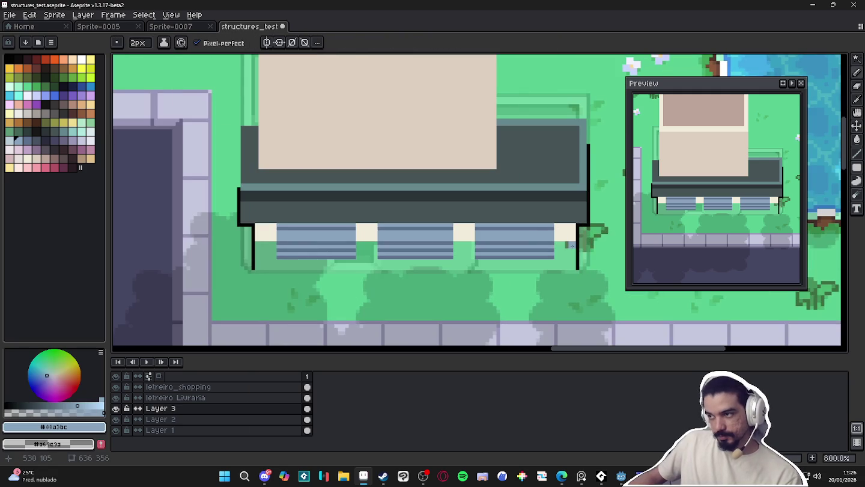
{"action": "left_click", "coordinate": [259, 247], "text": "shift"}
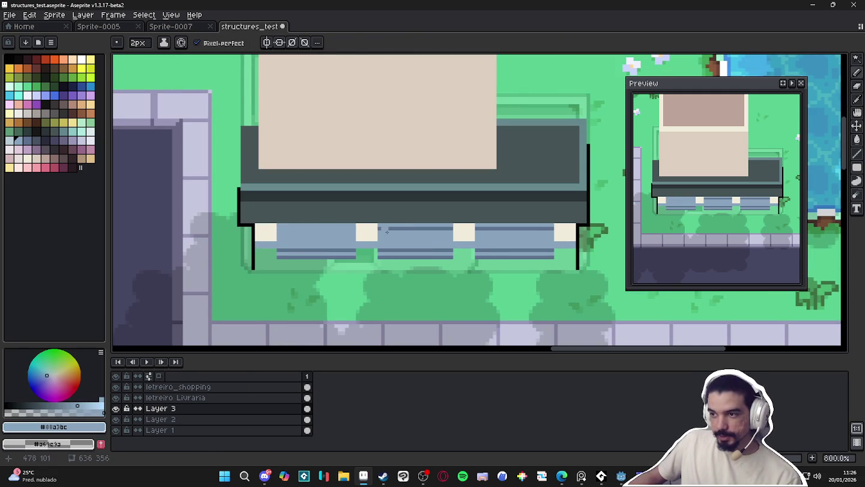
{"action": "left_click", "coordinate": [453, 230], "text": "shift"}
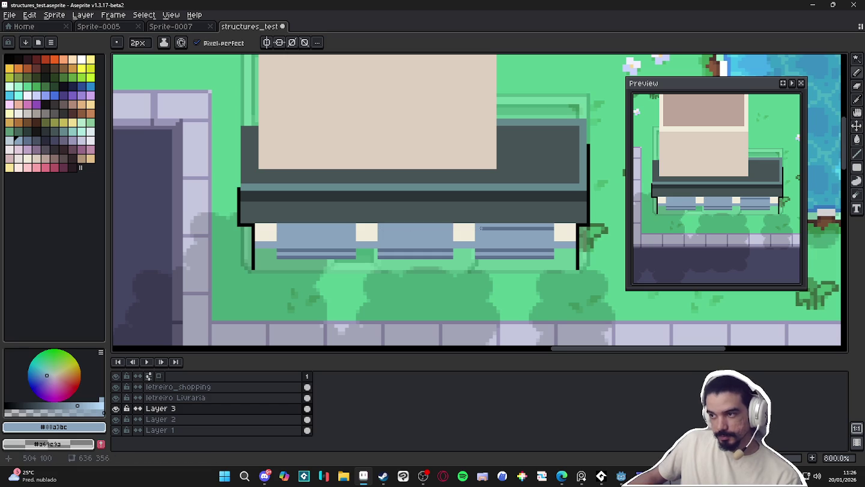
{"action": "left_click", "coordinate": [555, 228], "text": "shift"}
- Draw a black line along the bottom of the awning
{"action": "left_click", "coordinate": [583, 221], "text": "alt"}
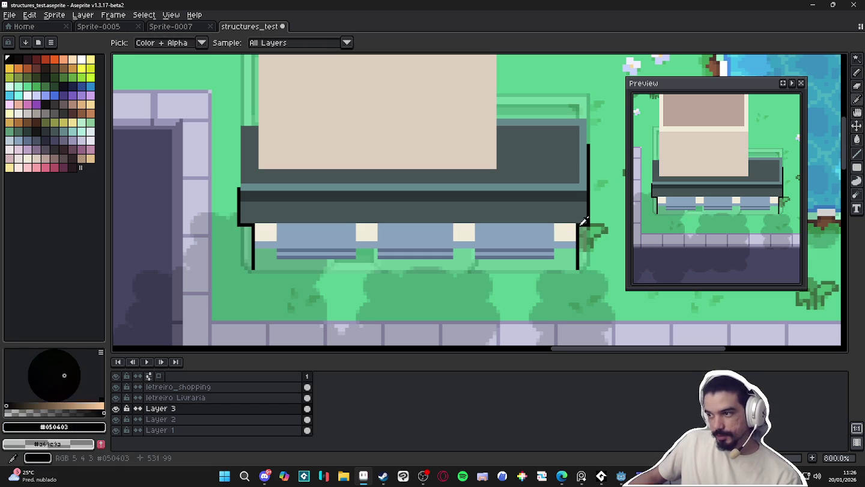
{"action": "left_click", "coordinate": [571, 225]}
{"action": "left_click", "coordinate": [257, 224], "text": "shift"}
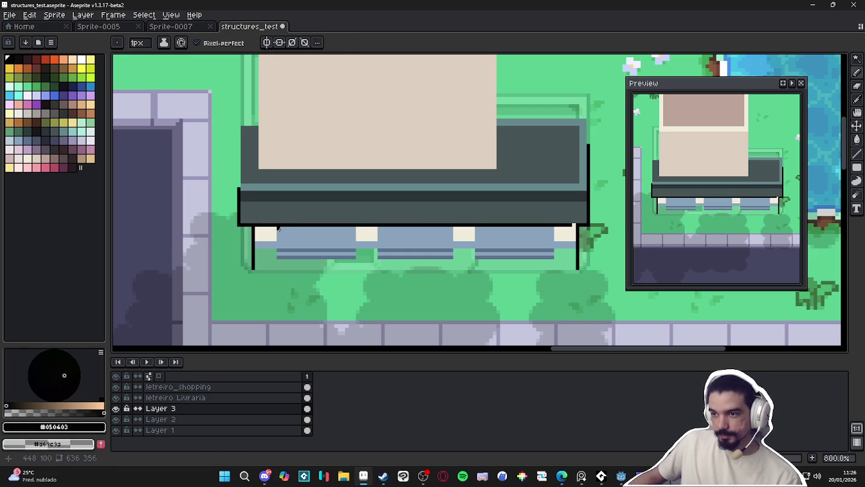
- Edge the middle and right cream blocks in dark navy #282c3c and blacken a stray pixel
{"action": "left_click", "coordinate": [48, 142]}
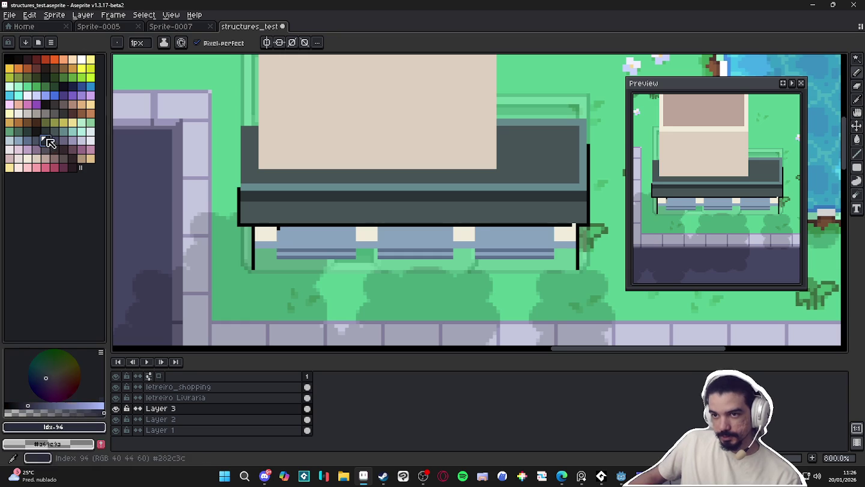
{"action": "scroll", "coordinate": [285, 232], "scroll_direction": "up", "scroll_amount": 1}
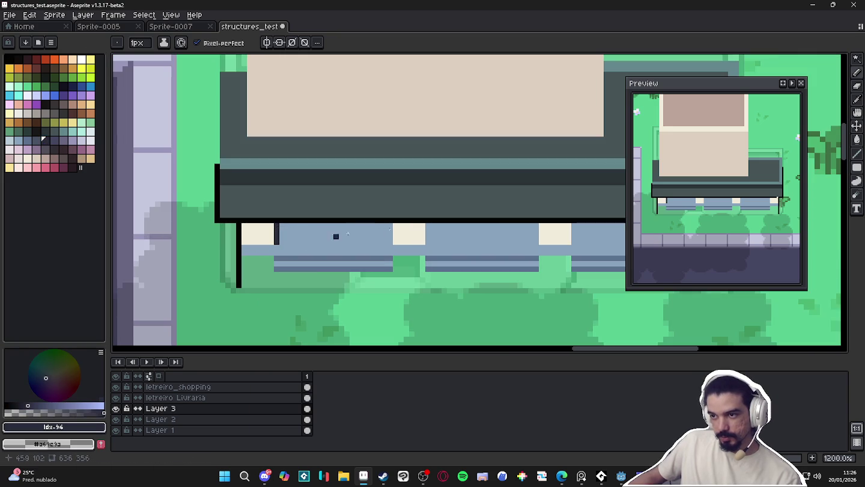
{"action": "mouse_move", "coordinate": [391, 224]}
{"action": "left_mouse_down"}
{"action": "mouse_move", "coordinate": [391, 241]}
{"action": "mouse_move", "coordinate": [428, 223]}
{"action": "left_mouse_up"}
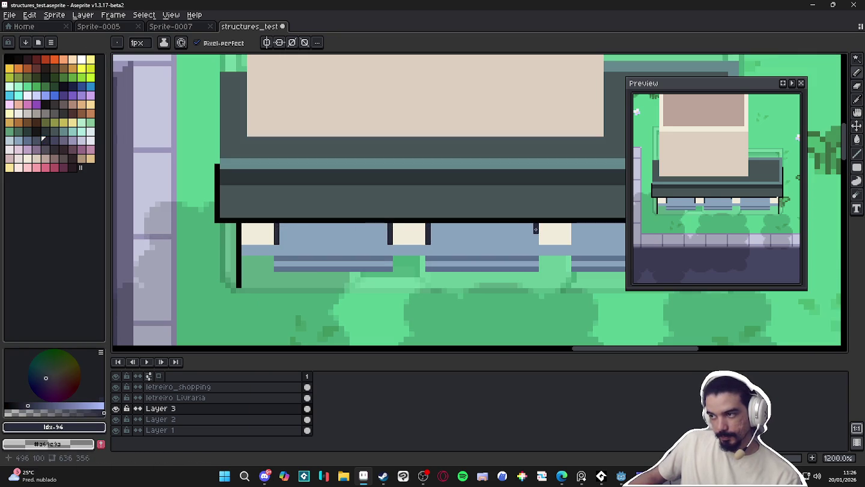
{"action": "left_click_drag", "start_coordinate": [537, 229], "coordinate": [484, 234]}
{"action": "mouse_move", "coordinate": [484, 234]}
{"action": "left_mouse_down"}
{"action": "mouse_move", "coordinate": [481, 247]}
{"action": "mouse_move", "coordinate": [522, 231]}
{"action": "mouse_move", "coordinate": [474, 235]}
{"action": "left_mouse_up"}
{"action": "scroll", "coordinate": [444, 245], "scroll_direction": "up", "scroll_amount": 1}
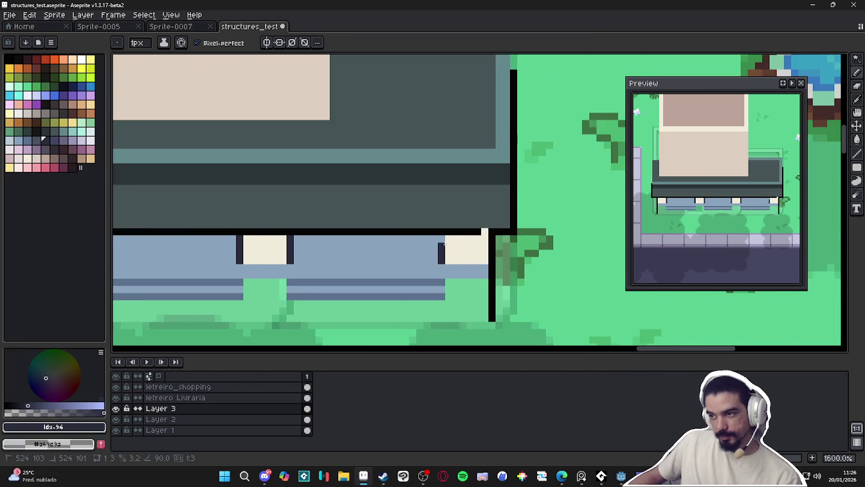
{"action": "left_click", "coordinate": [451, 232], "text": "alt"}
{"action": "left_click", "coordinate": [484, 232]}
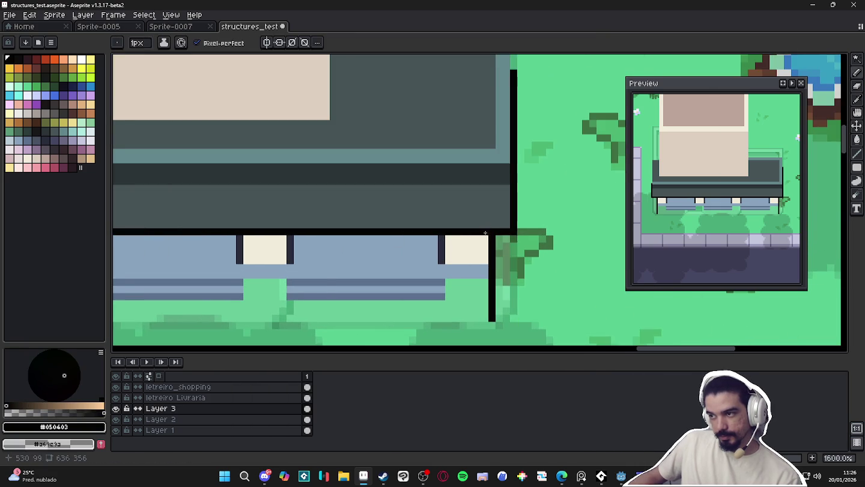
- Stretch a short section of the stripes across the storefront width
{"action": "scroll", "coordinate": [485, 232], "scroll_direction": "down", "scroll_amount": 5}
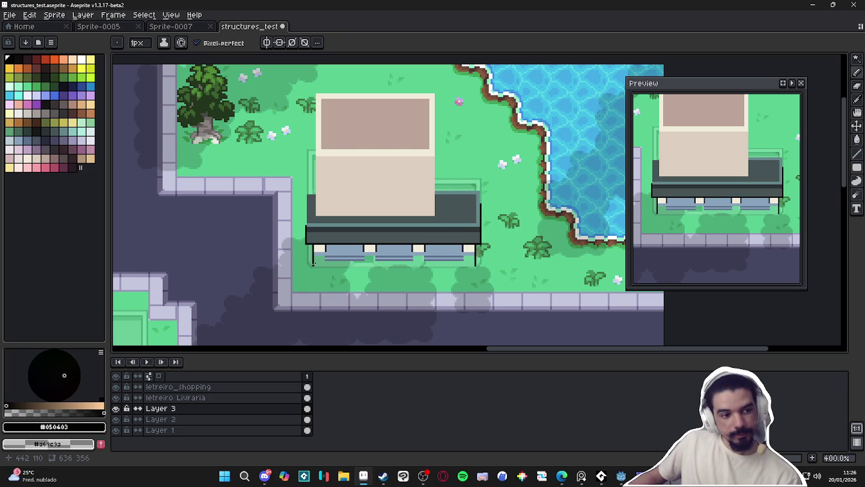
{"action": "scroll", "coordinate": [399, 253], "scroll_direction": "up", "scroll_amount": 3}
{"action": "key", "text": "alt"}
{"action": "left_click_drag", "start_coordinate": [339, 260], "coordinate": [604, 252]}
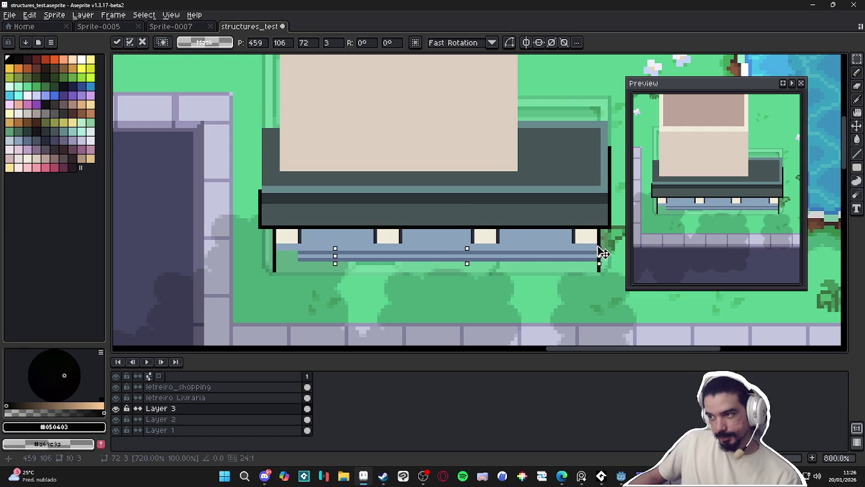
{"action": "left_click_drag", "start_coordinate": [334, 256], "coordinate": [277, 266]}
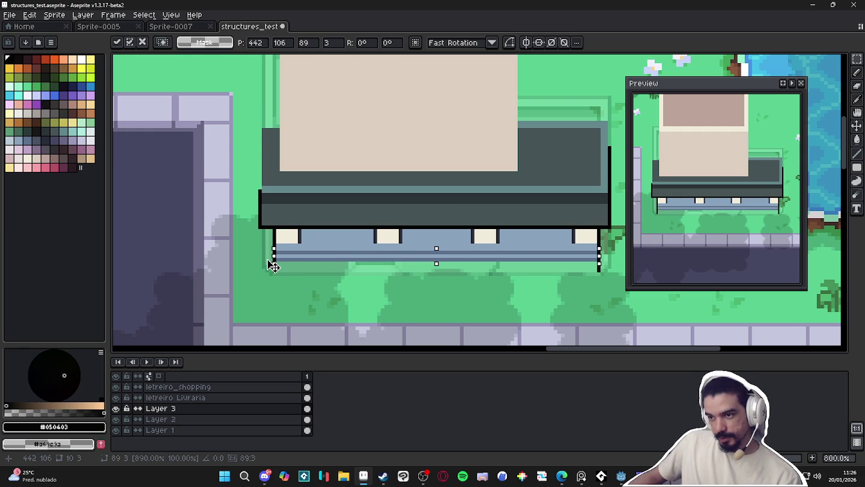
{"action": "key", "text": "Return"}
- Erase the bottom ends of the left and right black edges
{"action": "key", "text": "e"}
{"action": "left_click", "coordinate": [600, 266]}
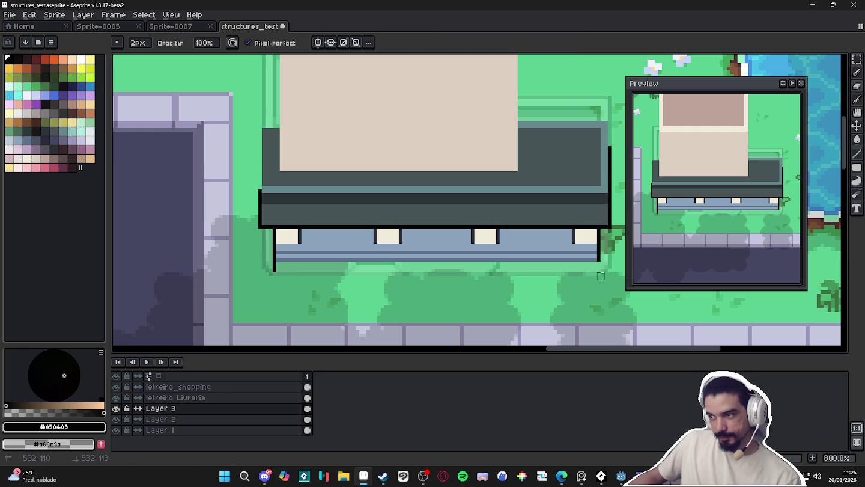
{"action": "left_click", "coordinate": [275, 265]}
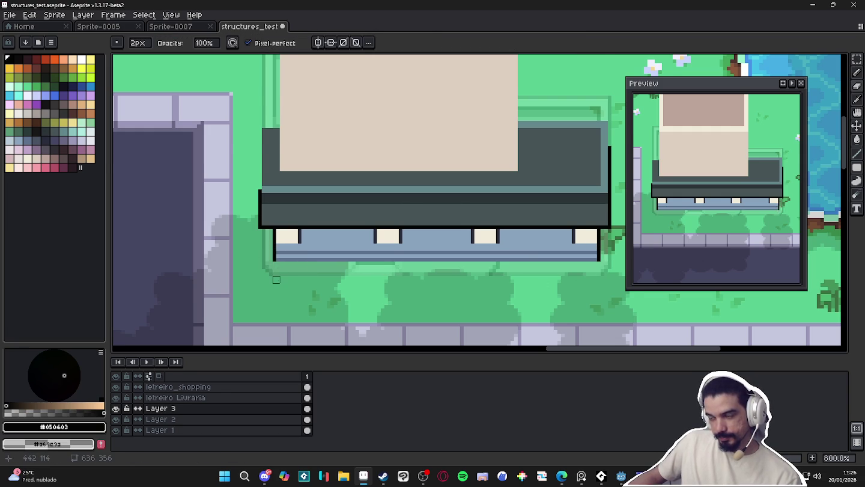
{"action": "scroll", "coordinate": [275, 265], "scroll_direction": "down", "scroll_amount": 1}
- Move a copy of the bottom stripe strip lower down the storefront
{"action": "key", "text": "m"}
{"action": "scroll", "coordinate": [256, 264], "scroll_direction": "up", "scroll_amount": 3}
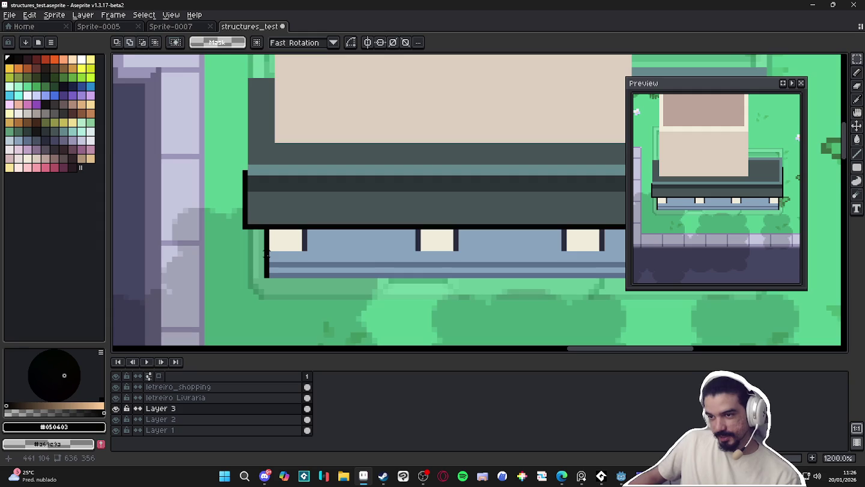
{"action": "scroll", "coordinate": [266, 252], "scroll_direction": "down", "scroll_amount": 4}
{"action": "left_click_drag", "start_coordinate": [264, 251], "coordinate": [473, 270]}
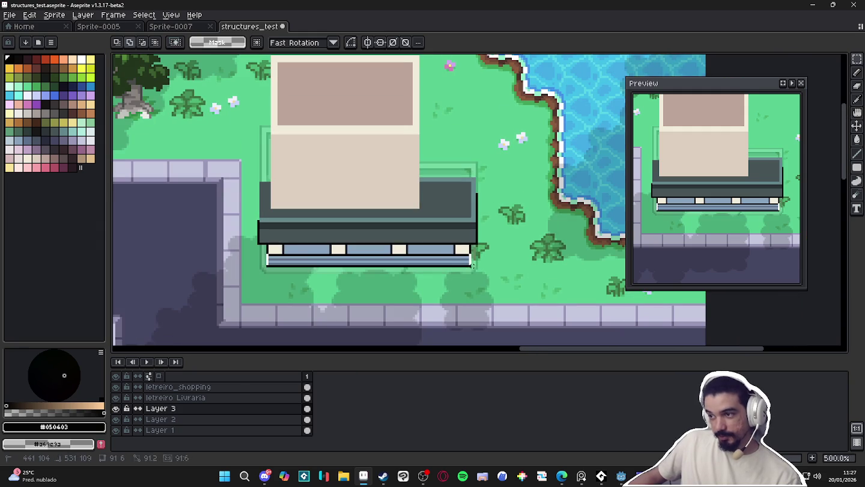
{"action": "scroll", "coordinate": [373, 269], "scroll_direction": "up", "scroll_amount": 1}
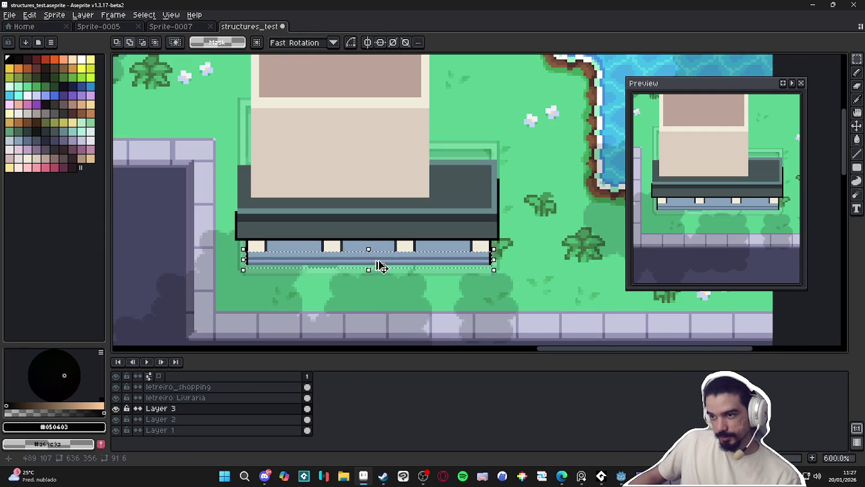
{"action": "left_click", "coordinate": [379, 264]}
{"action": "left_click_drag", "start_coordinate": [383, 267], "coordinate": [383, 283]}
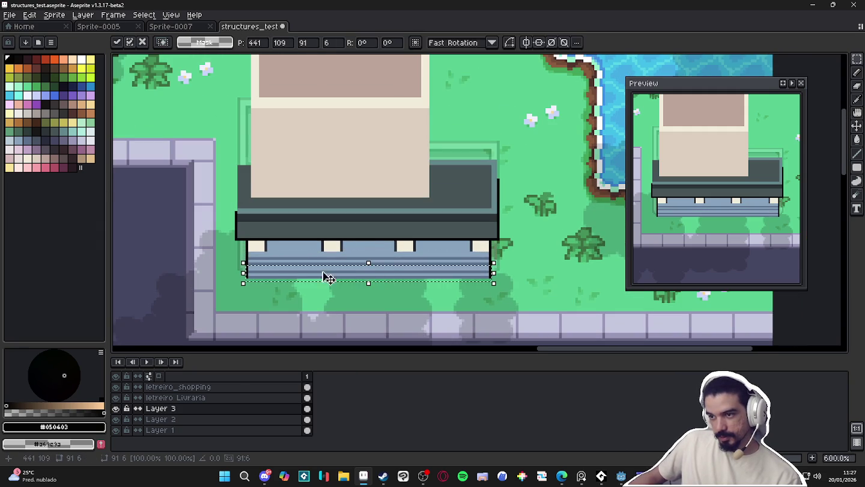
{"action": "scroll", "coordinate": [252, 274], "scroll_direction": "up", "scroll_amount": 2}
{"action": "scroll", "coordinate": [435, 275], "scroll_direction": "down", "scroll_amount": 1}
{"action": "left_click", "coordinate": [510, 267]}
- Shift the lower stripes further down and one pixel left
{"action": "left_click_drag", "start_coordinate": [510, 264], "coordinate": [149, 305]}
{"action": "left_click_drag", "start_coordinate": [267, 286], "coordinate": [275, 297]}
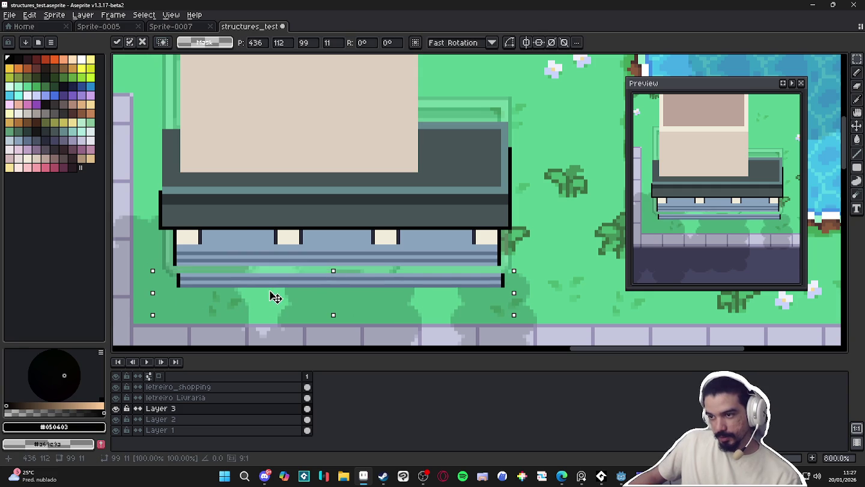
{"action": "key", "text": "Left"}
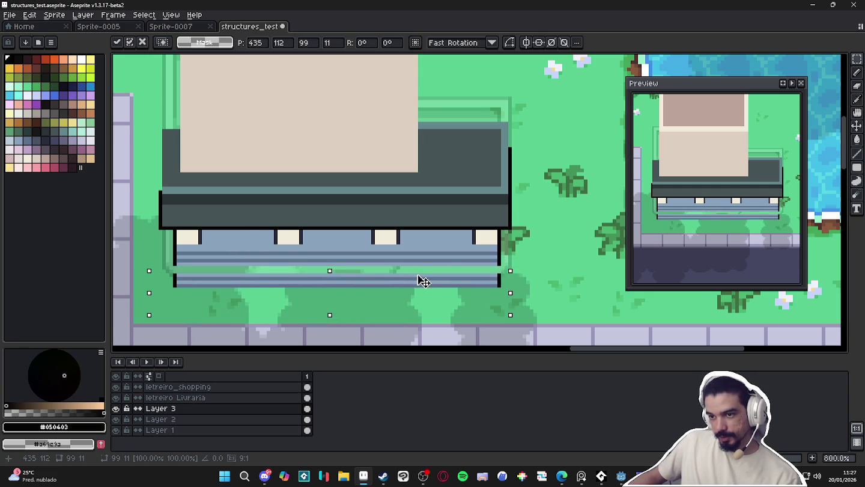
{"action": "key", "text": "ctrl+d"}
- Stretch one bottom stripe row to four pixels tall
{"action": "left_click_drag", "start_coordinate": [499, 274], "coordinate": [172, 275]}
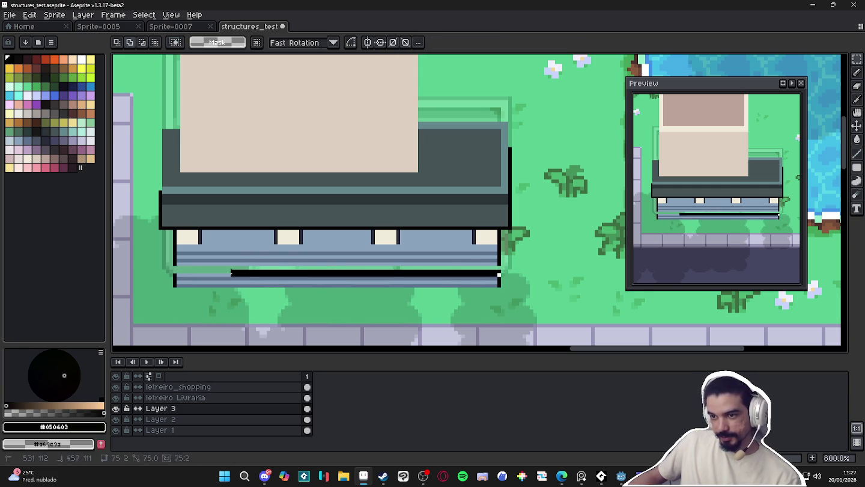
{"action": "scroll", "coordinate": [349, 275], "scroll_direction": "up", "scroll_amount": 2}
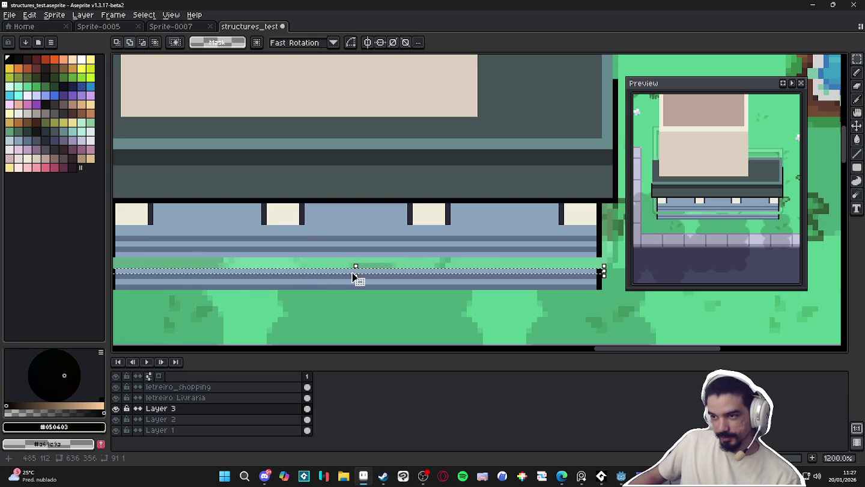
{"action": "left_click_drag", "start_coordinate": [357, 276], "coordinate": [361, 252]}
{"action": "key", "text": "Return"}
{"action": "scroll", "coordinate": [360, 253], "scroll_direction": "down", "scroll_amount": 4}
{"action": "key", "text": "b"}
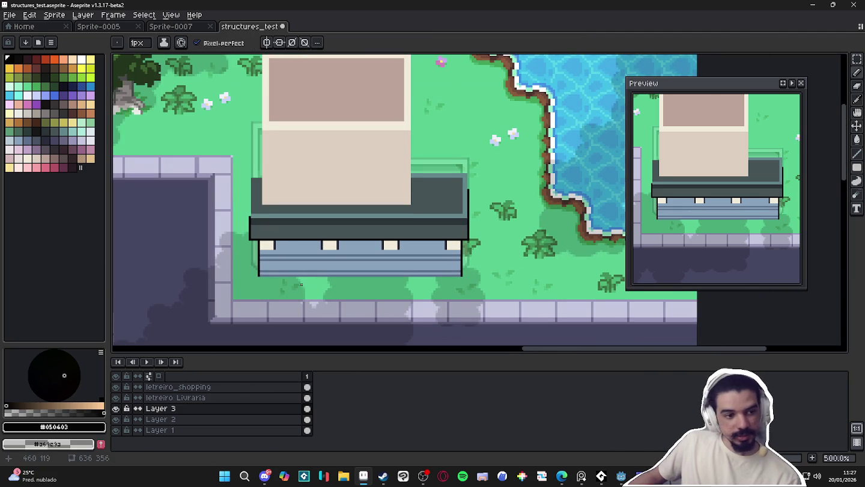
{"action": "key", "text": "b"}
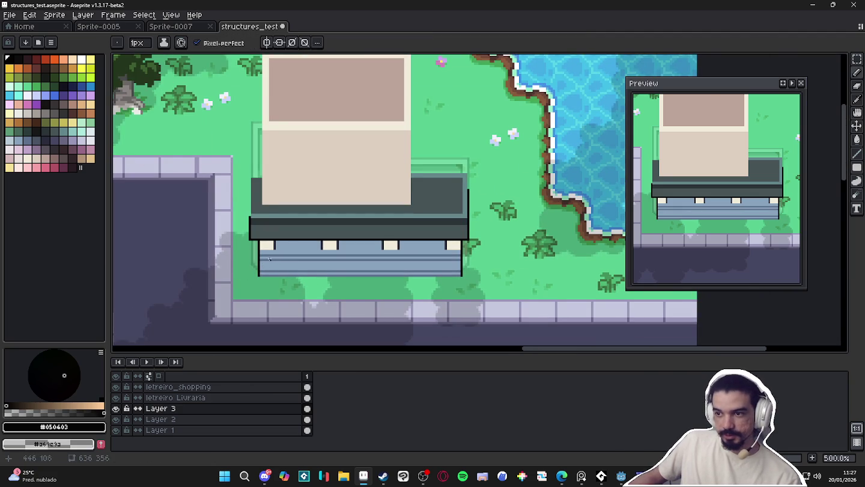
{"action": "scroll", "coordinate": [270, 252], "scroll_direction": "up", "scroll_amount": 1}
- Fill the four window panes with light brown
{"action": "left_click", "coordinate": [300, 79], "text": "alt"}
{"action": "key", "text": "g"}
{"action": "left_click", "coordinate": [268, 243]}
{"action": "left_click", "coordinate": [343, 245]}
{"action": "left_click", "coordinate": [410, 241]}
{"action": "left_click", "coordinate": [489, 243]}
- Draw a solid light cream post at the storefront's left end
{"action": "left_click", "coordinate": [339, 100], "text": "alt"}
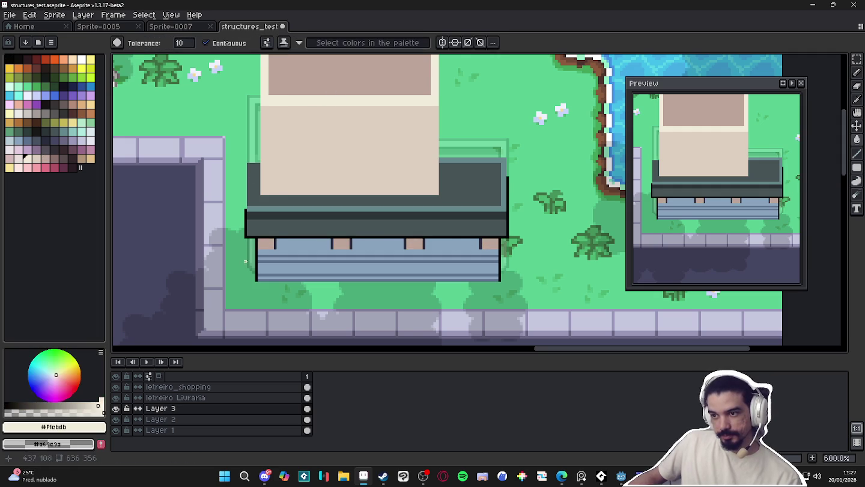
{"action": "scroll", "coordinate": [272, 257], "scroll_direction": "up", "scroll_amount": 1}
{"action": "key", "text": "b"}
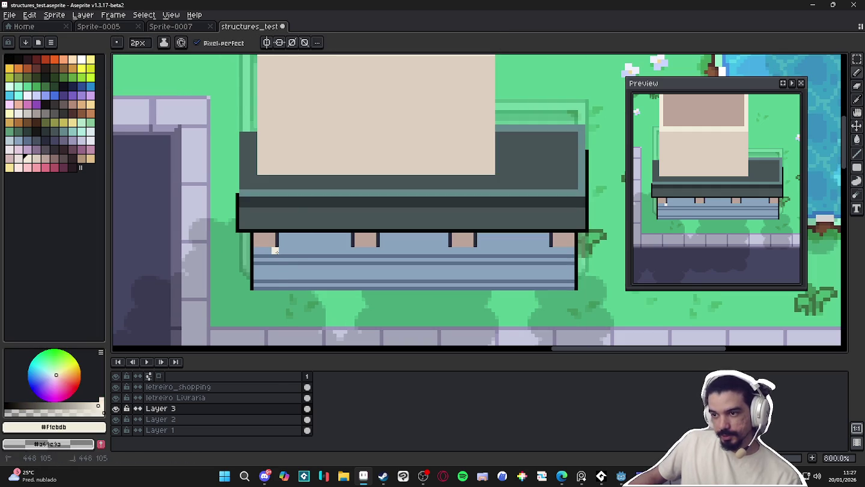
{"action": "left_click_drag", "start_coordinate": [276, 247], "coordinate": [276, 288]}
{"action": "left_click", "coordinate": [256, 286], "text": "shift"}
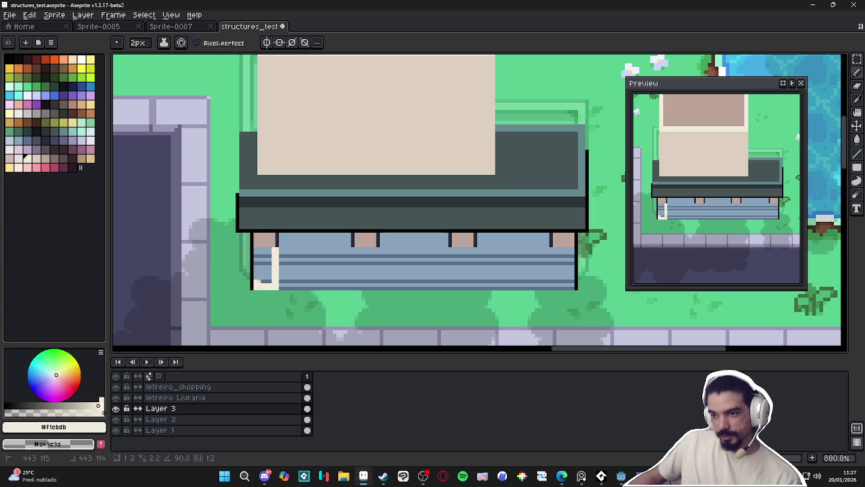
{"action": "left_click", "coordinate": [256, 248], "text": "shift"}
{"action": "mouse_move", "coordinate": [260, 254]}
{"action": "left_mouse_down"}
{"action": "mouse_move", "coordinate": [271, 249]}
{"action": "mouse_move", "coordinate": [263, 279]}
{"action": "left_mouse_up"}
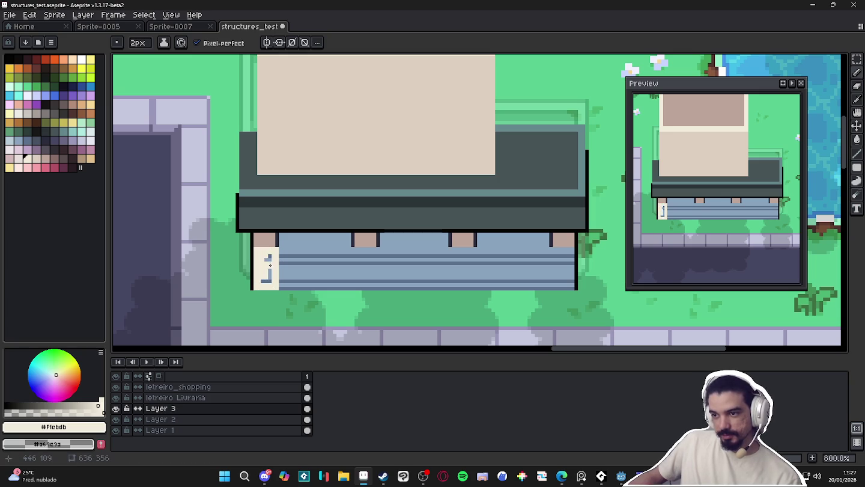
- Paint a 2px beige base beneath the post
{"action": "left_click", "coordinate": [287, 238], "text": "alt"}
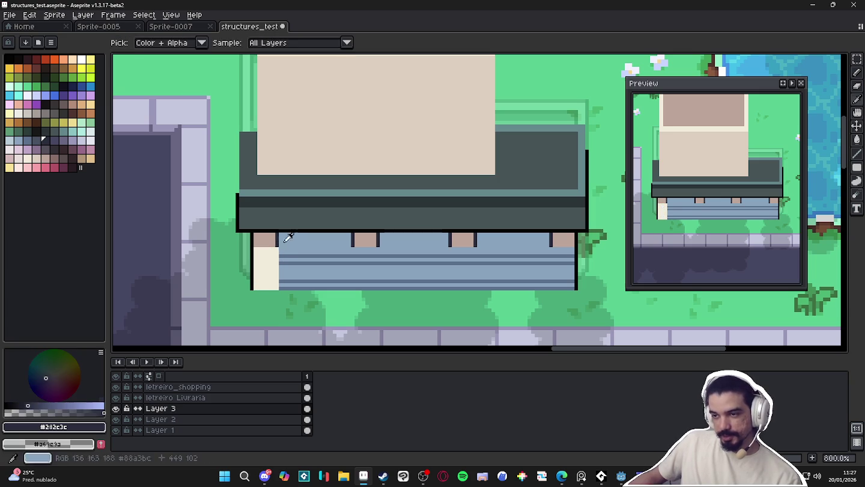
{"action": "key", "text": "minus"}
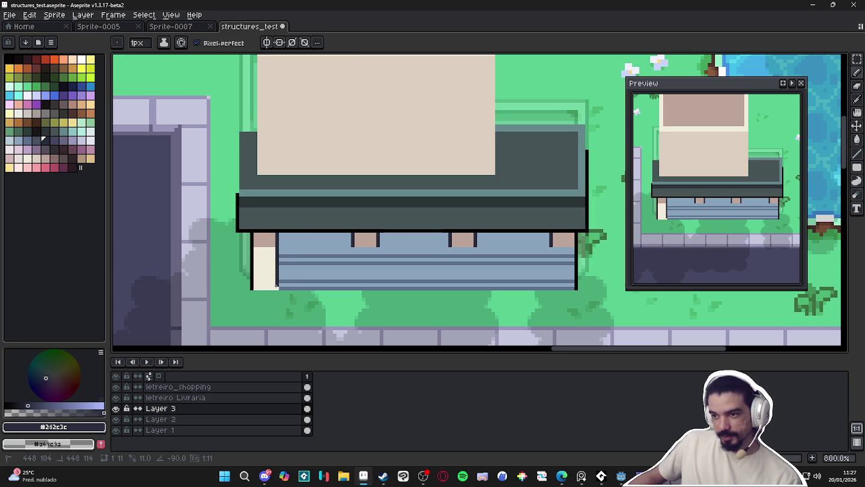
{"action": "left_click", "coordinate": [265, 239], "text": "alt"}
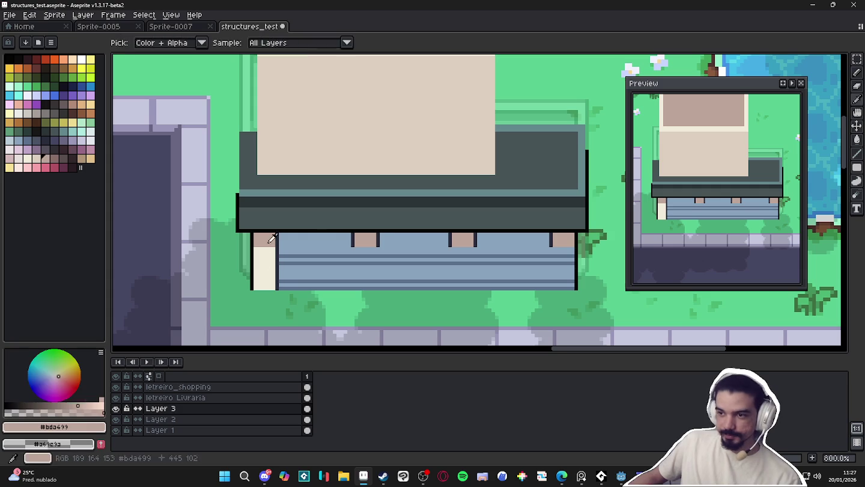
{"action": "key", "text": "plus"}
{"action": "mouse_move", "coordinate": [271, 295]}
{"action": "left_mouse_down"}
{"action": "mouse_move", "coordinate": [259, 302]}
{"action": "mouse_move", "coordinate": [275, 301]}
{"action": "left_mouse_up"}
- Extend the dark 1px outline down beside the post's base
{"action": "key", "text": "minus"}
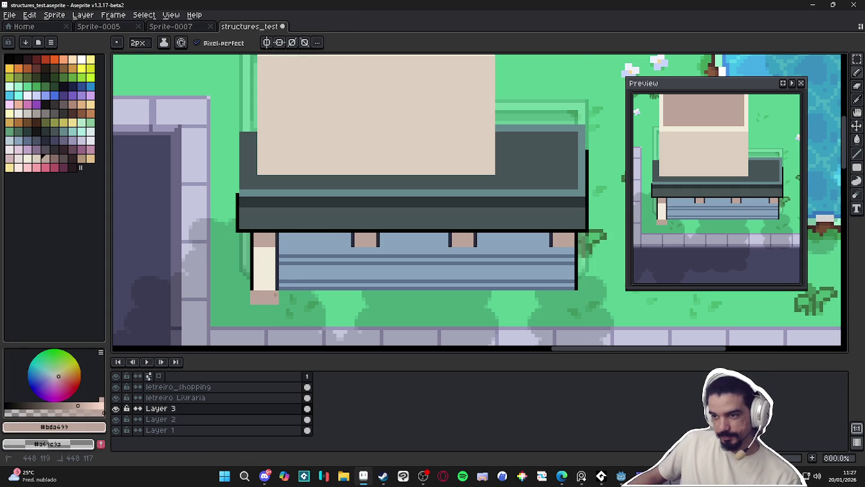
{"action": "left_click", "coordinate": [276, 288], "text": "alt"}
{"action": "left_click_drag", "start_coordinate": [276, 287], "coordinate": [252, 290]}
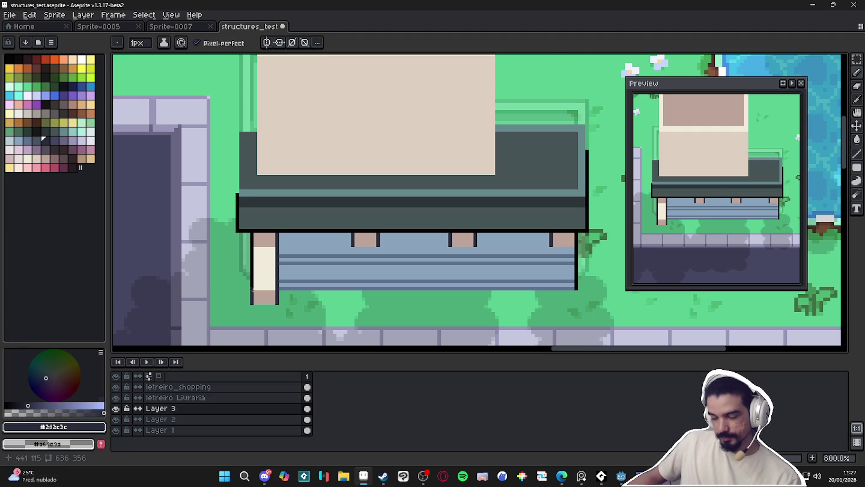
{"action": "scroll", "coordinate": [253, 290], "scroll_direction": "down", "scroll_amount": 4}
{"action": "scroll", "coordinate": [252, 296], "scroll_direction": "up", "scroll_amount": 2}
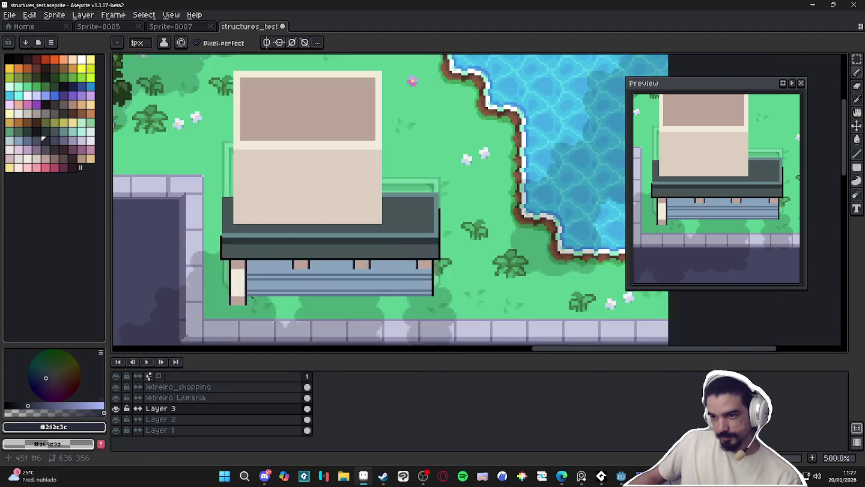
- Select the left cream post with the Rectangular Marquee and duplicate it
{"action": "key", "text": "m"}
{"action": "scroll", "coordinate": [251, 296], "scroll_direction": "up", "scroll_amount": 1}
{"action": "scroll", "coordinate": [233, 302], "scroll_direction": "up", "scroll_amount": 1}
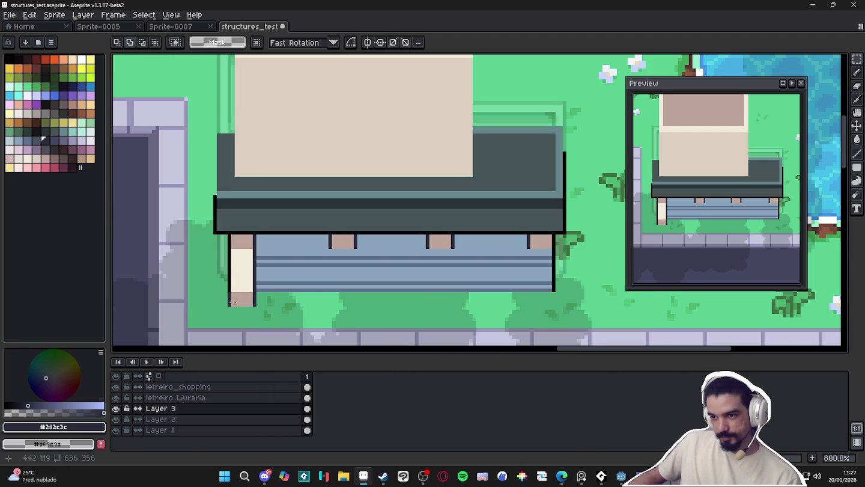
{"action": "mouse_move", "coordinate": [227, 308]}
{"action": "left_mouse_down"}
{"action": "mouse_move", "coordinate": [258, 247]}
{"action": "mouse_move", "coordinate": [552, 286]}
{"action": "left_mouse_up"}
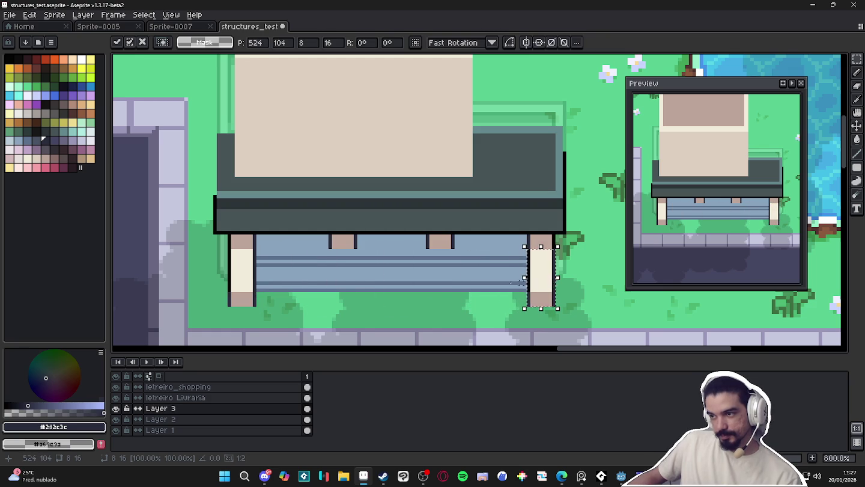
{"action": "scroll", "coordinate": [517, 283], "scroll_direction": "down", "scroll_amount": 3}
{"action": "scroll", "coordinate": [414, 273], "scroll_direction": "right", "scroll_amount": 1}
{"action": "key", "text": "b"}
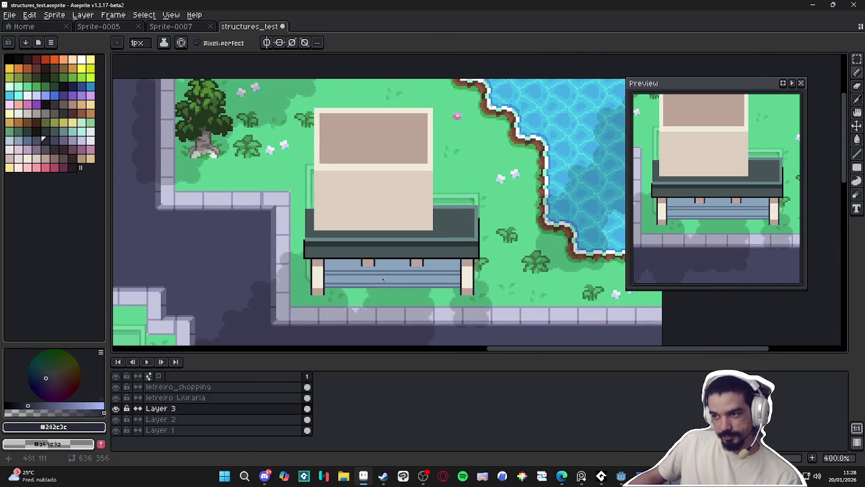
{"action": "scroll", "coordinate": [383, 280], "scroll_direction": "down", "scroll_amount": 1}
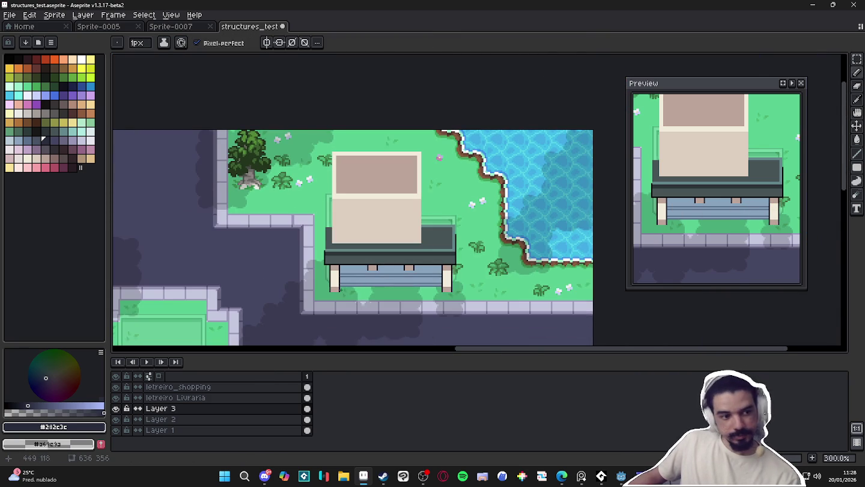
{"action": "scroll", "coordinate": [338, 288], "scroll_direction": "up", "scroll_amount": 4}
- Move the copied post to the storefront's right end and zoom out to check the map
{"action": "key", "text": "m"}
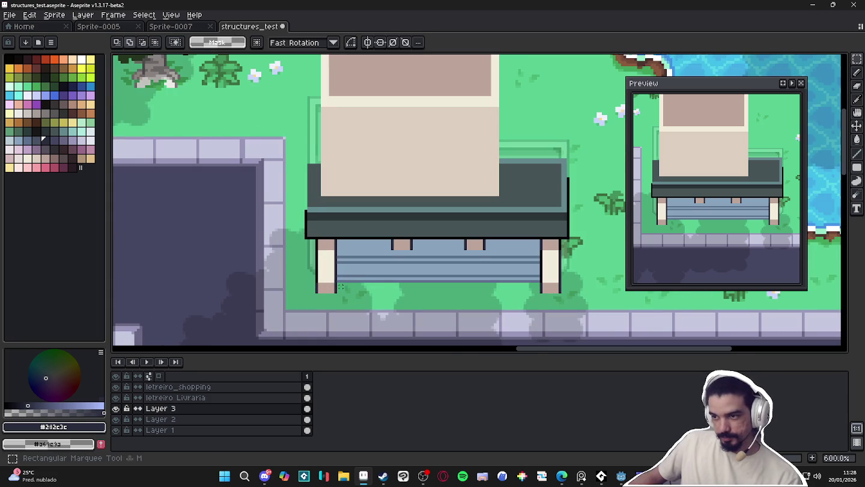
{"action": "scroll", "coordinate": [340, 275], "scroll_direction": "down", "scroll_amount": 4}
{"action": "scroll", "coordinate": [354, 252], "scroll_direction": "down", "scroll_amount": 2}
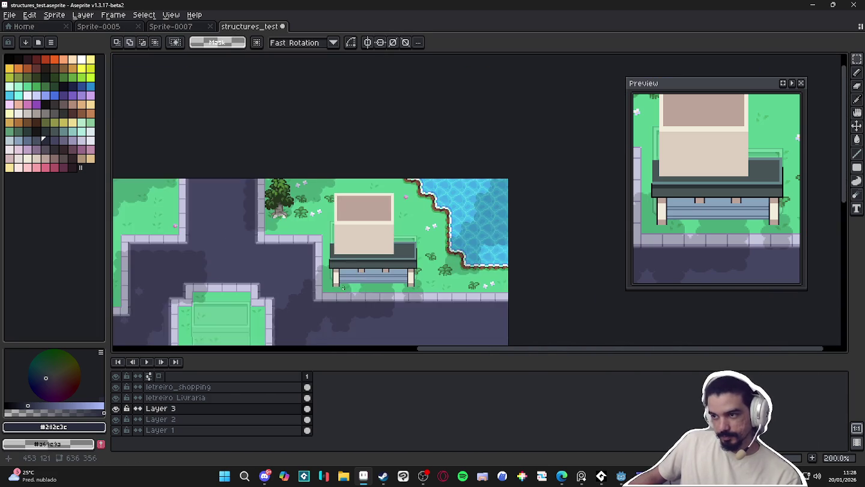
{"action": "scroll", "coordinate": [366, 232], "scroll_direction": "up", "scroll_amount": 1}
{"action": "scroll", "coordinate": [366, 232], "scroll_direction": "down", "scroll_amount": 1}
{"action": "scroll", "coordinate": [370, 235], "scroll_direction": "up", "scroll_amount": 1}
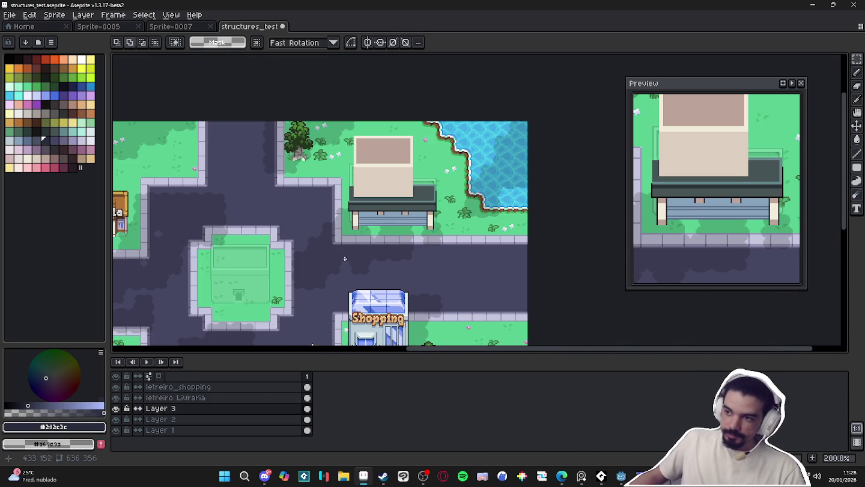
{"action": "scroll", "coordinate": [344, 256], "scroll_direction": "down", "scroll_amount": 1}
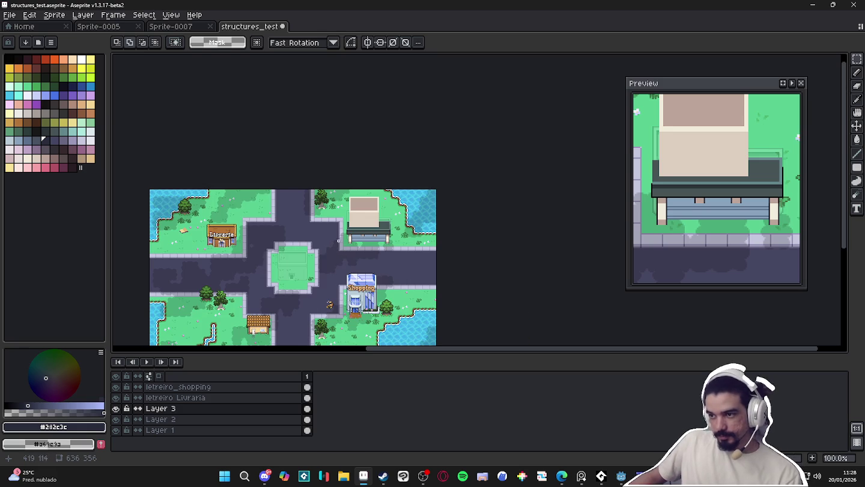
{"action": "left_click_drag", "start_coordinate": [330, 268], "coordinate": [366, 207]}
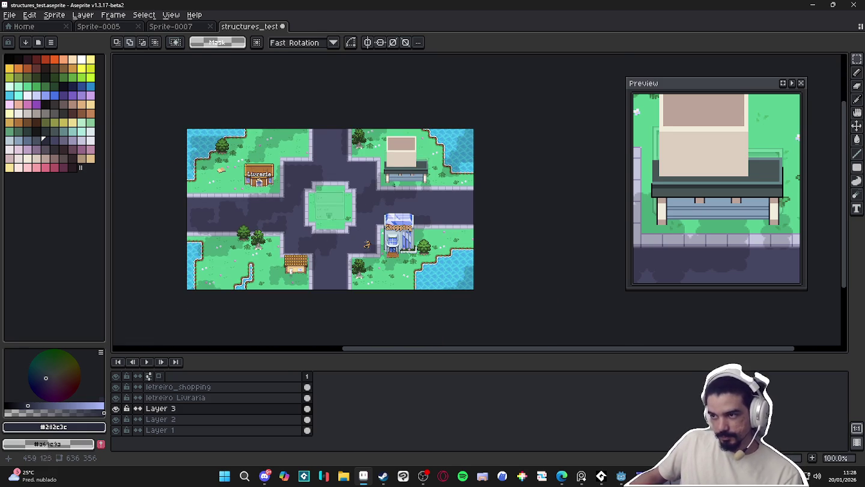
{"action": "scroll", "coordinate": [373, 228], "scroll_direction": "up", "scroll_amount": 2}
{"action": "scroll", "coordinate": [392, 181], "scroll_direction": "up", "scroll_amount": 3}
- Add a dark pixel below the right post and choose the pinkish brown palette colour
{"action": "key", "text": "b"}
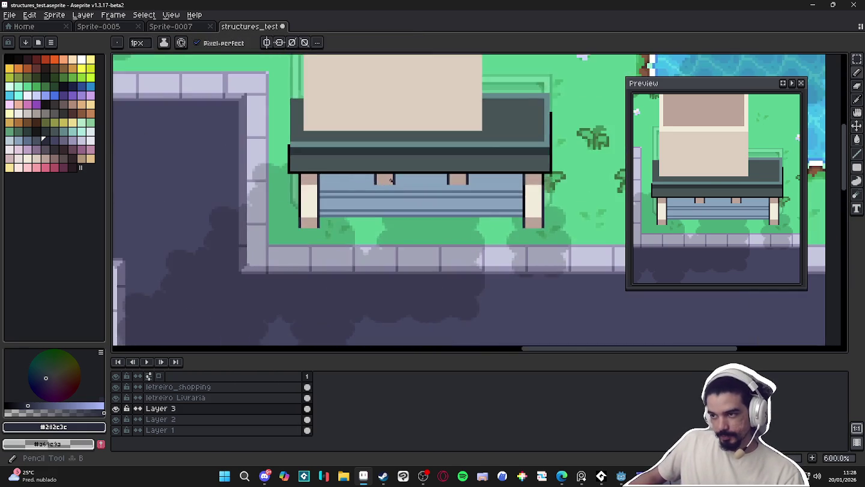
{"action": "scroll", "coordinate": [392, 180], "scroll_direction": "up", "scroll_amount": 3}
{"action": "scroll", "coordinate": [396, 182], "scroll_direction": "up", "scroll_amount": 1}
{"action": "left_click", "coordinate": [397, 194]}
{"action": "left_click", "coordinate": [360, 165], "text": "alt"}
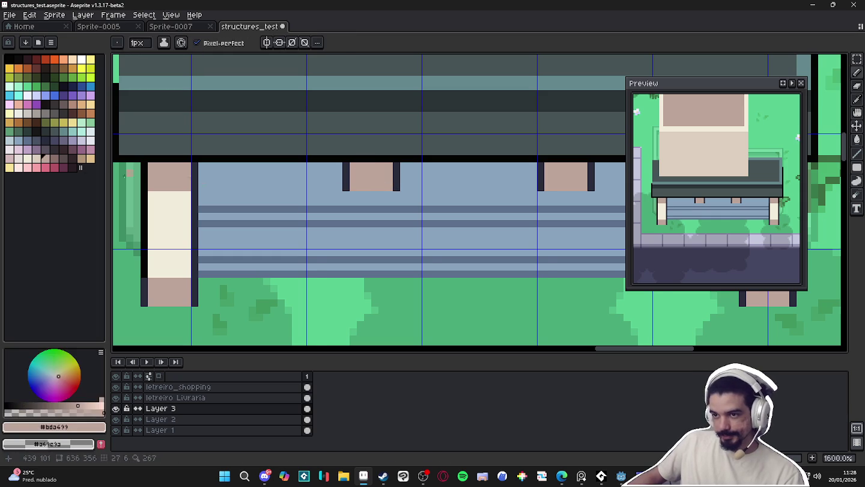
{"action": "left_click", "coordinate": [54, 158]}
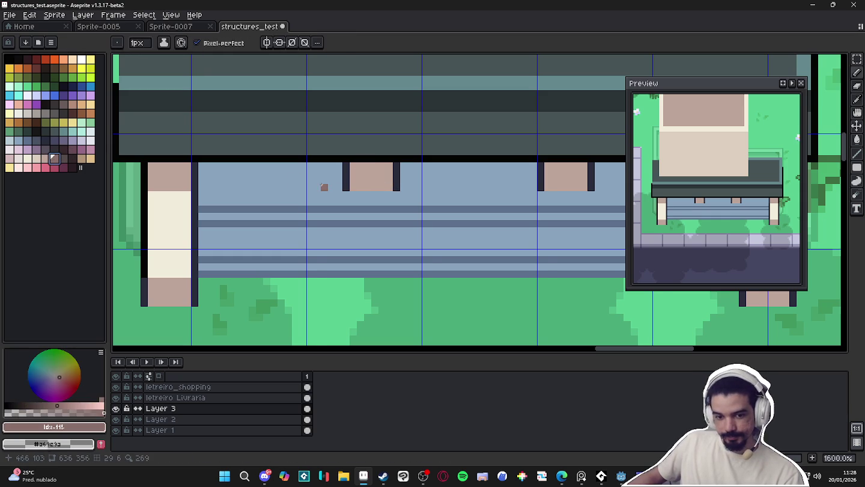
- Shade the tops of the left and right posts with the pinkish brown
{"action": "scroll", "coordinate": [403, 173], "scroll_direction": "up", "scroll_amount": 2}
{"action": "mouse_move", "coordinate": [385, 165]}
{"action": "left_mouse_down"}
{"action": "mouse_move", "coordinate": [400, 180]}
{"action": "mouse_move", "coordinate": [378, 180]}
{"action": "left_mouse_up"}
{"action": "left_click", "coordinate": [361, 174], "text": "alt"}
{"action": "scroll", "coordinate": [387, 184], "scroll_direction": "down", "scroll_amount": 3}
{"action": "scroll", "coordinate": [388, 184], "scroll_direction": "up", "scroll_amount": 1}
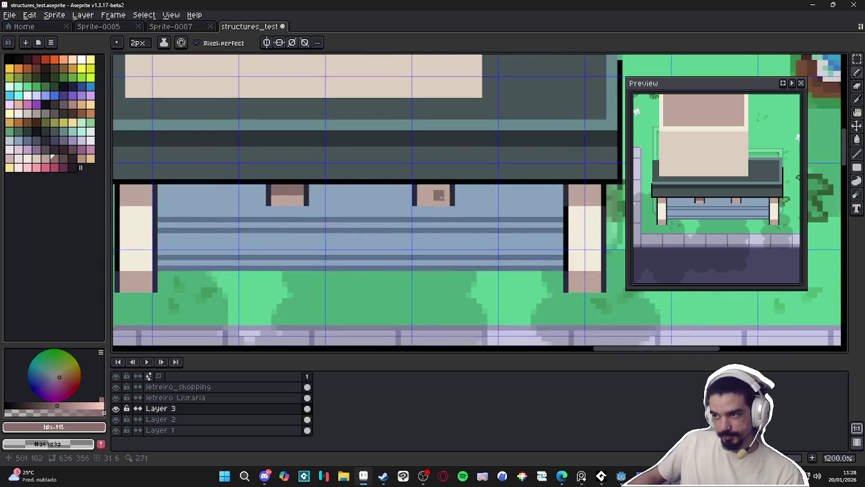
{"action": "left_click_drag", "start_coordinate": [436, 186], "coordinate": [408, 189]}
{"action": "scroll", "coordinate": [420, 194], "scroll_direction": "down", "scroll_amount": 2}
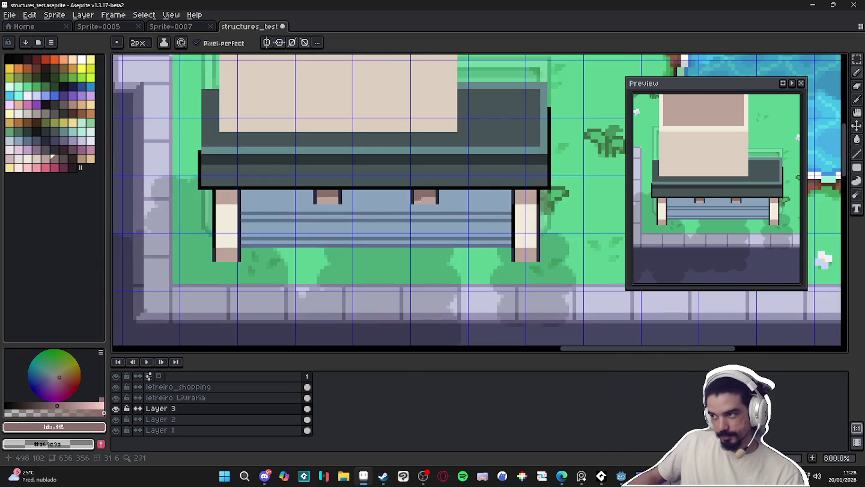
{"action": "scroll", "coordinate": [237, 201], "scroll_direction": "up", "scroll_amount": 2}
{"action": "left_click_drag", "start_coordinate": [237, 188], "coordinate": [204, 187]}
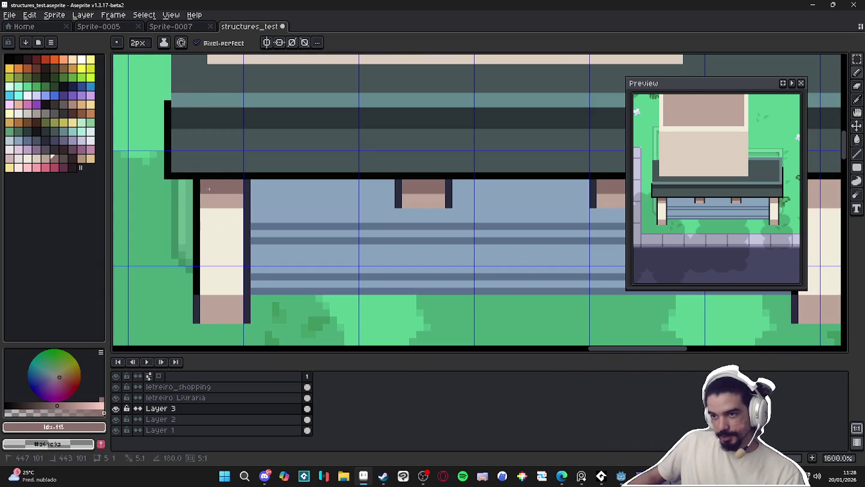
{"action": "scroll", "coordinate": [313, 241], "scroll_direction": "down", "scroll_amount": 3}
{"action": "scroll", "coordinate": [434, 204], "scroll_direction": "up", "scroll_amount": 3}
{"action": "left_click_drag", "start_coordinate": [434, 205], "coordinate": [449, 198]}
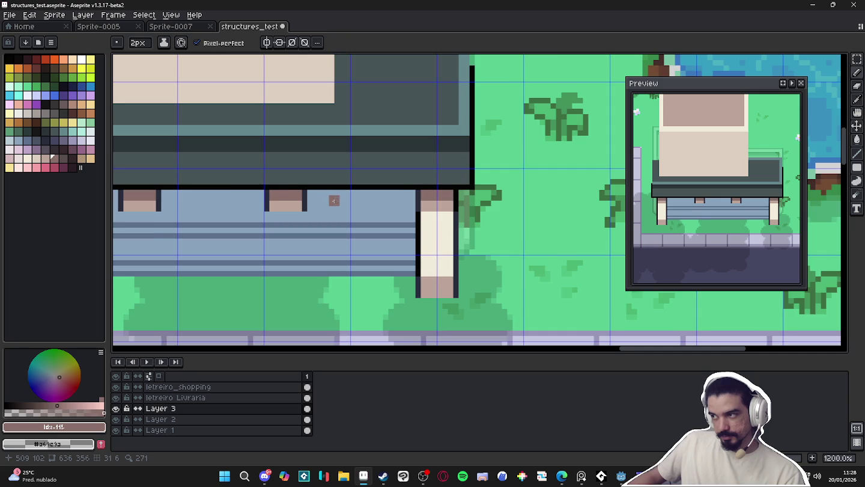
{"action": "scroll", "coordinate": [330, 201], "scroll_direction": "down", "scroll_amount": 1}
{"action": "scroll", "coordinate": [219, 207], "scroll_direction": "up", "scroll_amount": 1}
- Eyedrop the darker band blue and fill the band's top strip with it
{"action": "left_click", "coordinate": [209, 208], "text": "alt"}
{"action": "mouse_move", "coordinate": [208, 209]}
{"action": "left_mouse_down"}
{"action": "mouse_move", "coordinate": [327, 242]}
{"action": "mouse_move", "coordinate": [222, 227]}
{"action": "mouse_move", "coordinate": [318, 220]}
{"action": "left_mouse_up"}
{"action": "mouse_move", "coordinate": [381, 229]}
{"action": "left_mouse_down"}
{"action": "mouse_move", "coordinate": [336, 244]}
{"action": "mouse_move", "coordinate": [358, 235]}
{"action": "left_mouse_up"}
{"action": "left_click_drag", "start_coordinate": [475, 243], "coordinate": [570, 233]}
{"action": "key", "text": "g"}
{"action": "left_click", "coordinate": [554, 234]}
{"action": "scroll", "coordinate": [553, 235], "scroll_direction": "down", "scroll_amount": 4}
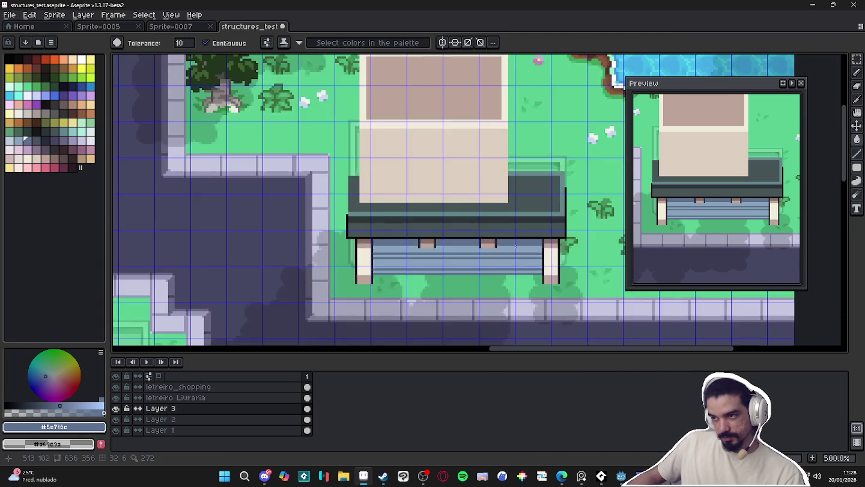
{"action": "scroll", "coordinate": [458, 251], "scroll_direction": "right", "scroll_amount": 2}
- Back on the Pencil, sample the lighter band blue, then the darker blue again
{"action": "key", "text": "b"}
{"action": "scroll", "coordinate": [382, 239], "scroll_direction": "up", "scroll_amount": 2}
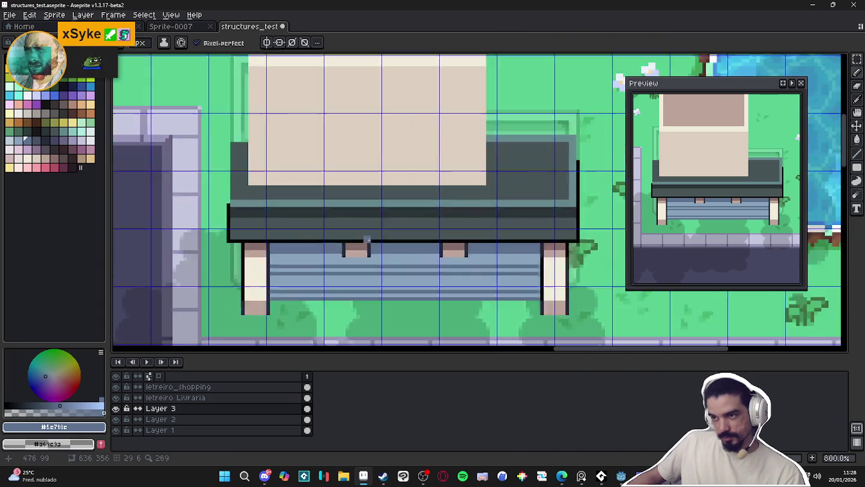
{"action": "scroll", "coordinate": [366, 240], "scroll_direction": "up", "scroll_amount": 2}
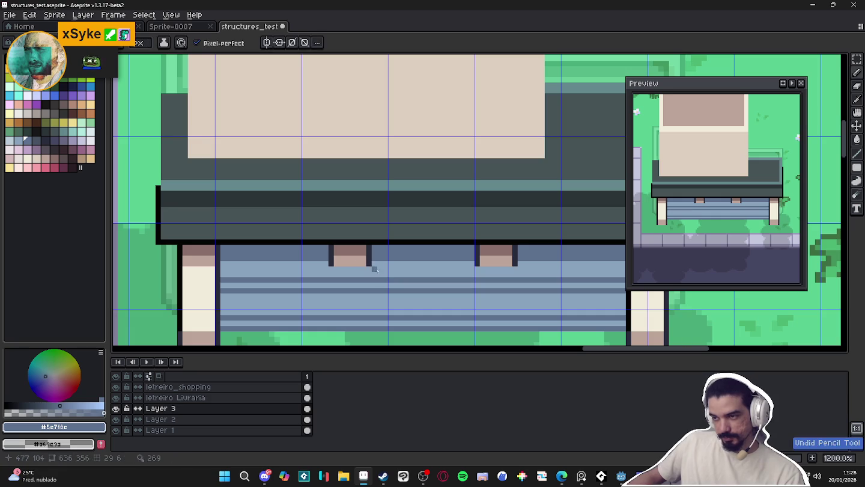
{"action": "left_click", "coordinate": [373, 265], "text": "alt"}
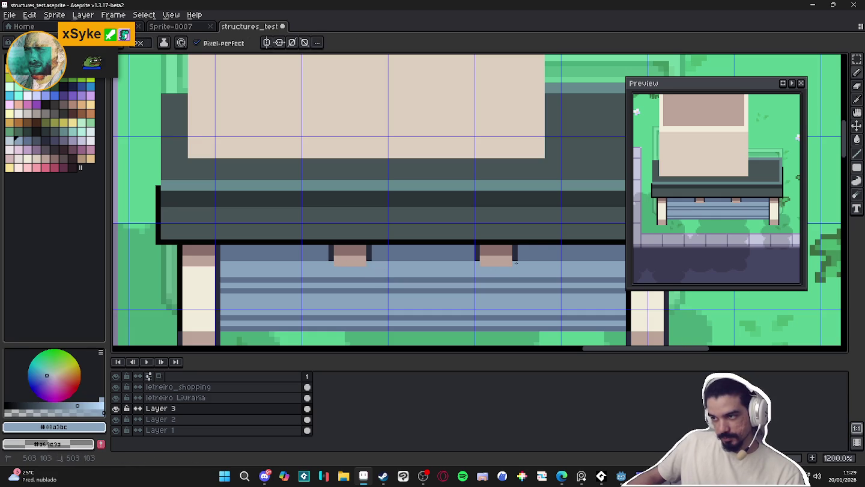
{"action": "left_click", "coordinate": [521, 258], "text": "alt"}
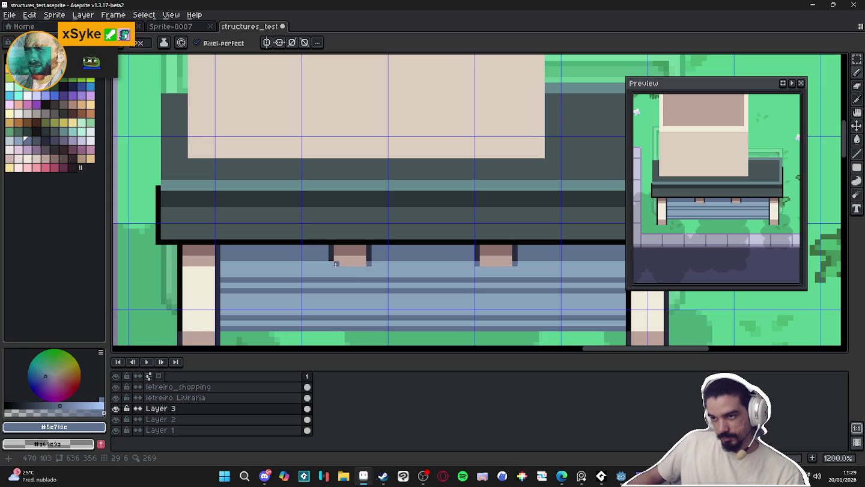
- Pick white and draw a one-pixel highlight stripe across the left pillar's base
{"action": "scroll", "coordinate": [334, 263], "scroll_direction": "down", "scroll_amount": 4}
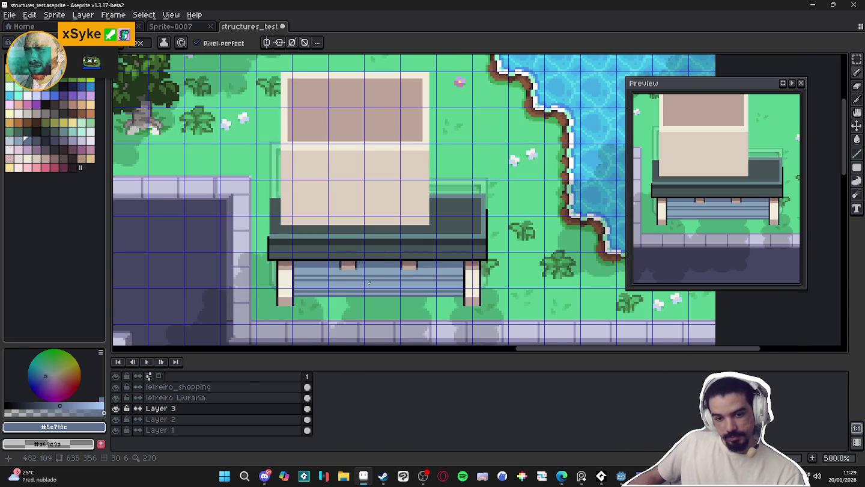
{"action": "scroll", "coordinate": [283, 294], "scroll_direction": "up", "scroll_amount": 3}
{"action": "left_click", "coordinate": [284, 295], "text": "alt"}
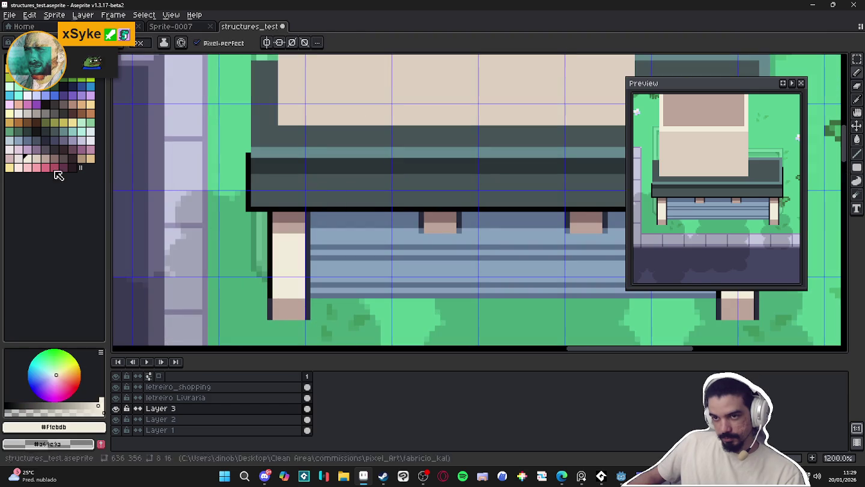
{"action": "left_click", "coordinate": [90, 142]}
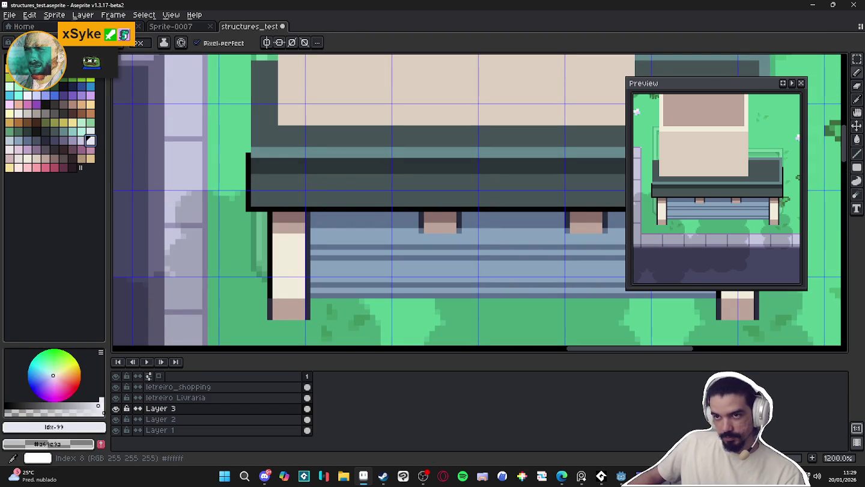
{"action": "left_click", "coordinate": [204, 225], "text": "alt"}
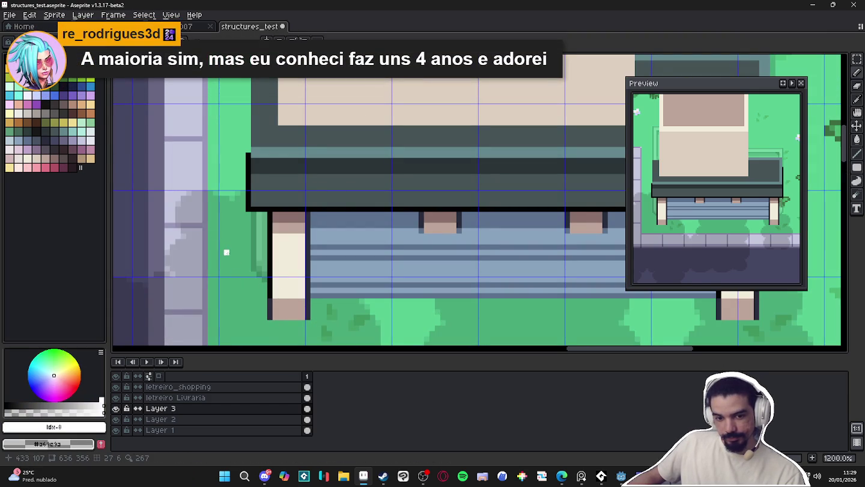
{"action": "scroll", "coordinate": [270, 333], "scroll_direction": "up", "scroll_amount": 3}
{"action": "left_click_drag", "start_coordinate": [278, 278], "coordinate": [332, 278]}
- Sample the pink base colour, paint stray pixels beside the stripe, then undo that stroke
{"action": "left_click", "coordinate": [334, 278], "text": "alt"}
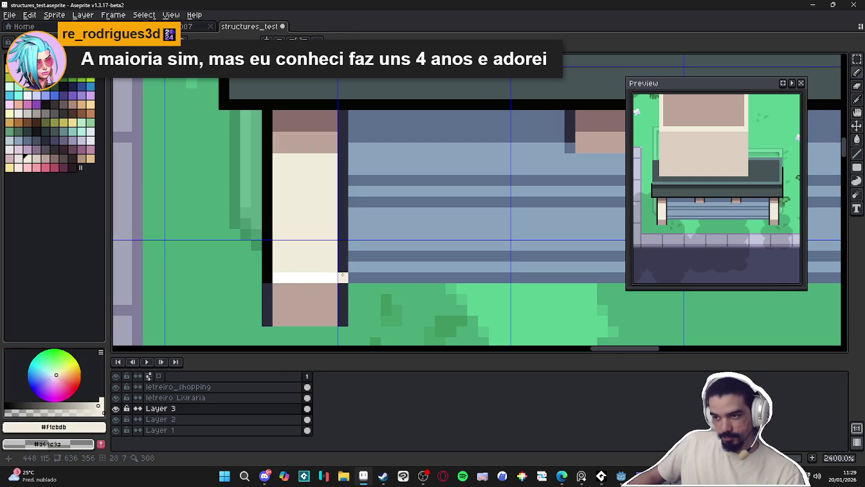
{"action": "left_click", "coordinate": [315, 287], "text": "alt"}
{"action": "left_click", "coordinate": [343, 277]}
{"action": "left_click", "coordinate": [268, 277]}
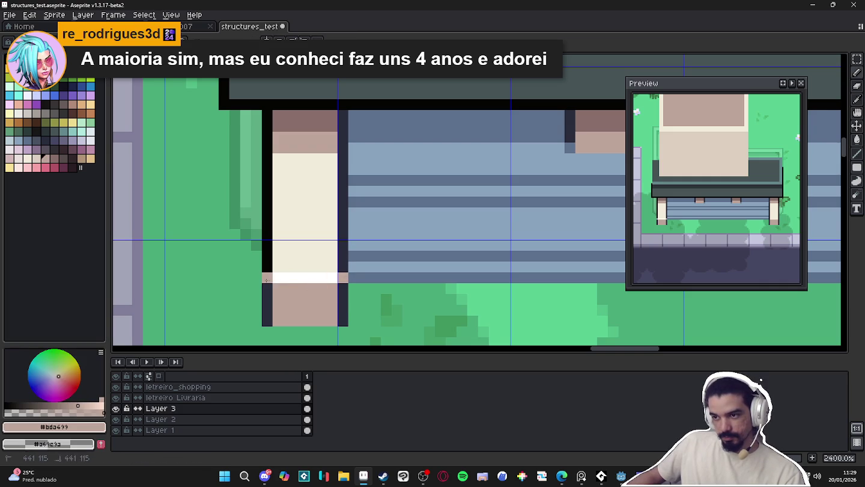
{"action": "scroll", "coordinate": [278, 285], "scroll_direction": "down", "scroll_amount": 2}
{"action": "scroll", "coordinate": [289, 287], "scroll_direction": "down", "scroll_amount": 1}
{"action": "key", "text": "ctrl+z"}
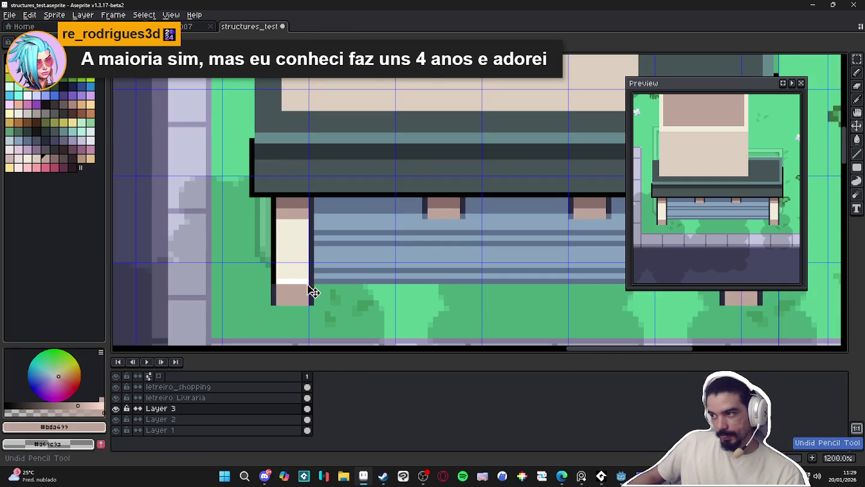
- Sample the white highlight colour again and pan the view toward the pond
{"action": "scroll", "coordinate": [330, 291], "scroll_direction": "up", "scroll_amount": 2}
{"action": "left_click", "coordinate": [304, 275], "text": "alt"}
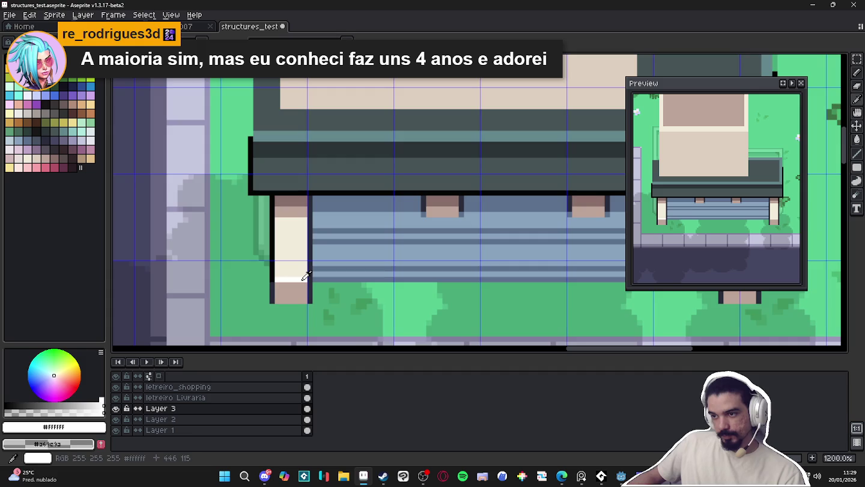
{"action": "scroll", "coordinate": [322, 288], "scroll_direction": "down", "scroll_amount": 3}
{"action": "scroll", "coordinate": [321, 287], "scroll_direction": "down", "scroll_amount": 1}
{"action": "mouse_move", "coordinate": [452, 294]}
{"action": "left_mouse_down"}
{"action": "mouse_move", "coordinate": [286, 294]}
{"action": "mouse_move", "coordinate": [372, 286]}
{"action": "left_mouse_up"}
{"action": "scroll", "coordinate": [357, 279], "scroll_direction": "up", "scroll_amount": 7}
{"action": "scroll", "coordinate": [360, 283], "scroll_direction": "up", "scroll_amount": 1}
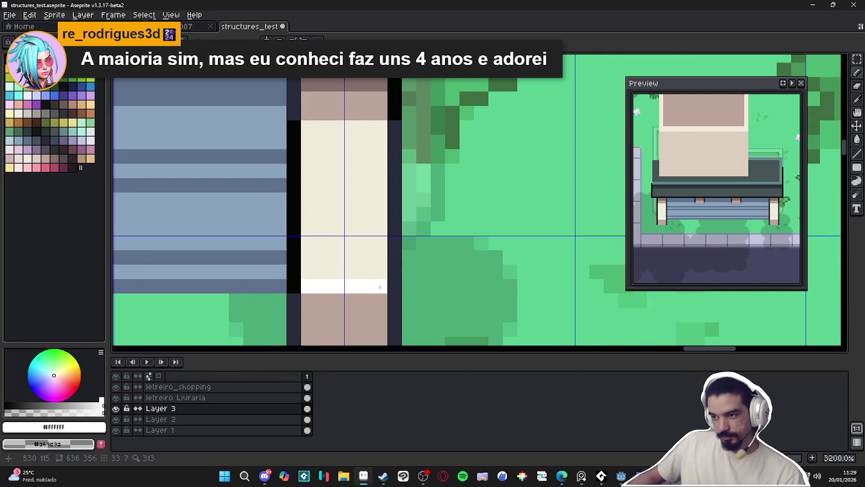
{"action": "scroll", "coordinate": [376, 294], "scroll_direction": "down", "scroll_amount": 2}
{"action": "scroll", "coordinate": [376, 294], "scroll_direction": "down", "scroll_amount": 3}
{"action": "scroll", "coordinate": [357, 295], "scroll_direction": "up", "scroll_amount": 1}
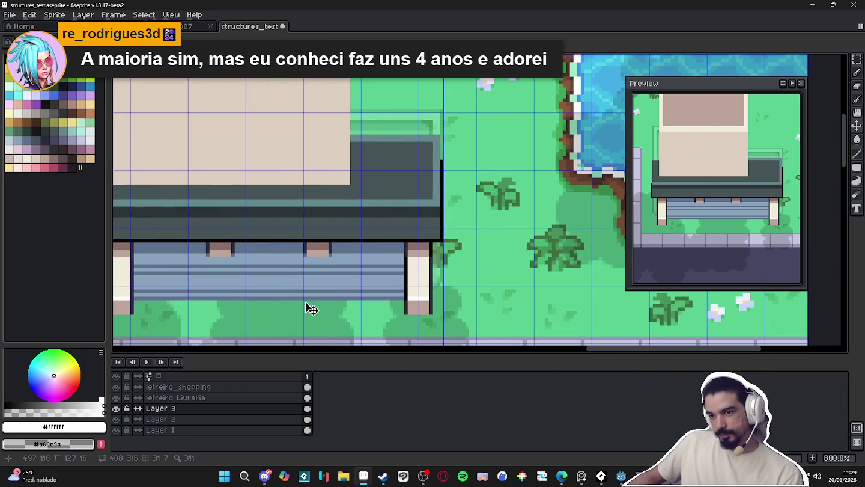
{"action": "scroll", "coordinate": [141, 259], "scroll_direction": "up", "scroll_amount": 3}
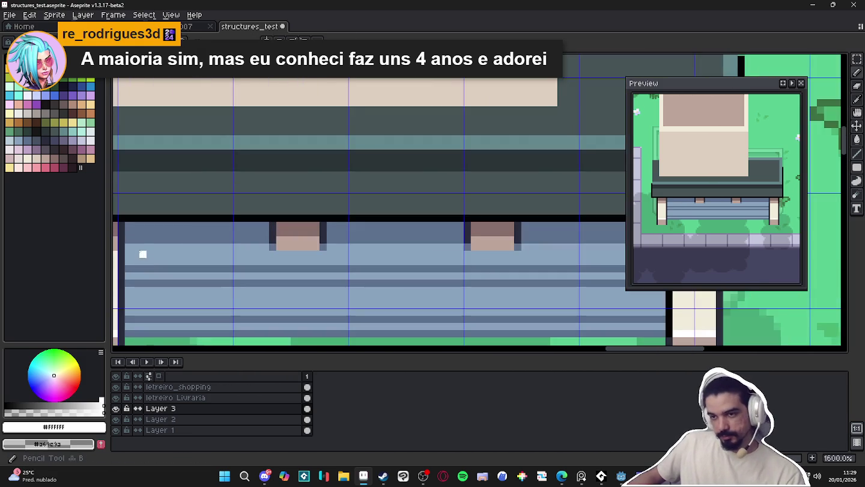
- Pencil a darker blue vertical column along the left edge of the storefront stripes
{"action": "left_click", "coordinate": [130, 255]}
{"action": "left_click_drag", "start_coordinate": [129, 254], "coordinate": [216, 207]}
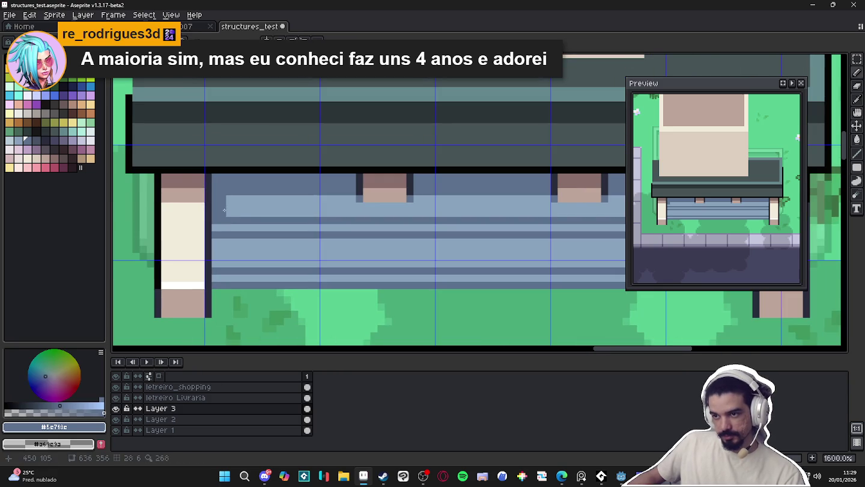
{"action": "left_click", "coordinate": [35, 140]}
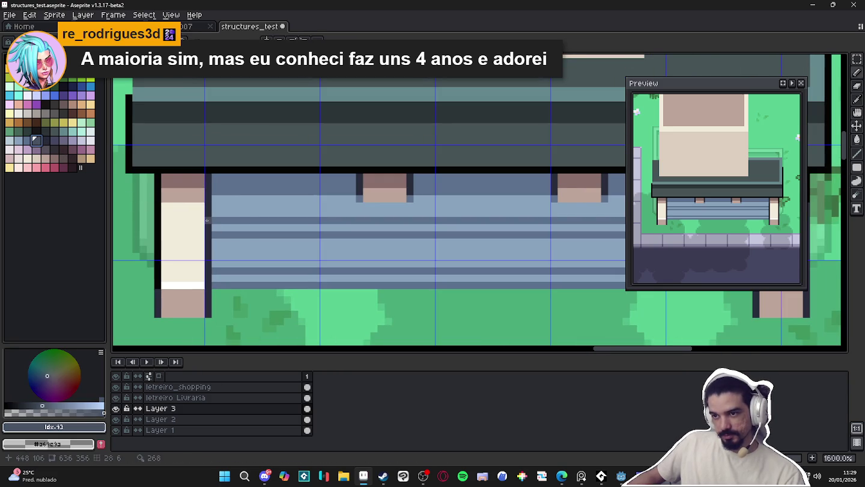
{"action": "left_click_drag", "start_coordinate": [215, 220], "coordinate": [221, 234]}
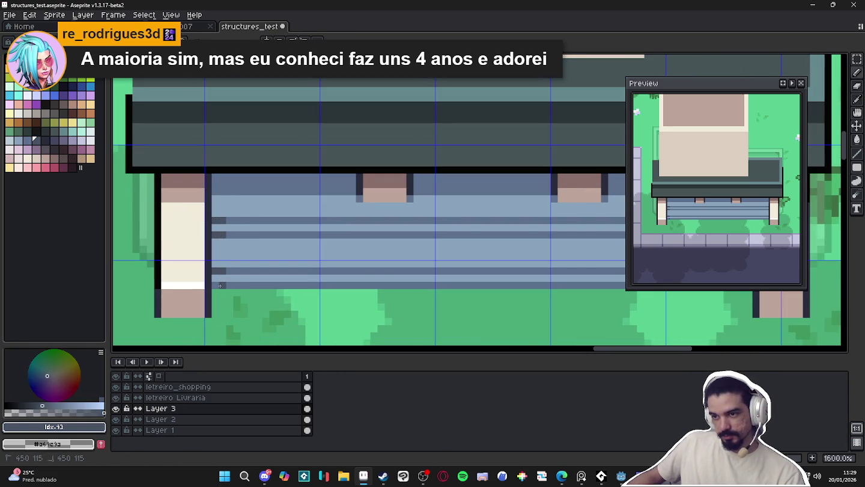
{"action": "left_click", "coordinate": [236, 285], "text": "alt"}
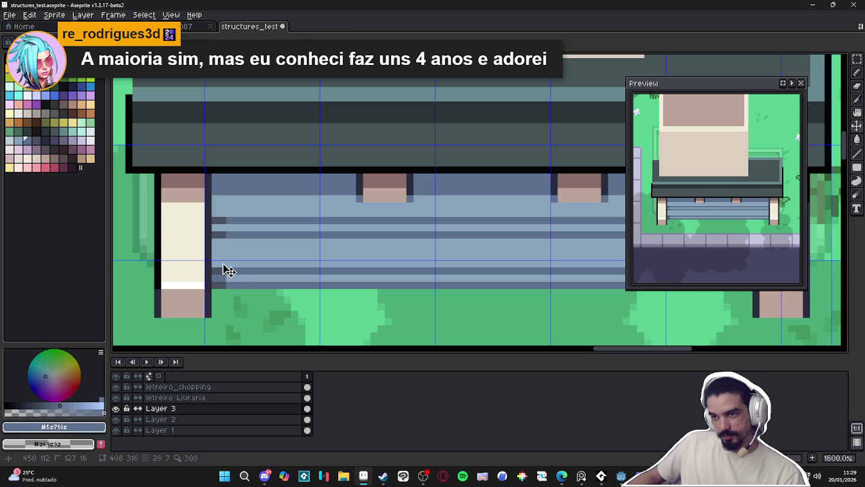
{"action": "left_click_drag", "start_coordinate": [223, 263], "coordinate": [225, 208]}
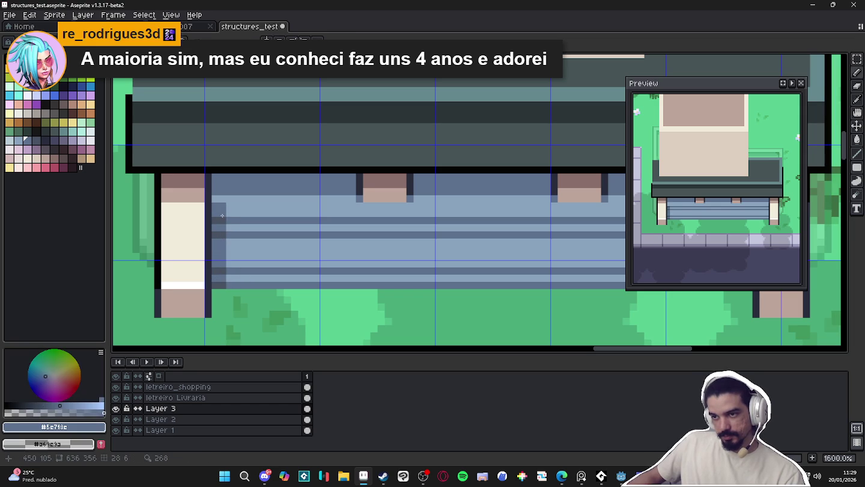
- Hide the tile grid with Ctrl+' and zoom to review the shop
{"action": "scroll", "coordinate": [241, 246], "scroll_direction": "down", "scroll_amount": 4}
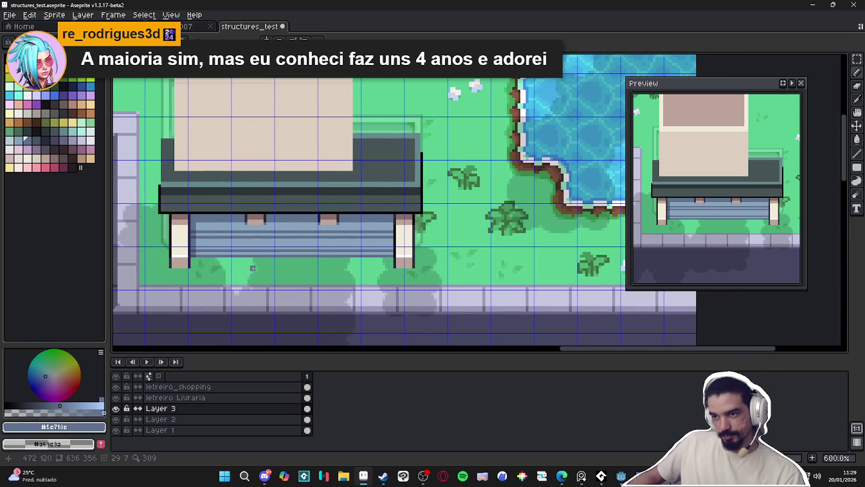
{"action": "key", "text": "ctrl+apostrophe"}
{"action": "key", "text": "ctrl+apostrophe"}
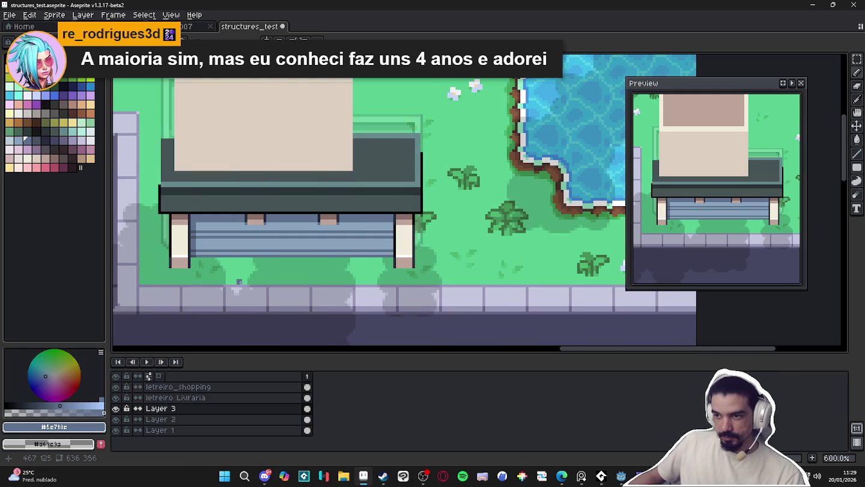
{"action": "scroll", "coordinate": [244, 276], "scroll_direction": "down", "scroll_amount": 3}
{"action": "scroll", "coordinate": [272, 271], "scroll_direction": "down", "scroll_amount": 1}
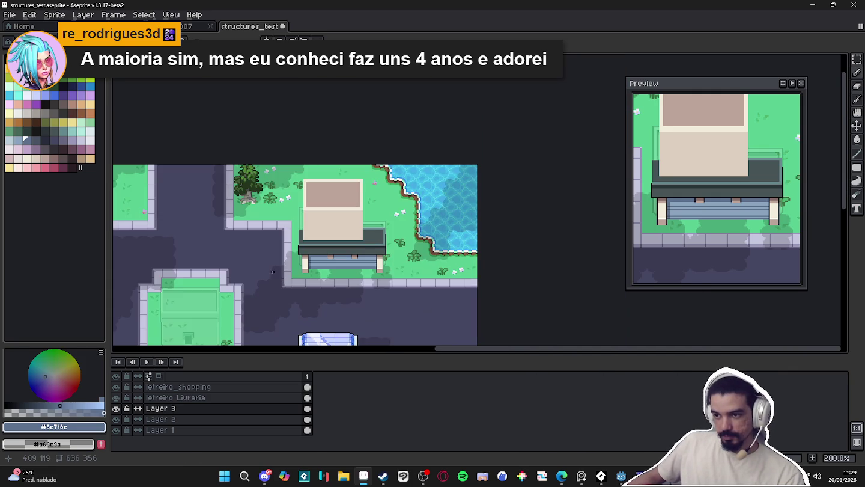
{"action": "scroll", "coordinate": [317, 265], "scroll_direction": "up", "scroll_amount": 1}
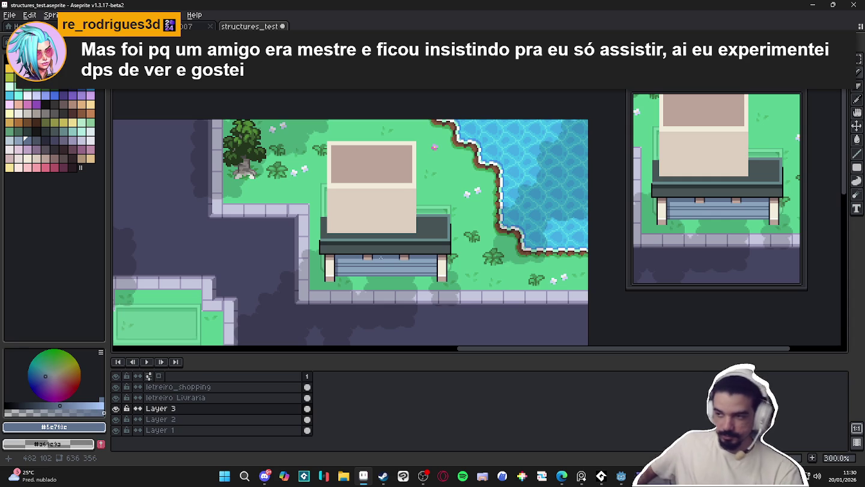
{"action": "scroll", "coordinate": [414, 258], "scroll_direction": "up", "scroll_amount": 4}
- Paint a shading pixel at the right end of the blue stripes
{"action": "scroll", "coordinate": [430, 271], "scroll_direction": "up", "scroll_amount": 2}
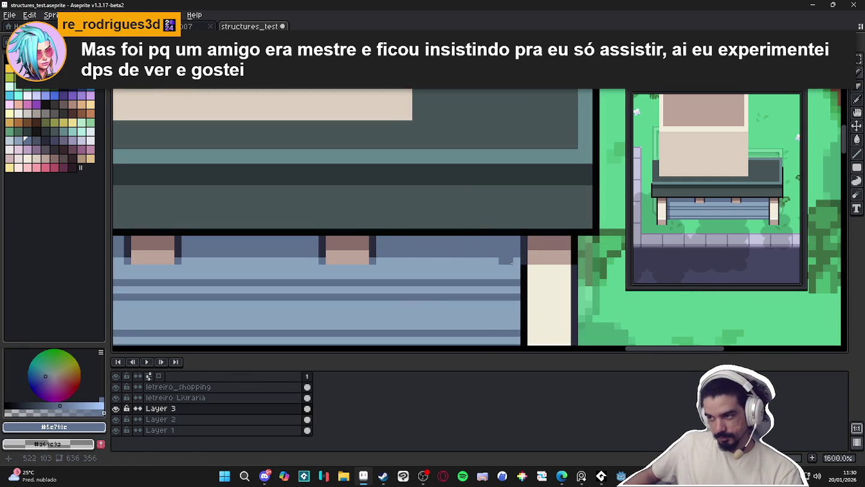
{"action": "left_click", "coordinate": [504, 290]}
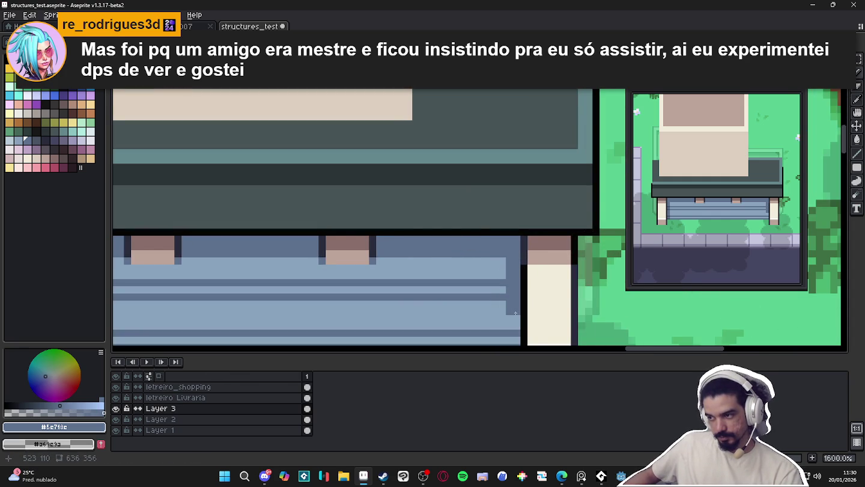
{"action": "left_click_drag", "start_coordinate": [509, 312], "coordinate": [516, 253]}
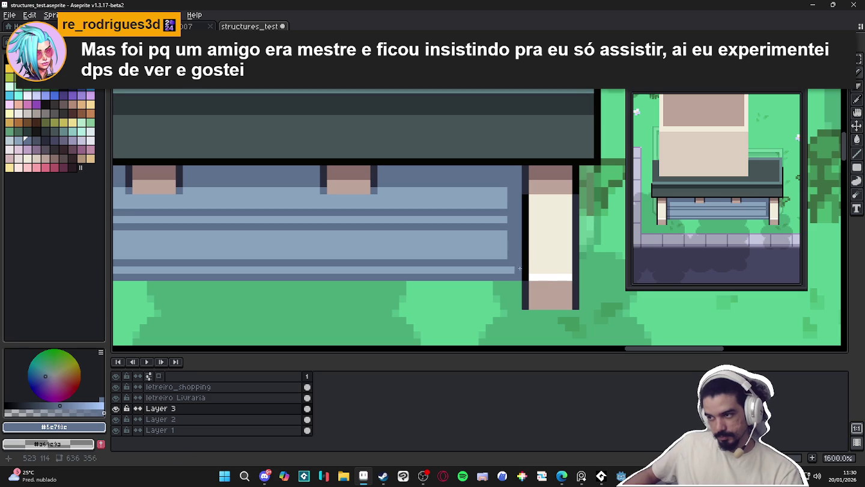
{"action": "scroll", "coordinate": [520, 268], "scroll_direction": "down", "scroll_amount": 2}
{"action": "scroll", "coordinate": [304, 245], "scroll_direction": "up", "scroll_amount": 1}
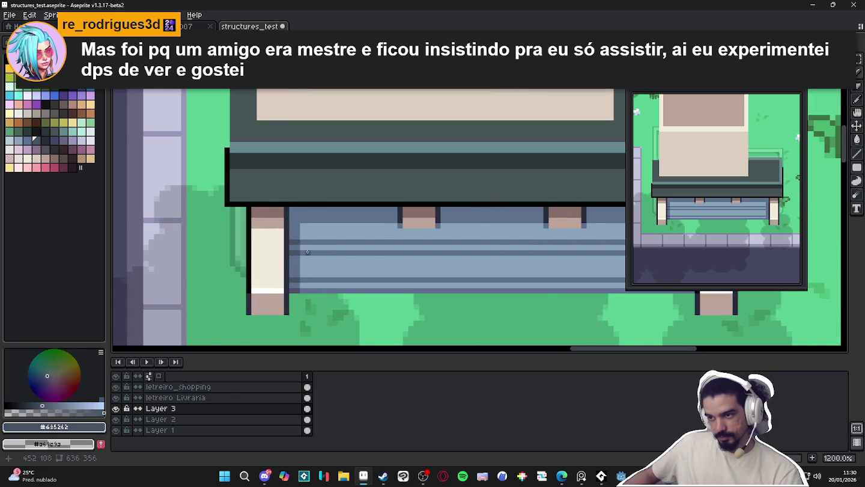
{"action": "scroll", "coordinate": [307, 251], "scroll_direction": "down", "scroll_amount": 2}
{"action": "scroll", "coordinate": [526, 254], "scroll_direction": "up", "scroll_amount": 3}
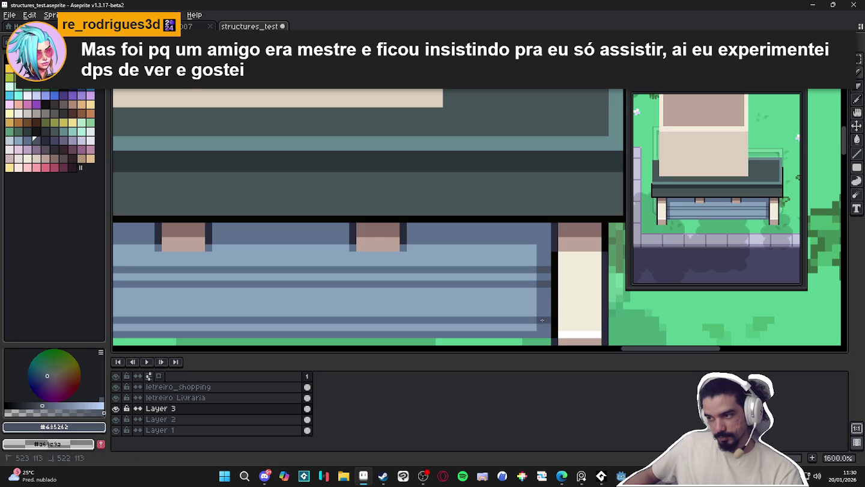
{"action": "scroll", "coordinate": [540, 335], "scroll_direction": "down", "scroll_amount": 4}
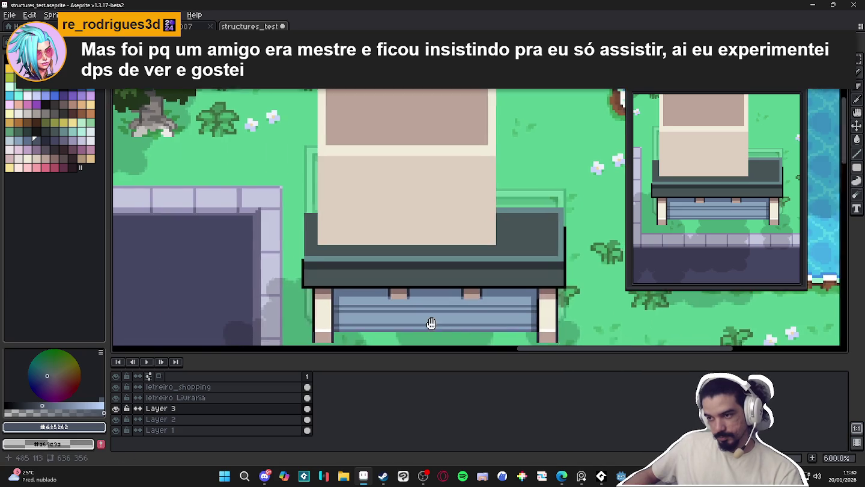
{"action": "scroll", "coordinate": [312, 272], "scroll_direction": "up", "scroll_amount": 2}
{"action": "scroll", "coordinate": [312, 271], "scroll_direction": "up", "scroll_amount": 2}
- Sample a storefront blue and draw a light line across the lower stripes
{"action": "left_click", "coordinate": [311, 271], "text": "alt"}
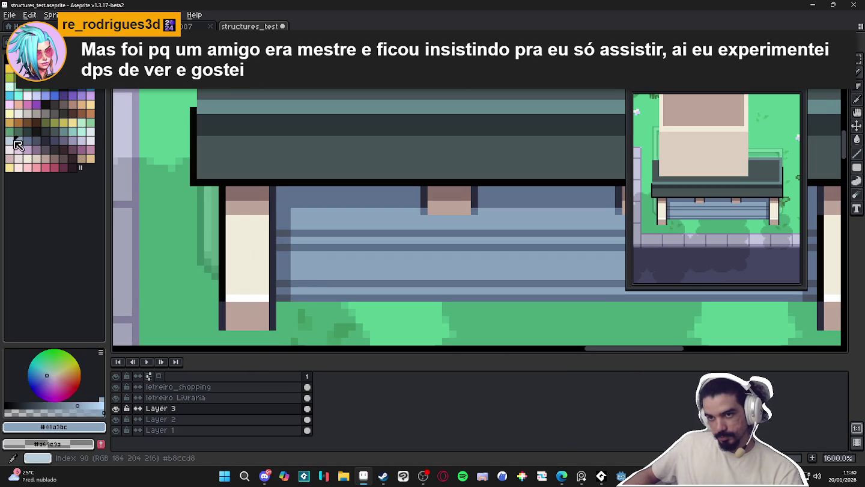
{"action": "scroll", "coordinate": [391, 286], "scroll_direction": "right", "scroll_amount": 3}
{"action": "scroll", "coordinate": [360, 289], "scroll_direction": "right", "scroll_amount": 3}
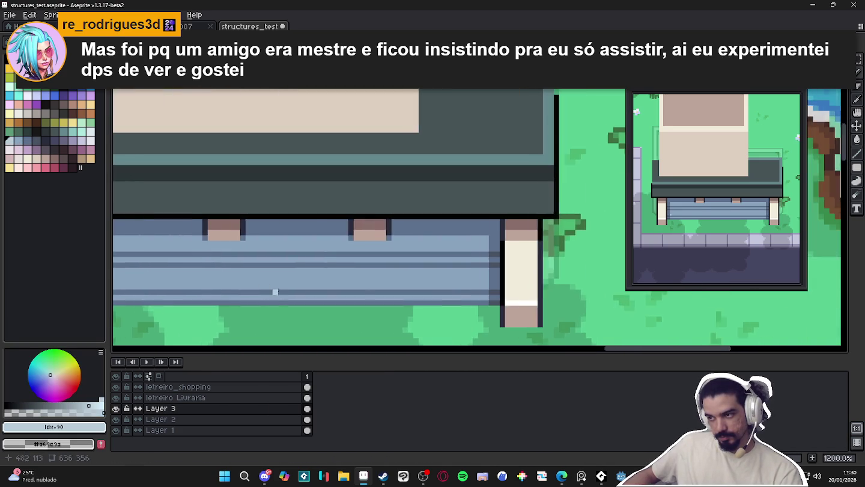
{"action": "left_click", "coordinate": [496, 283], "text": "shift"}
{"action": "left_click", "coordinate": [495, 268], "text": "alt"}
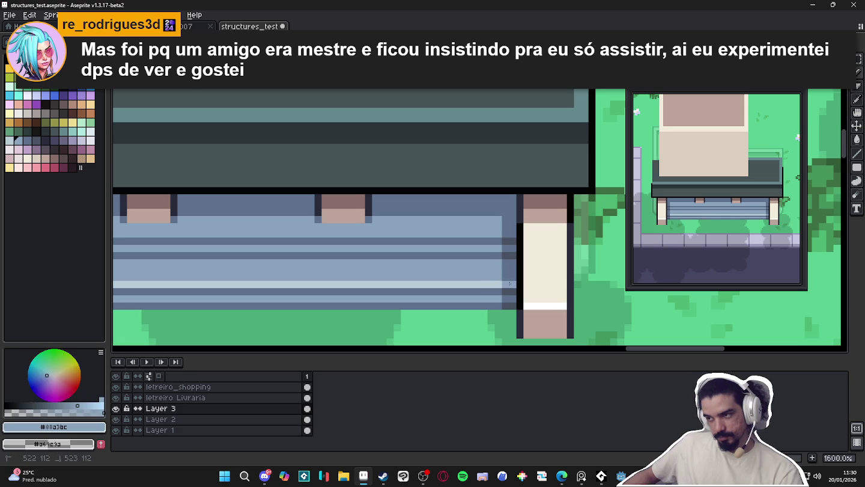
{"action": "scroll", "coordinate": [315, 279], "scroll_direction": "left", "scroll_amount": 2}
{"action": "scroll", "coordinate": [299, 301], "scroll_direction": "left", "scroll_amount": 2}
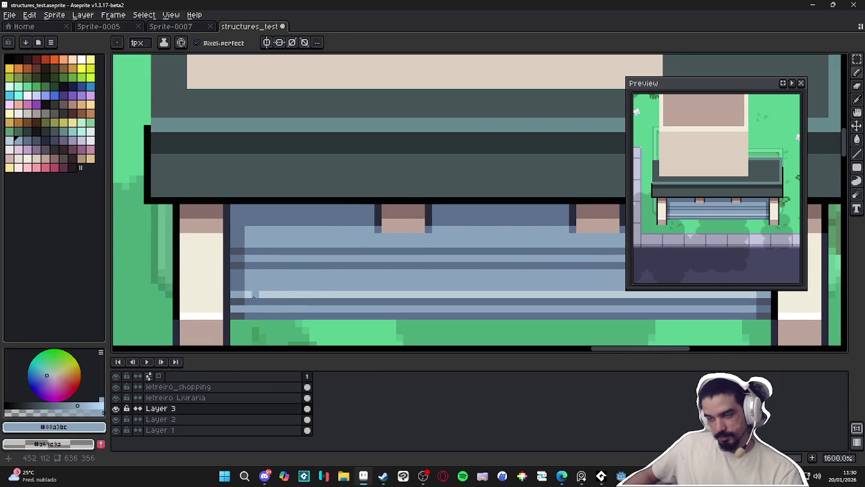
- Sample the new light line's colour and bring the whole storefront into view
{"action": "left_click", "coordinate": [258, 295], "text": "alt"}
{"action": "scroll", "coordinate": [258, 295], "scroll_direction": "down", "scroll_amount": 3}
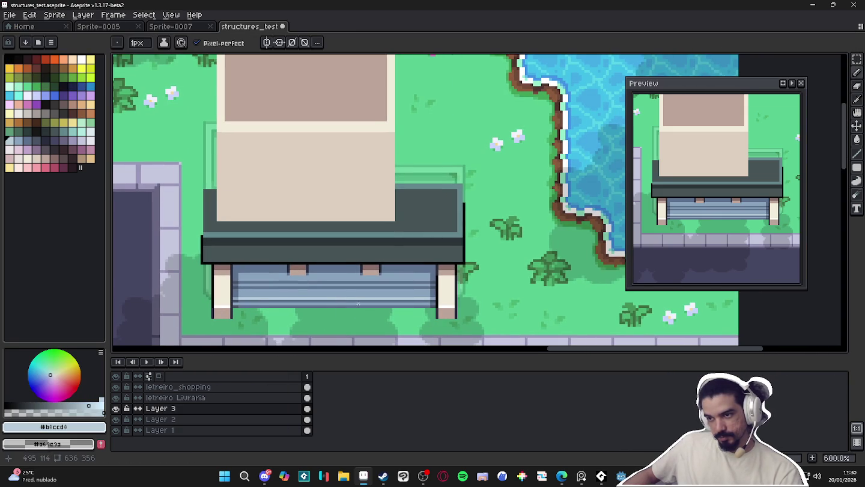
{"action": "scroll", "coordinate": [272, 295], "scroll_direction": "up", "scroll_amount": 4}
{"action": "scroll", "coordinate": [436, 313], "scroll_direction": "down", "scroll_amount": 1}
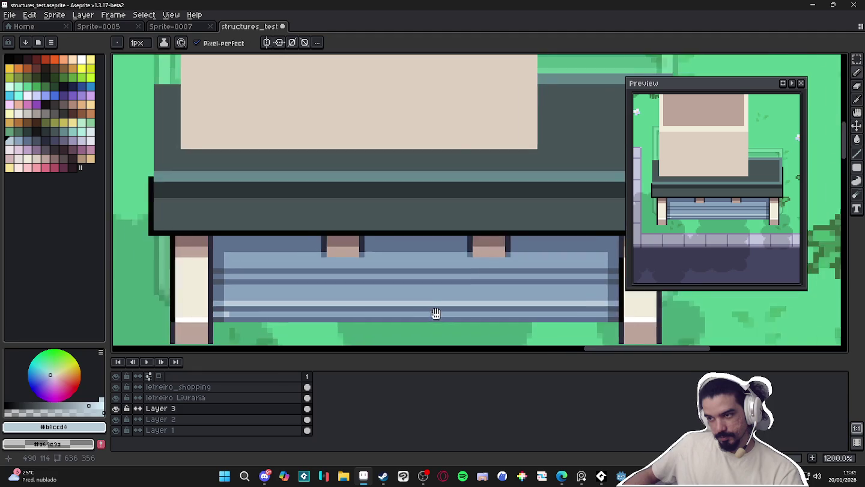
{"action": "scroll", "coordinate": [504, 323], "scroll_direction": "right", "scroll_amount": 2}
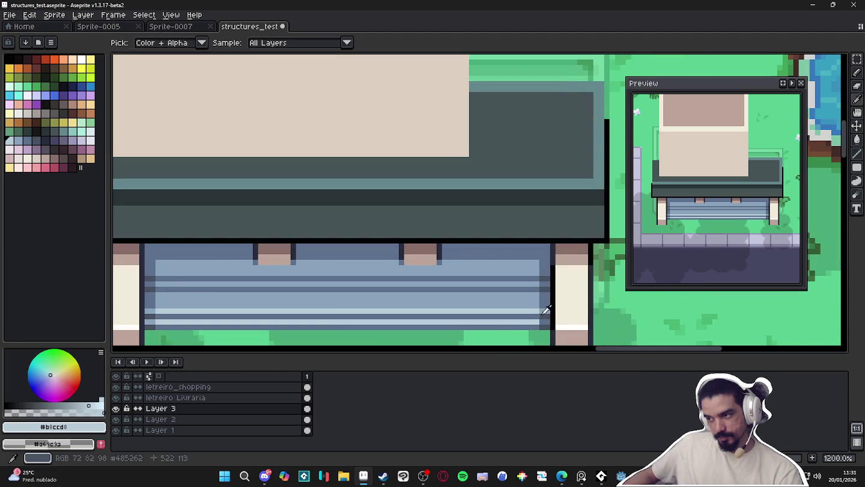
{"action": "scroll", "coordinate": [541, 321], "scroll_direction": "down", "scroll_amount": 1}
{"action": "scroll", "coordinate": [420, 318], "scroll_direction": "left", "scroll_amount": 1}
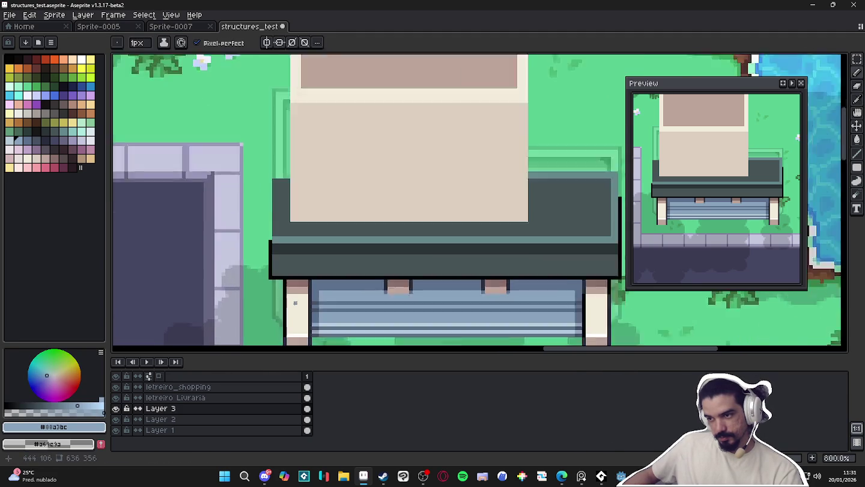
{"action": "scroll", "coordinate": [391, 313], "scroll_direction": "up", "scroll_amount": 2}
{"action": "scroll", "coordinate": [361, 306], "scroll_direction": "down", "scroll_amount": 2}
{"action": "scroll", "coordinate": [339, 303], "scroll_direction": "up", "scroll_amount": 1}
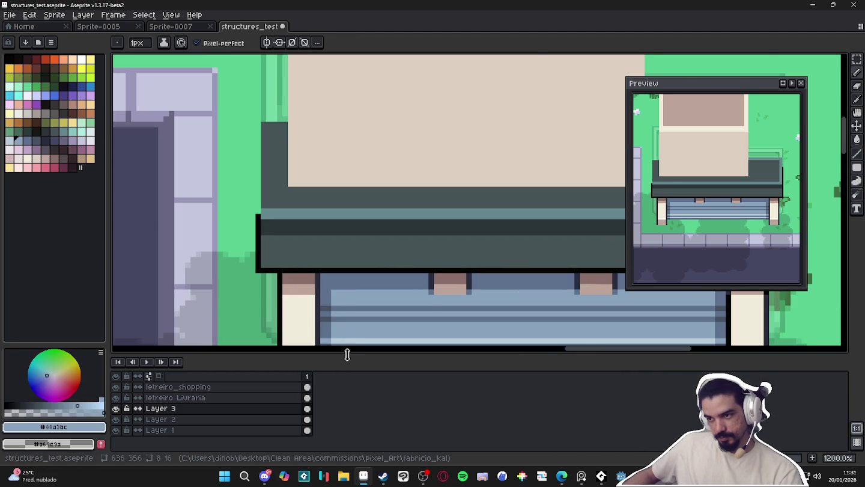
{"action": "scroll", "coordinate": [352, 327], "scroll_direction": "down", "scroll_amount": 1}
{"action": "left_click_drag", "start_coordinate": [354, 329], "coordinate": [277, 248]}
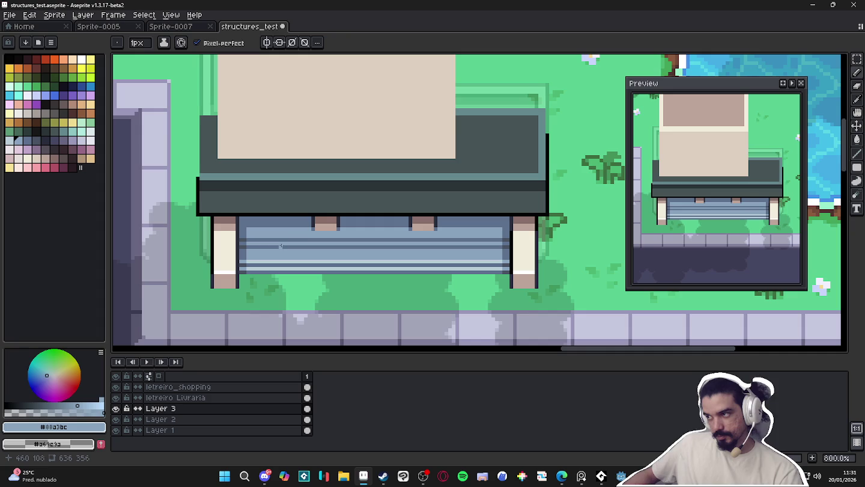
{"action": "scroll", "coordinate": [282, 243], "scroll_direction": "up", "scroll_amount": 2}
- Draw a #b8ccd8 light blue-grey highlight line across the blue window
{"action": "left_click", "coordinate": [243, 265], "text": "alt"}
{"action": "left_click", "coordinate": [218, 221]}
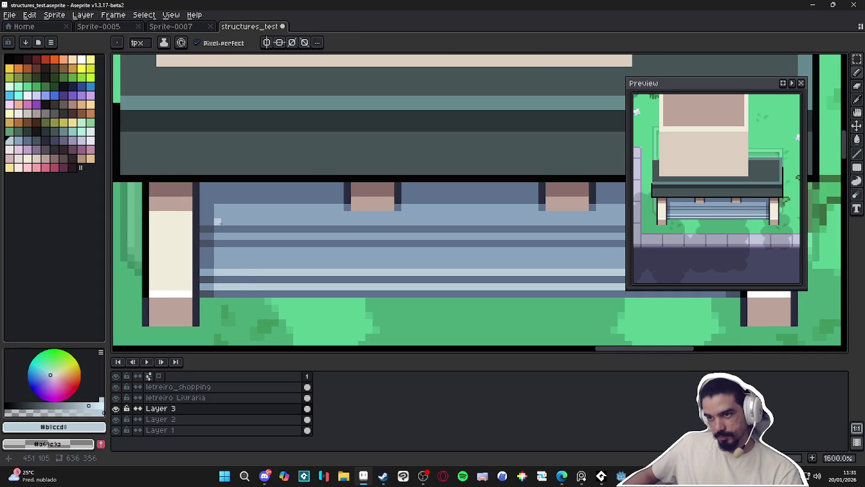
{"action": "mouse_move", "coordinate": [456, 243]}
{"action": "left_mouse_down"}
{"action": "mouse_move", "coordinate": [212, 261]}
{"action": "mouse_move", "coordinate": [444, 279]}
{"action": "left_mouse_up"}
{"action": "left_click", "coordinate": [450, 240], "text": "shift"}
{"action": "left_click", "coordinate": [168, 259], "text": "shift"}
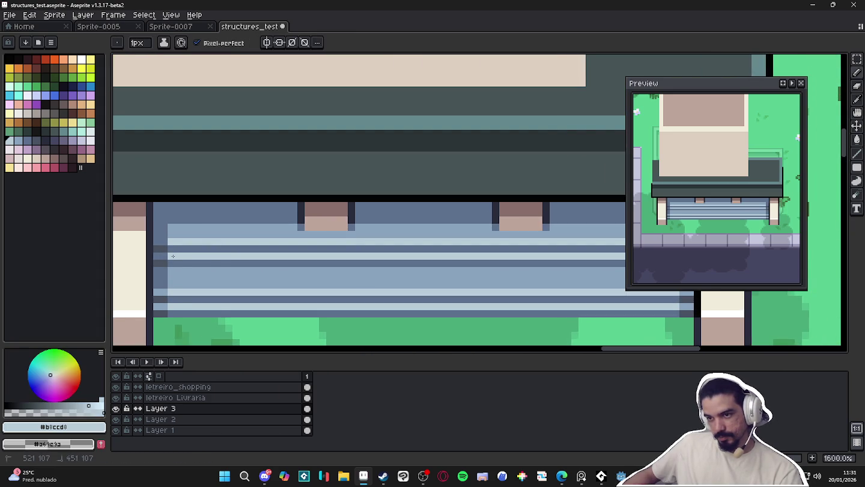
{"action": "scroll", "coordinate": [186, 277], "scroll_direction": "down", "scroll_amount": 1}
{"action": "scroll", "coordinate": [187, 277], "scroll_direction": "down", "scroll_amount": 6}
{"action": "scroll", "coordinate": [359, 288], "scroll_direction": "up", "scroll_amount": 4}
{"action": "scroll", "coordinate": [363, 291], "scroll_direction": "up", "scroll_amount": 3}
- Fix the window's edge pixel with the mid blue #88a3bc
{"action": "left_click", "coordinate": [365, 296], "text": "alt"}
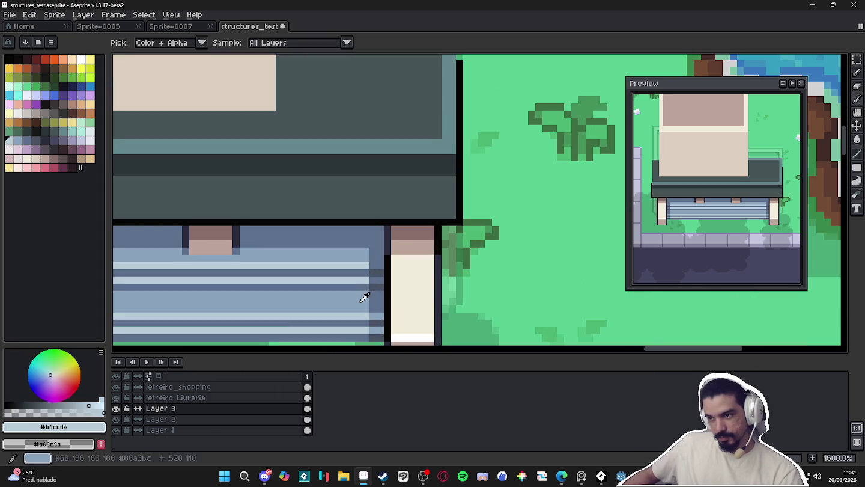
{"action": "left_click", "coordinate": [377, 279]}
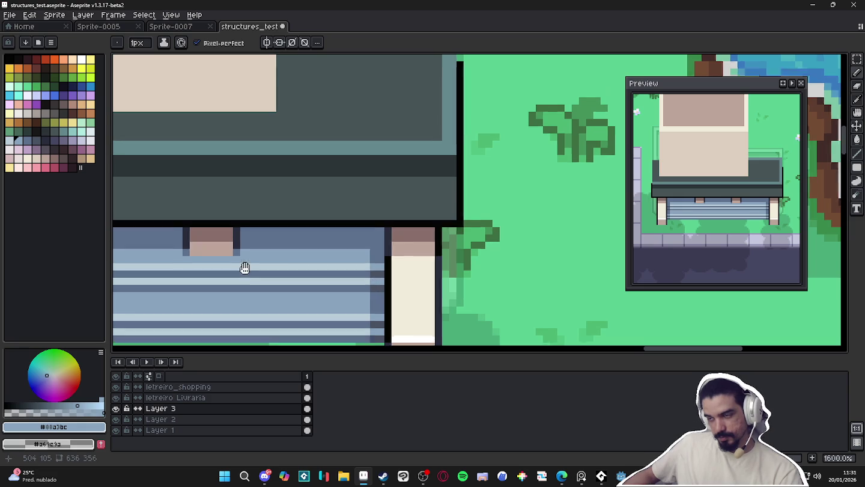
{"action": "scroll", "coordinate": [244, 267], "scroll_direction": "left", "scroll_amount": 3}
{"action": "scroll", "coordinate": [154, 289], "scroll_direction": "left", "scroll_amount": 3}
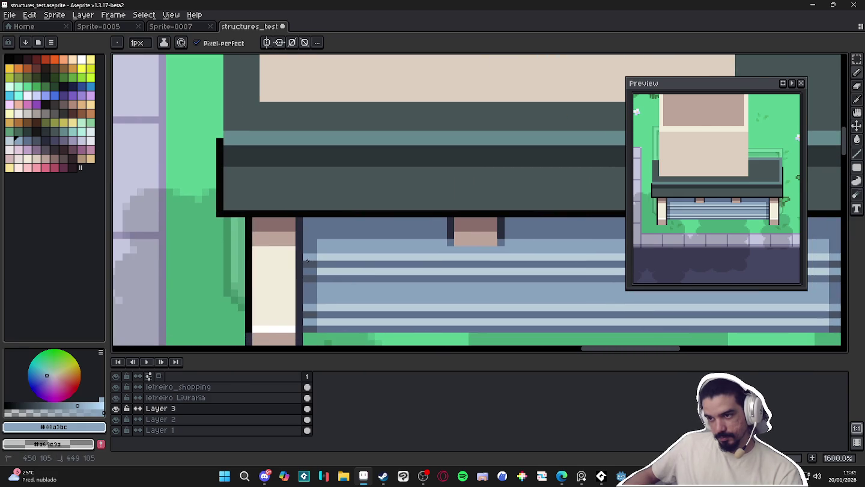
{"action": "scroll", "coordinate": [307, 271], "scroll_direction": "down", "scroll_amount": 4}
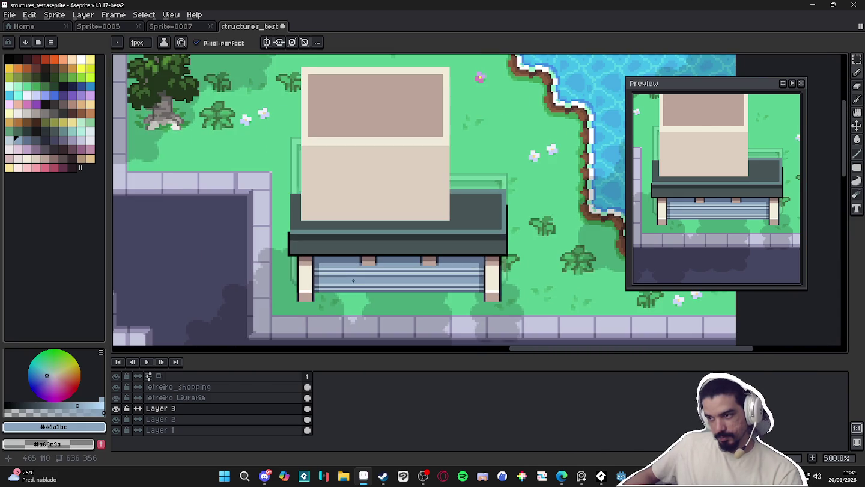
{"action": "scroll", "coordinate": [361, 282], "scroll_direction": "down", "scroll_amount": 2}
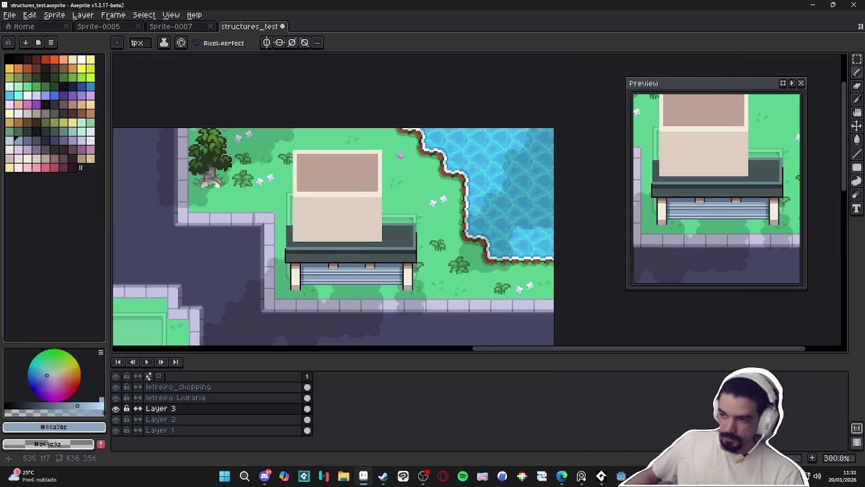
{"action": "scroll", "coordinate": [376, 272], "scroll_direction": "up", "scroll_amount": 2}
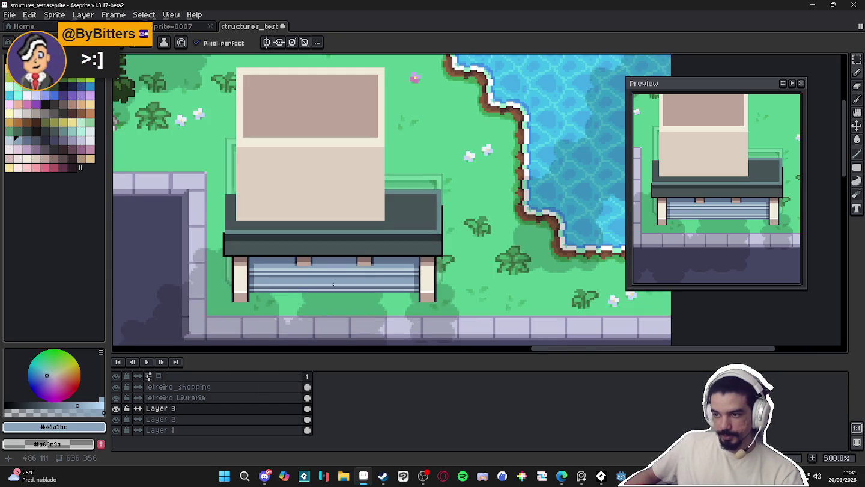
- Undo the last Pencil stroke, sample the dark roof, then select lavender swatch Idx-96
{"action": "key", "text": "ctrl+z"}
{"action": "key", "text": "ctrl+z"}
{"action": "key", "text": "ctrl+z"}
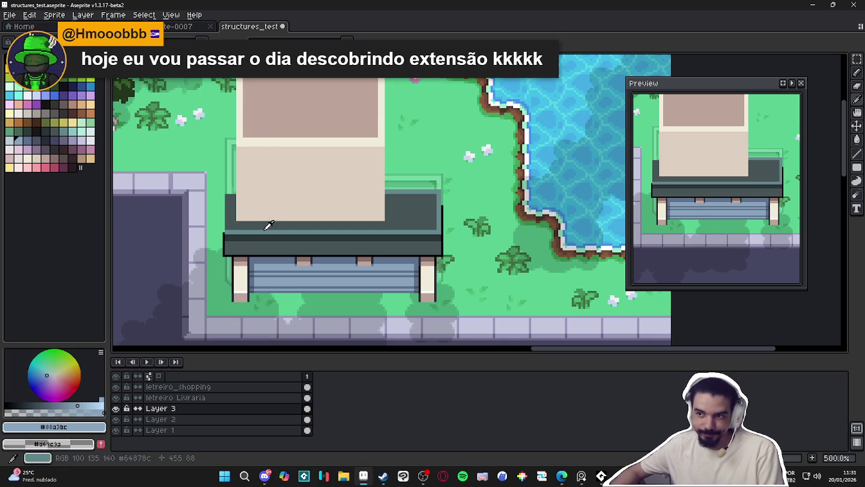
{"action": "left_click", "coordinate": [268, 224], "text": "alt"}
{"action": "left_click", "coordinate": [200, 176], "text": "alt"}
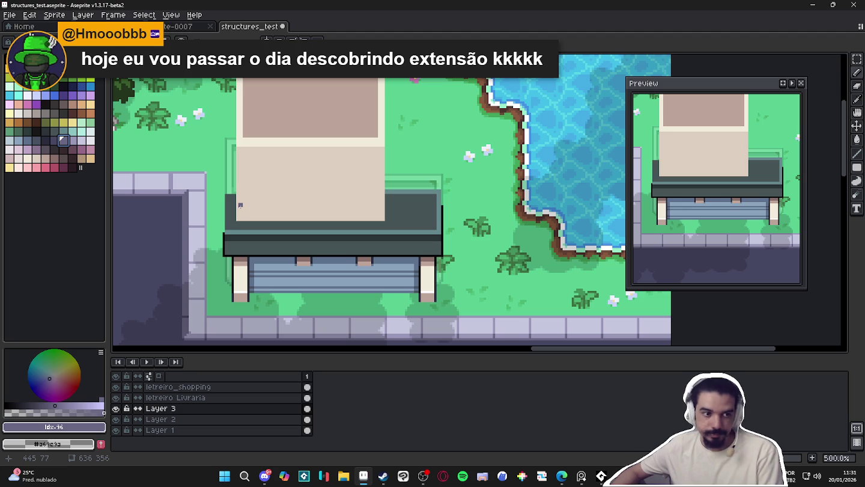
{"action": "mouse_move", "coordinate": [857, 167]}
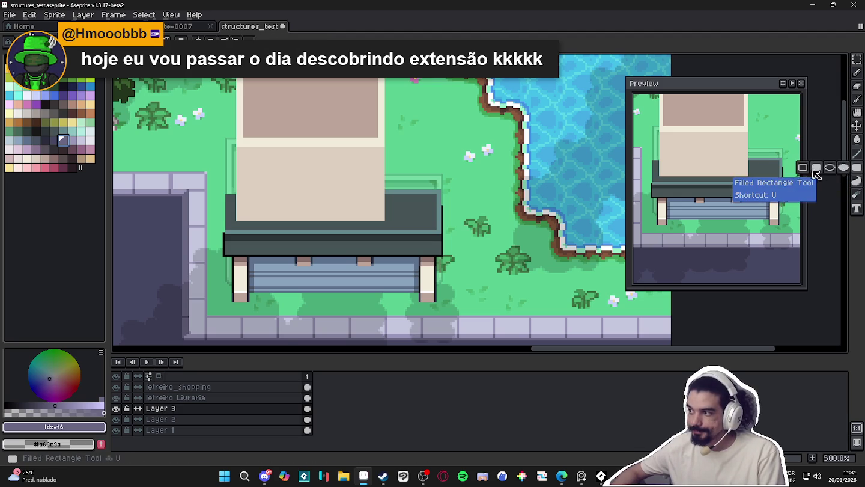
- Draw a 66x7 purple filled band across the lower beige facade and save the file
{"action": "scroll", "coordinate": [233, 213], "scroll_direction": "up", "scroll_amount": 3}
{"action": "left_click_drag", "start_coordinate": [240, 209], "coordinate": [474, 190]}
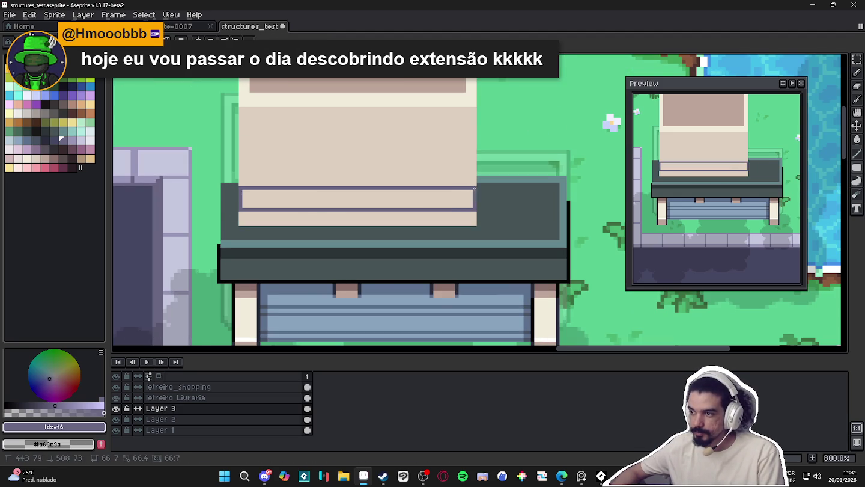
{"action": "scroll", "coordinate": [341, 204], "scroll_direction": "down", "scroll_amount": 1}
{"action": "scroll", "coordinate": [340, 204], "scroll_direction": "down", "scroll_amount": 1}
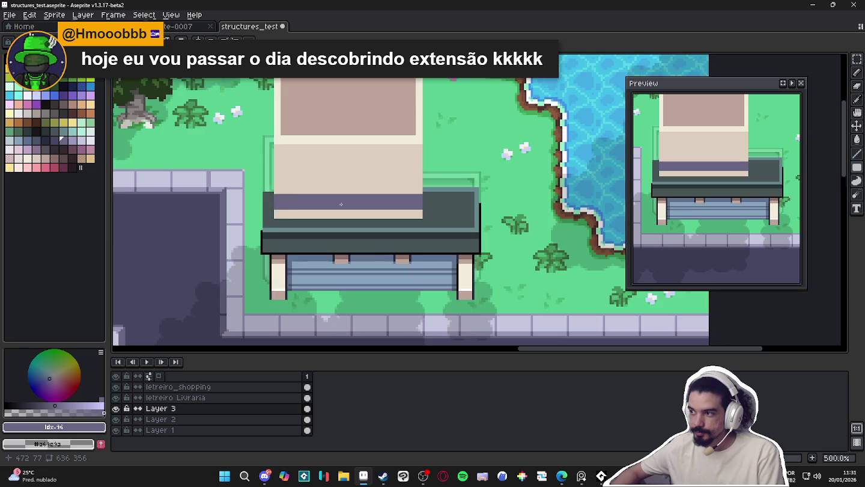
{"action": "scroll", "coordinate": [341, 205], "scroll_direction": "down", "scroll_amount": 3}
{"action": "key", "text": "ctrl+s"}
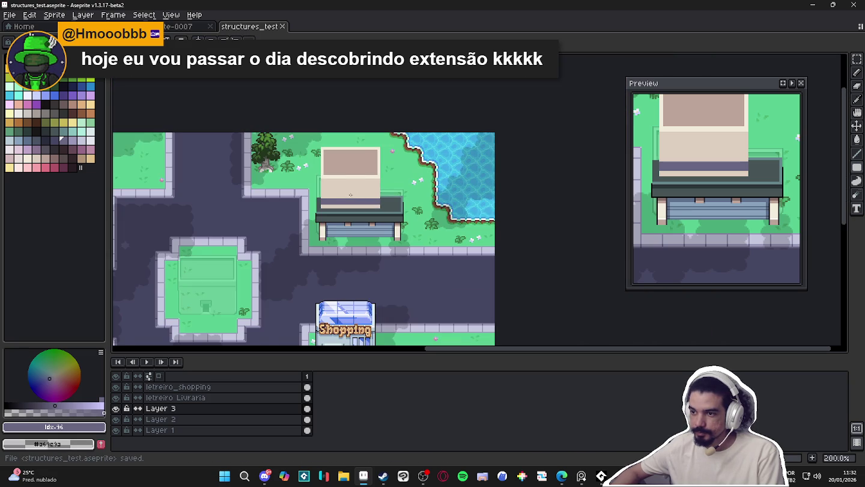
- Magic-wand the purple band, drag a copy higher up the facade, then deselect
{"action": "scroll", "coordinate": [350, 195], "scroll_direction": "up", "scroll_amount": 2}
{"action": "scroll", "coordinate": [342, 203], "scroll_direction": "up", "scroll_amount": 1}
{"action": "scroll", "coordinate": [334, 212], "scroll_direction": "up", "scroll_amount": 1}
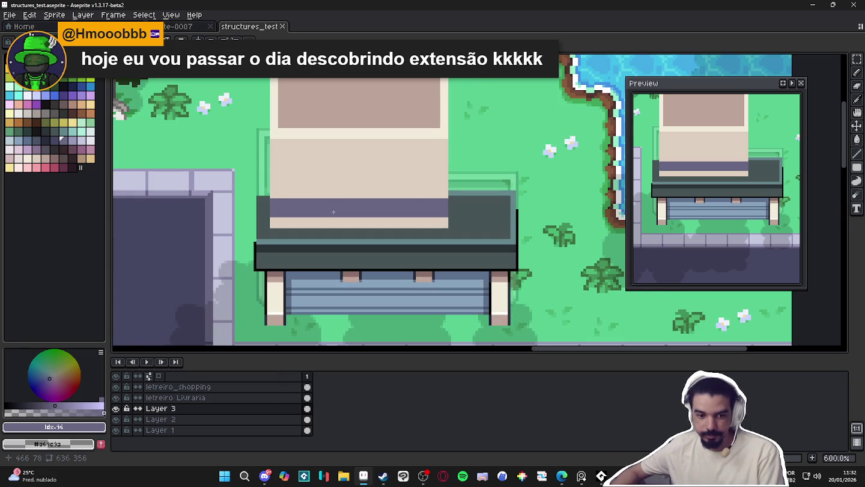
{"action": "key", "text": "w"}
{"action": "left_click", "coordinate": [339, 215]}
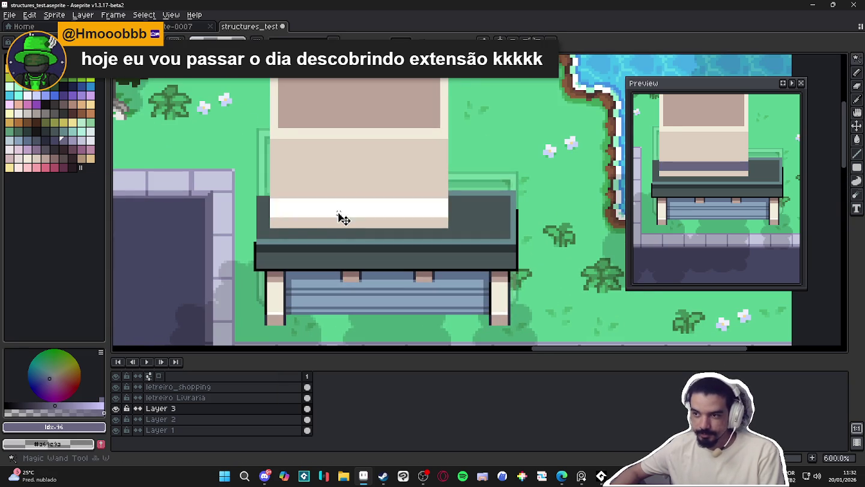
{"action": "left_click_drag", "start_coordinate": [343, 218], "coordinate": [343, 181]}
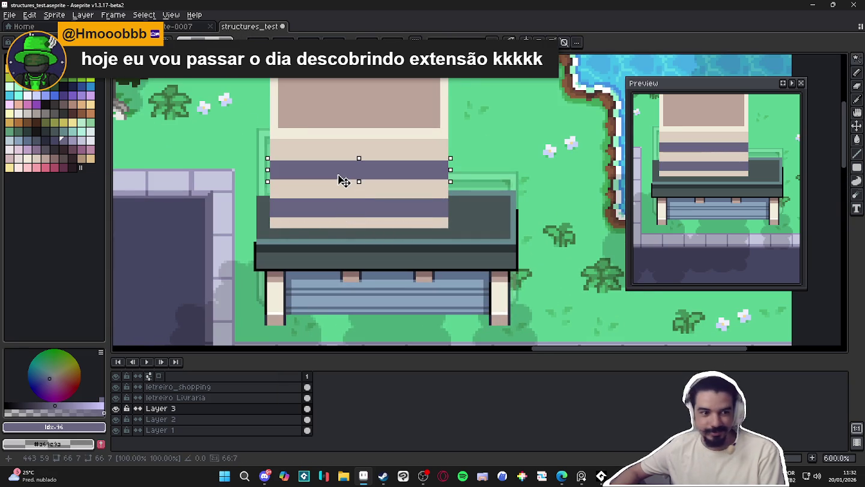
{"action": "key", "text": "ctrl+d"}
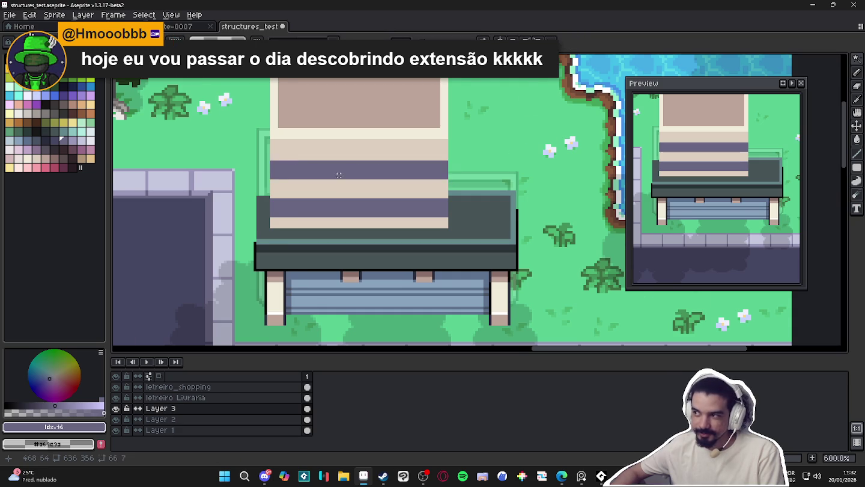
- Sample the roof's tan #bda499 as the active drawing colour
{"action": "scroll", "coordinate": [342, 175], "scroll_direction": "down", "scroll_amount": 2}
{"action": "key", "text": "m"}
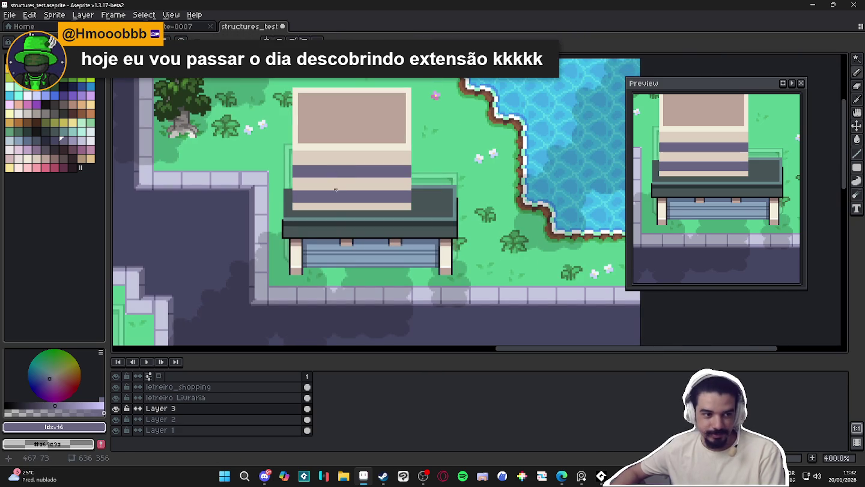
{"action": "scroll", "coordinate": [325, 171], "scroll_direction": "up", "scroll_amount": 1}
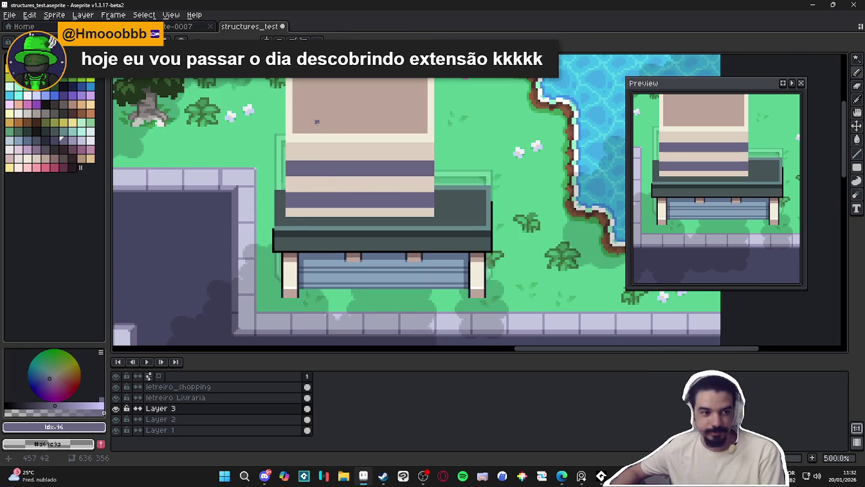
{"action": "scroll", "coordinate": [406, 180], "scroll_direction": "down", "scroll_amount": 1}
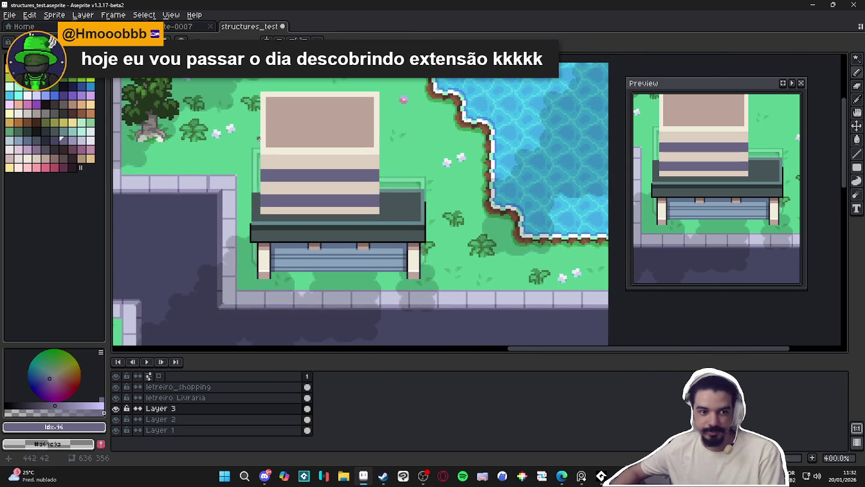
{"action": "left_click", "coordinate": [347, 139], "text": "alt"}
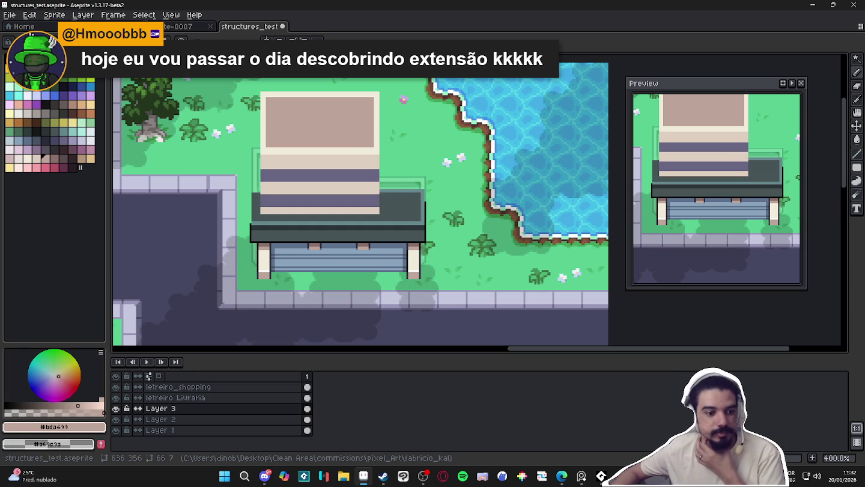
{"action": "key", "text": "alt+Tab"}
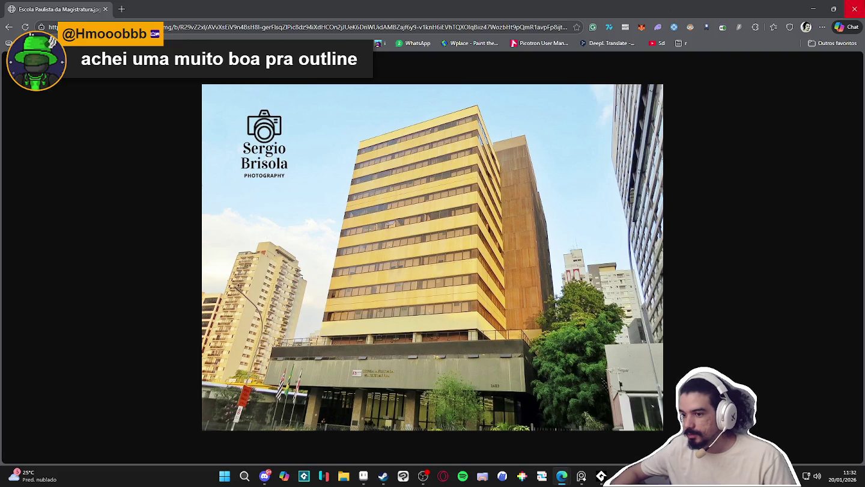
{"action": "left_click", "coordinate": [813, 9]}
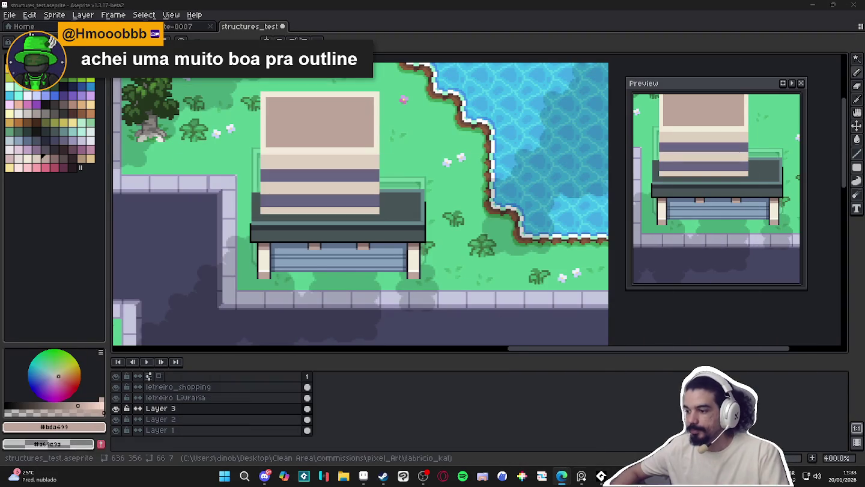
{"action": "scroll", "coordinate": [403, 99], "scroll_direction": "down", "scroll_amount": 1}
{"action": "scroll", "coordinate": [385, 180], "scroll_direction": "up", "scroll_amount": 3}
{"action": "scroll", "coordinate": [377, 194], "scroll_direction": "up", "scroll_amount": 1}
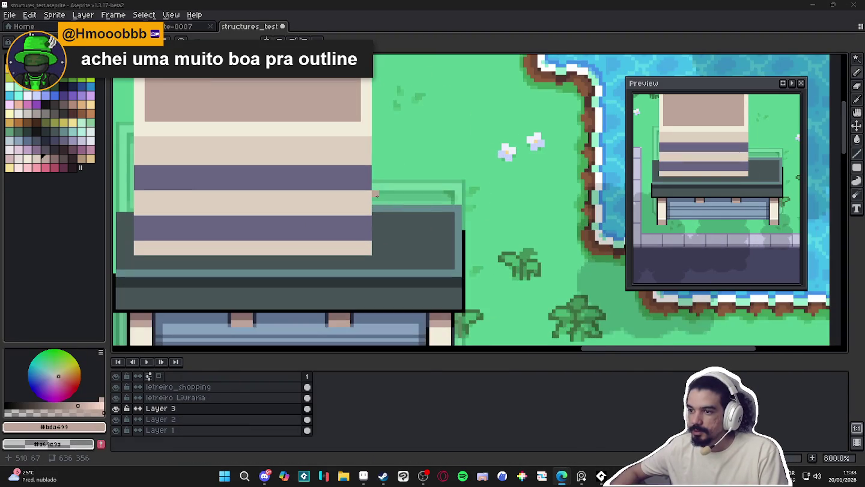
{"action": "scroll", "coordinate": [370, 219], "scroll_direction": "down", "scroll_amount": 3}
{"action": "scroll", "coordinate": [354, 243], "scroll_direction": "up", "scroll_amount": 2}
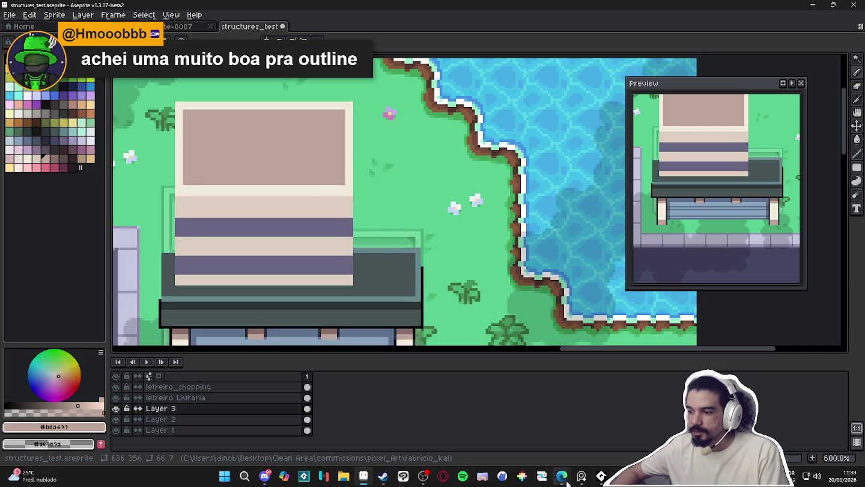
{"action": "left_click", "coordinate": [646, 412]}
{"action": "left_click", "coordinate": [562, 476]}
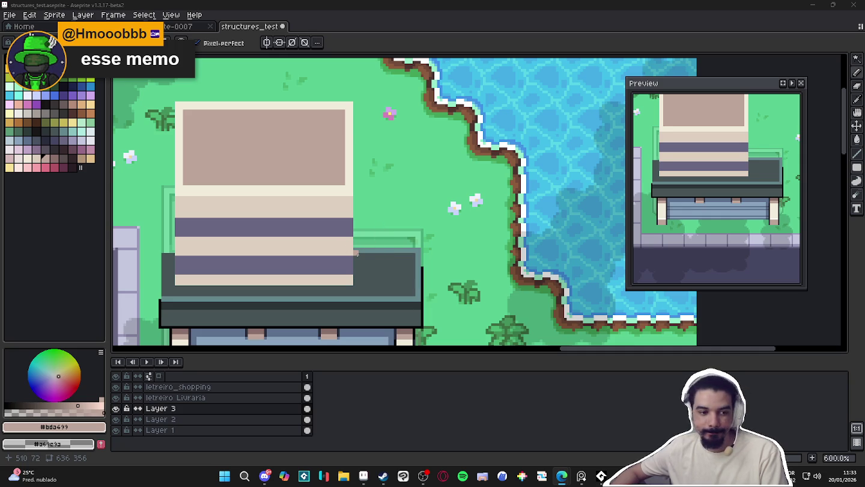
{"action": "mouse_move", "coordinate": [357, 251]}
{"action": "left_mouse_down"}
{"action": "mouse_move", "coordinate": [414, 250]}
{"action": "mouse_move", "coordinate": [414, 229]}
{"action": "mouse_move", "coordinate": [357, 229]}
{"action": "mouse_move", "coordinate": [363, 238]}
{"action": "left_mouse_up"}
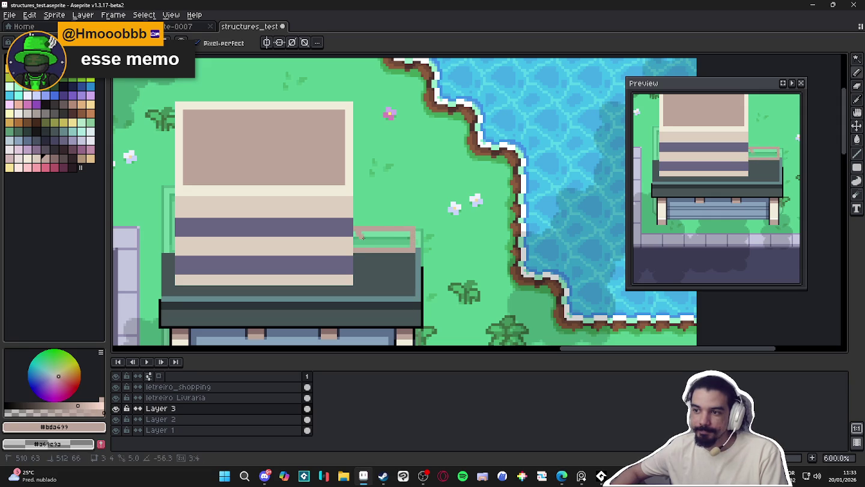
- Fill the outlined awning extension and the enclosed wing area solid beige
{"action": "key", "text": "g"}
{"action": "left_click", "coordinate": [384, 241]}
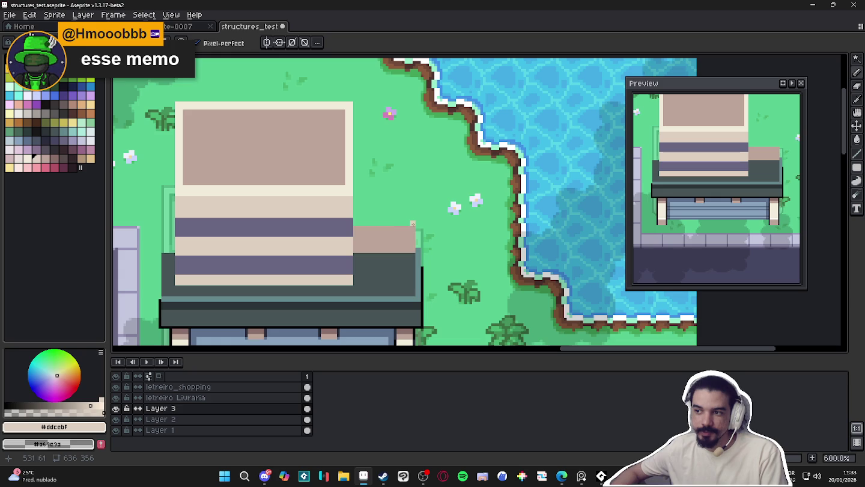
{"action": "mouse_move", "coordinate": [413, 223]}
{"action": "left_mouse_down"}
{"action": "mouse_move", "coordinate": [414, 101]}
{"action": "mouse_move", "coordinate": [354, 99]}
{"action": "mouse_move", "coordinate": [357, 225]}
{"action": "mouse_move", "coordinate": [411, 224]}
{"action": "left_mouse_up"}
{"action": "key", "text": "g"}
{"action": "left_click", "coordinate": [383, 207]}
- Draw a pinkish-brown vertical line up the wing's edge, then sample the pale cream colour
{"action": "key", "text": "b"}
{"action": "left_click", "coordinate": [361, 243], "text": "alt"}
{"action": "left_click_drag", "start_coordinate": [355, 224], "coordinate": [354, 103]}
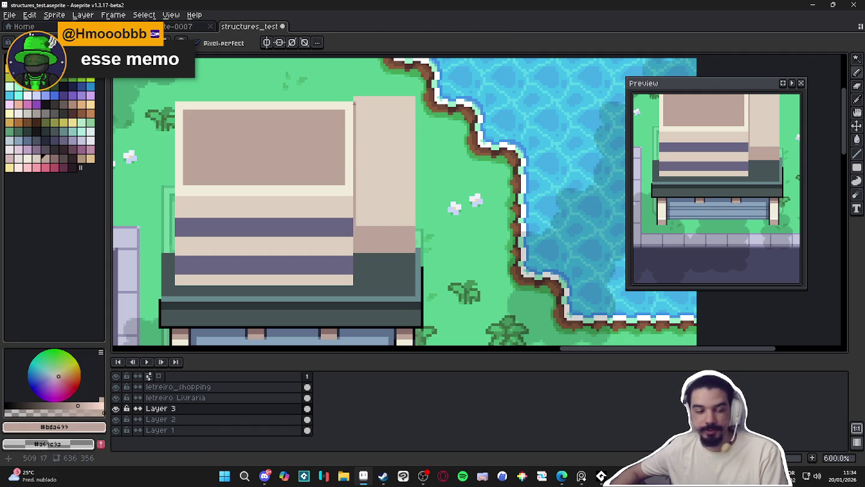
{"action": "scroll", "coordinate": [354, 104], "scroll_direction": "down", "scroll_amount": 2}
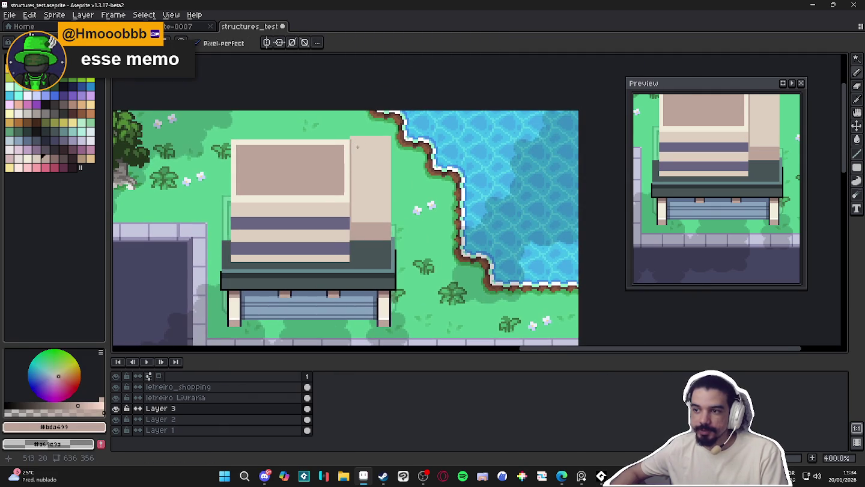
{"action": "left_click_drag", "start_coordinate": [358, 145], "coordinate": [343, 180]}
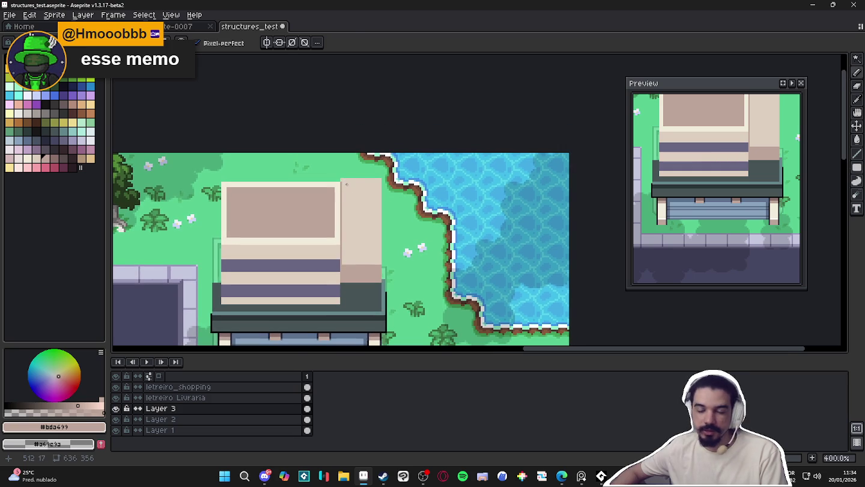
{"action": "left_click", "coordinate": [343, 178], "text": "alt"}
{"action": "left_click", "coordinate": [857, 168]}
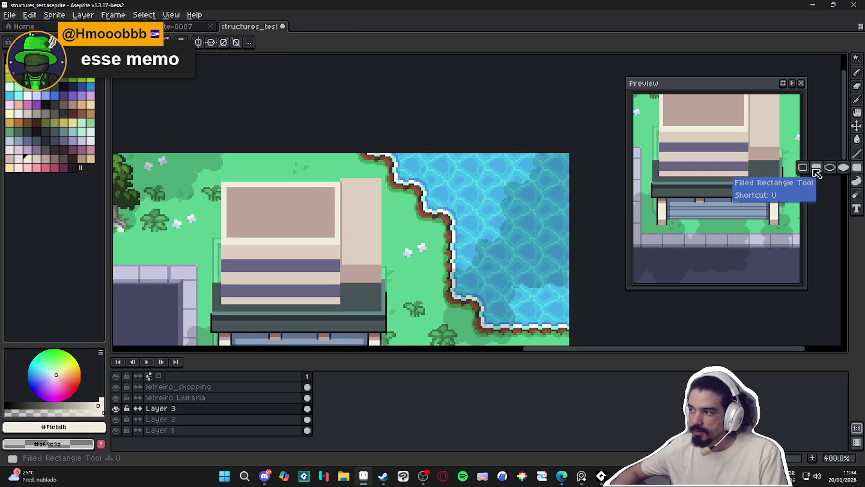
{"action": "scroll", "coordinate": [349, 168], "scroll_direction": "up", "scroll_amount": 1}
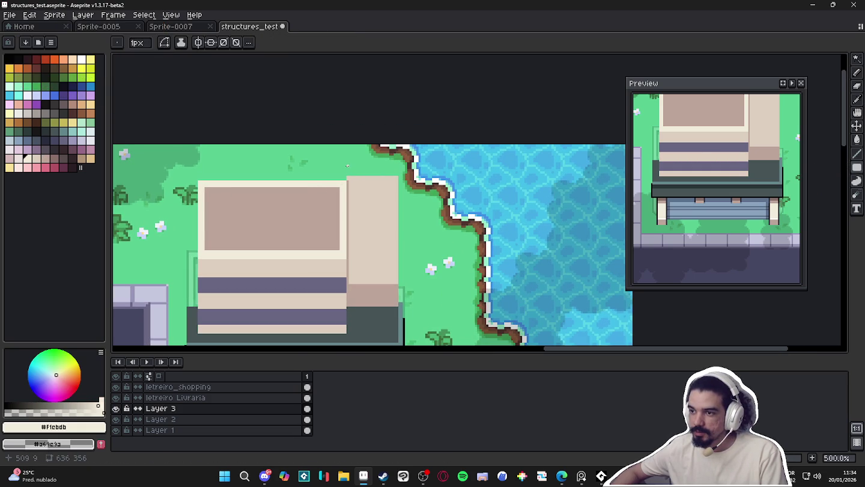
- Draw a cream rectangle over the wing top and a vertical line down its side
{"action": "mouse_move", "coordinate": [347, 166]}
{"action": "left_mouse_down"}
{"action": "mouse_move", "coordinate": [366, 221]}
{"action": "mouse_move", "coordinate": [406, 215]}
{"action": "left_mouse_up"}
{"action": "scroll", "coordinate": [381, 219], "scroll_direction": "up", "scroll_amount": 1}
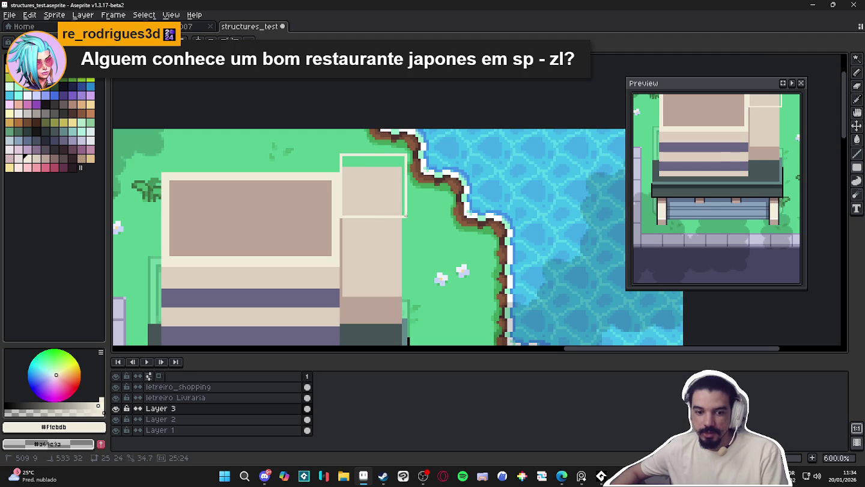
{"action": "left_click_drag", "start_coordinate": [405, 218], "coordinate": [399, 204]}
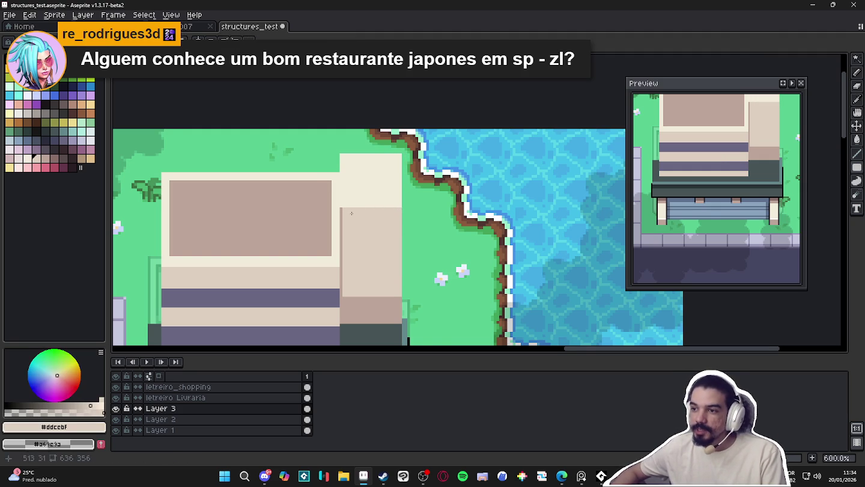
{"action": "scroll", "coordinate": [355, 208], "scroll_direction": "up", "scroll_amount": 1}
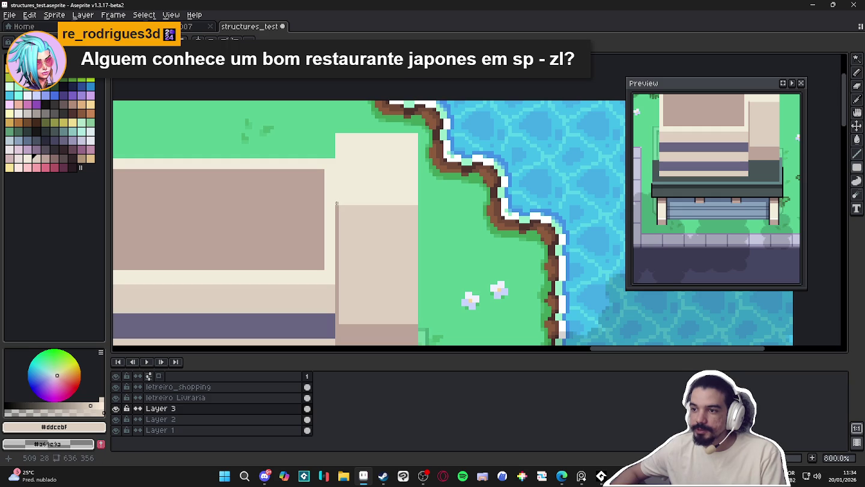
{"action": "left_click_drag", "start_coordinate": [337, 135], "coordinate": [337, 202]}
- Draw a small square roof on the wing top and fill it tan
{"action": "scroll", "coordinate": [338, 202], "scroll_direction": "down", "scroll_amount": 3}
{"action": "scroll", "coordinate": [313, 203], "scroll_direction": "up", "scroll_amount": 1}
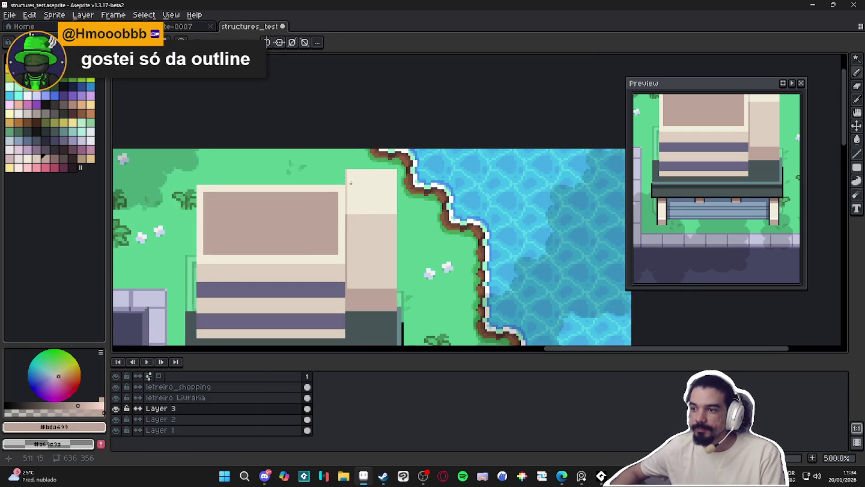
{"action": "scroll", "coordinate": [350, 183], "scroll_direction": "up", "scroll_amount": 1}
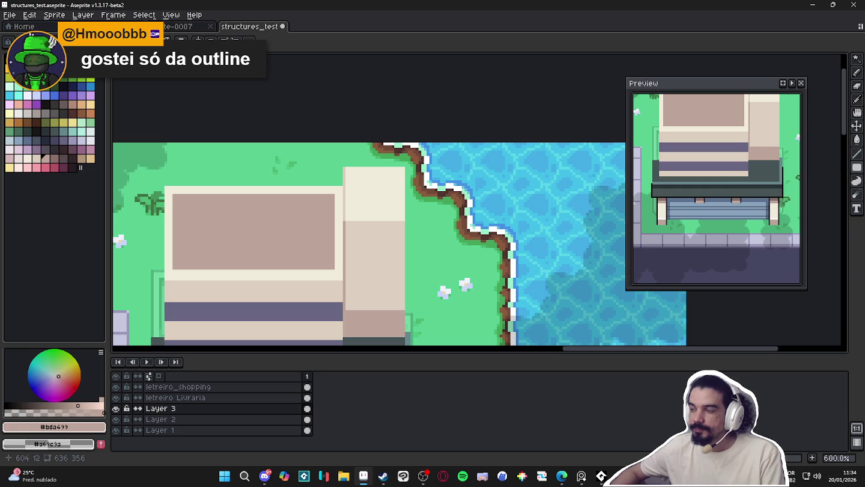
{"action": "scroll", "coordinate": [352, 174], "scroll_direction": "up", "scroll_amount": 3}
{"action": "left_click_drag", "start_coordinate": [348, 172], "coordinate": [439, 251]}
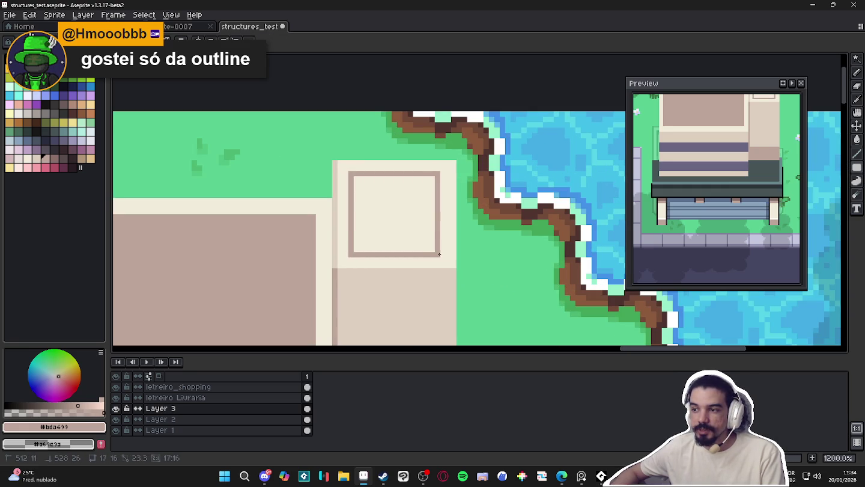
{"action": "left_click", "coordinate": [420, 241]}
{"action": "scroll", "coordinate": [427, 257], "scroll_direction": "down", "scroll_amount": 5}
{"action": "left_click_drag", "start_coordinate": [403, 273], "coordinate": [396, 247]}
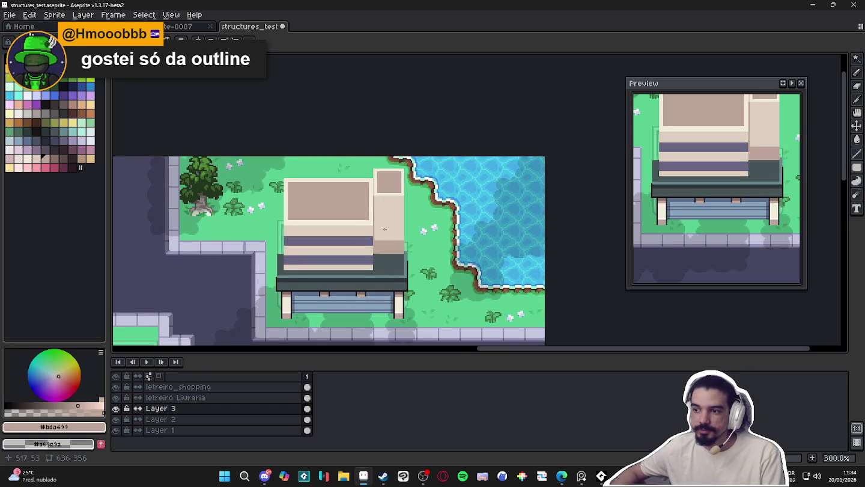
- Draw darker filled bands along the top edges of the main roof and the square roof
{"action": "scroll", "coordinate": [338, 192], "scroll_direction": "up", "scroll_amount": 2}
{"action": "scroll", "coordinate": [271, 189], "scroll_direction": "up", "scroll_amount": 1}
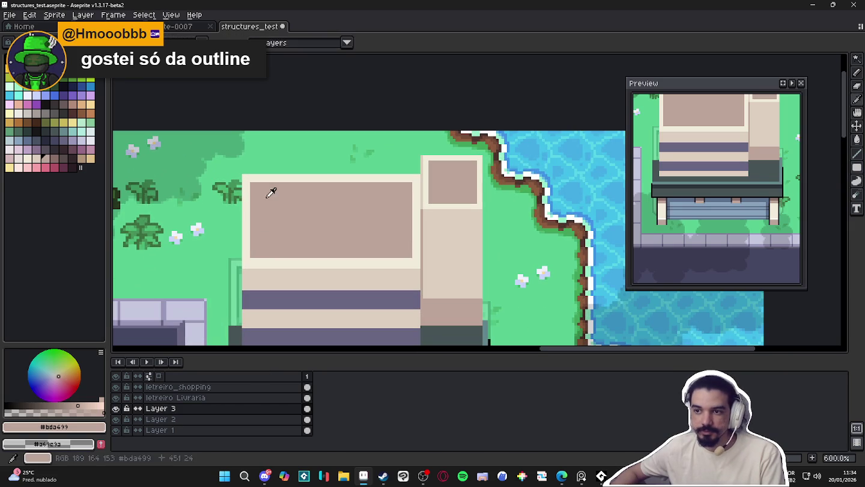
{"action": "scroll", "coordinate": [252, 186], "scroll_direction": "up", "scroll_amount": 3}
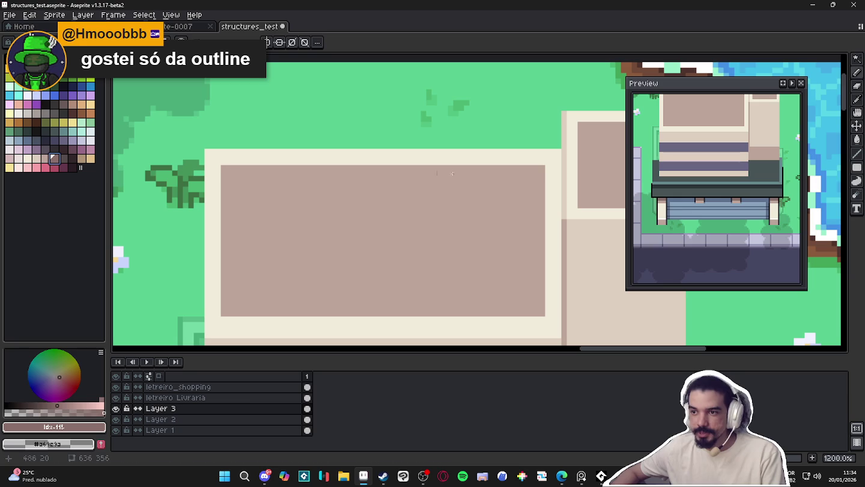
{"action": "left_click", "coordinate": [816, 172]}
{"action": "left_click_drag", "start_coordinate": [221, 167], "coordinate": [545, 184]}
{"action": "scroll", "coordinate": [391, 181], "scroll_direction": "right", "scroll_amount": 5}
{"action": "left_click_drag", "start_coordinate": [248, 157], "coordinate": [343, 174]}
- Make a rectangular selection on the canvas and save structures_test.aseprite
{"action": "scroll", "coordinate": [277, 213], "scroll_direction": "down", "scroll_amount": 5}
{"action": "scroll", "coordinate": [277, 214], "scroll_direction": "down", "scroll_amount": 3}
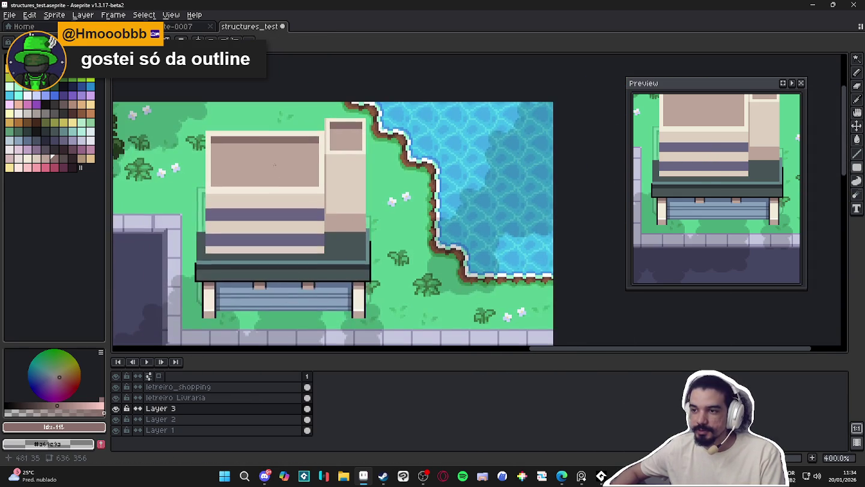
{"action": "key", "text": "m"}
{"action": "scroll", "coordinate": [250, 200], "scroll_direction": "up", "scroll_amount": 3}
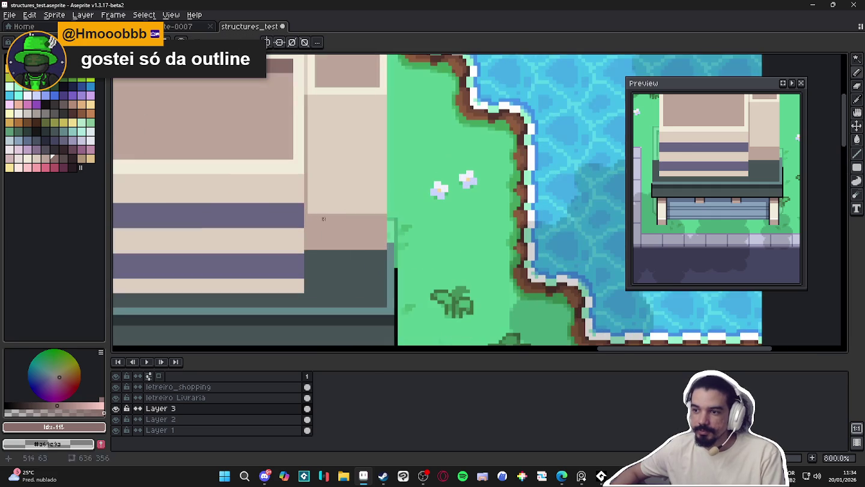
{"action": "mouse_move", "coordinate": [304, 214]}
{"action": "left_mouse_down"}
{"action": "mouse_move", "coordinate": [294, 250]}
{"action": "mouse_move", "coordinate": [278, 239]}
{"action": "left_mouse_up"}
{"action": "scroll", "coordinate": [256, 242], "scroll_direction": "down", "scroll_amount": 2}
{"action": "scroll", "coordinate": [256, 242], "scroll_direction": "down", "scroll_amount": 1}
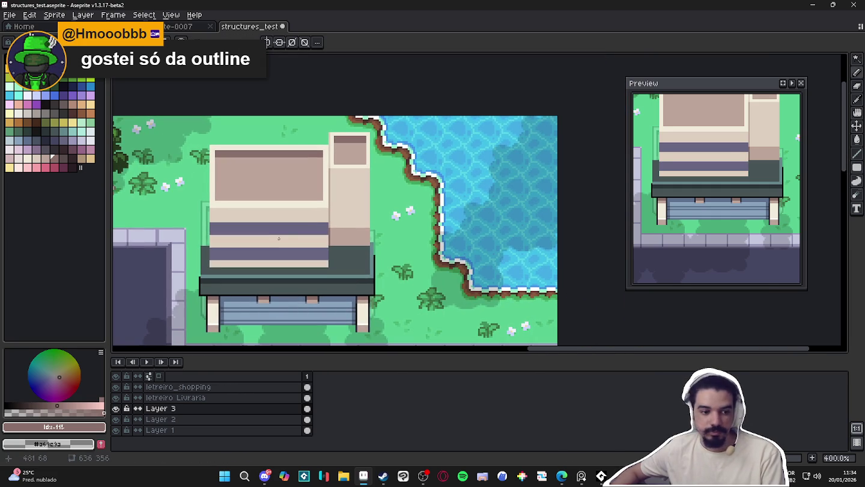
{"action": "scroll", "coordinate": [323, 238], "scroll_direction": "up", "scroll_amount": 2}
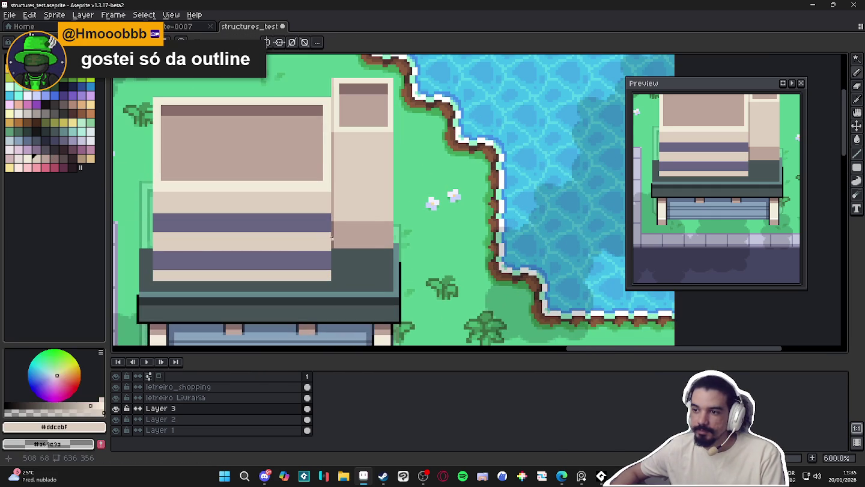
{"action": "scroll", "coordinate": [332, 246], "scroll_direction": "up", "scroll_amount": 1}
{"action": "scroll", "coordinate": [333, 246], "scroll_direction": "down", "scroll_amount": 3}
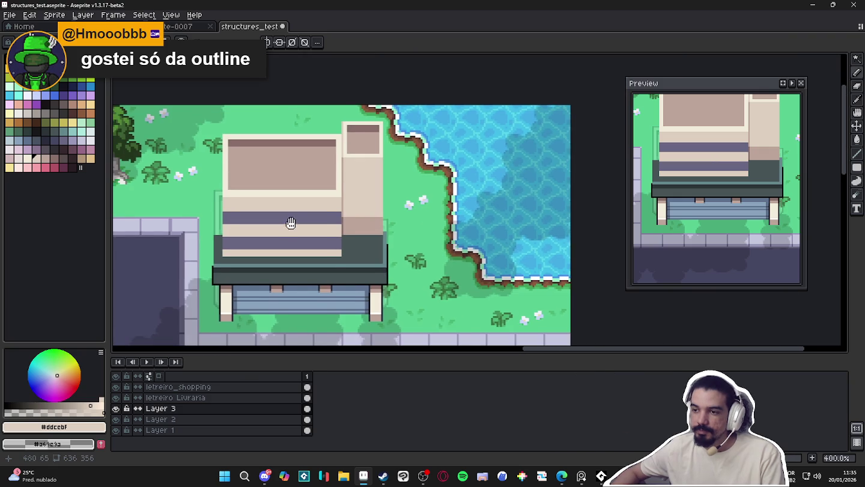
{"action": "key", "text": "ctrl+s"}
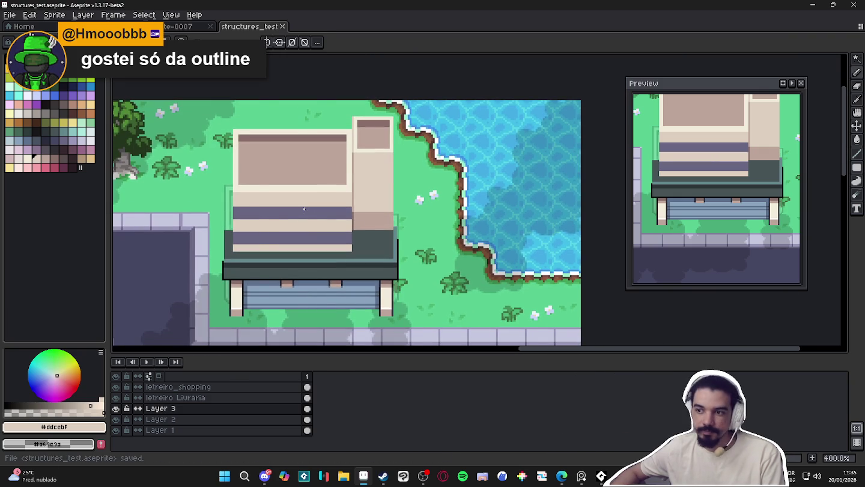
{"action": "scroll", "coordinate": [304, 208], "scroll_direction": "down", "scroll_amount": 1}
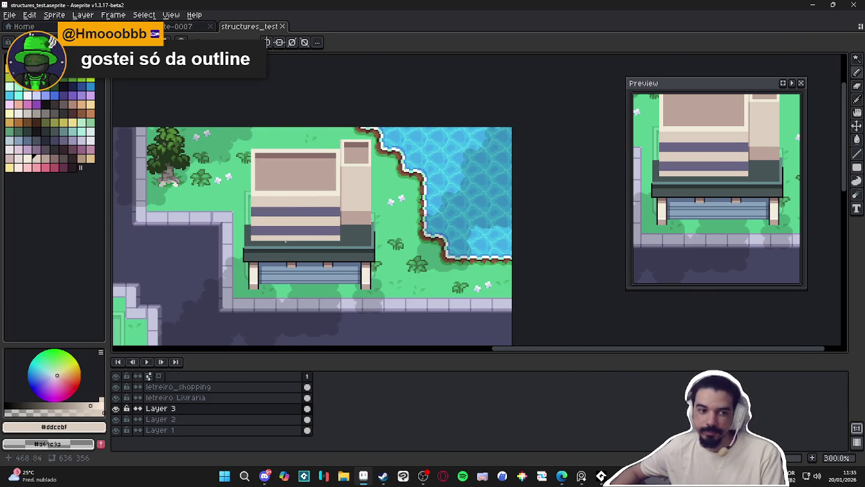
{"action": "scroll", "coordinate": [285, 244], "scroll_direction": "down", "scroll_amount": 2}
{"action": "scroll", "coordinate": [338, 264], "scroll_direction": "up", "scroll_amount": 1}
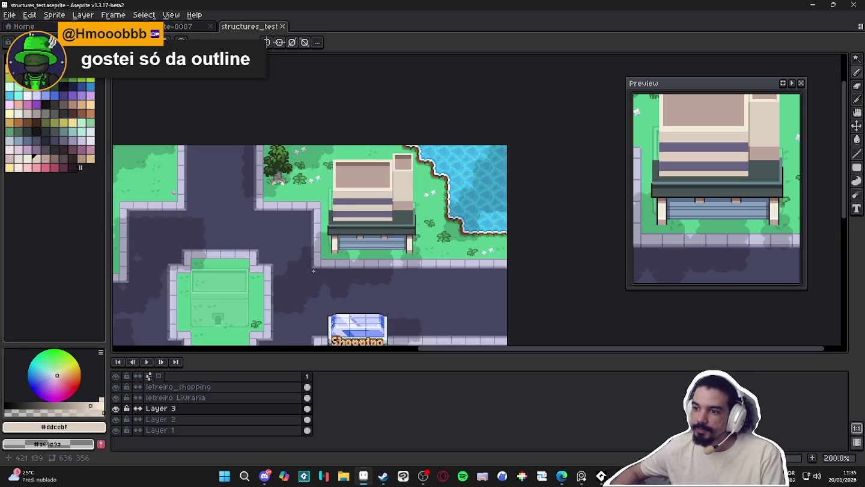
{"action": "scroll", "coordinate": [349, 276], "scroll_direction": "up", "scroll_amount": 1}
{"action": "scroll", "coordinate": [354, 281], "scroll_direction": "up", "scroll_amount": 1}
{"action": "left_click", "coordinate": [354, 281]}
{"action": "scroll", "coordinate": [354, 281], "scroll_direction": "up", "scroll_amount": 5}
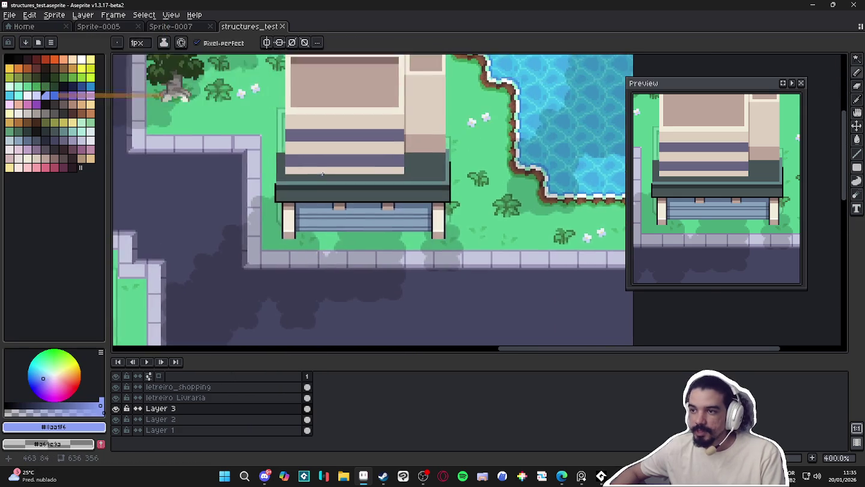
{"action": "key", "text": "g"}
{"action": "left_click", "coordinate": [325, 160]}
{"action": "left_click", "coordinate": [322, 142]}
{"action": "scroll", "coordinate": [322, 142], "scroll_direction": "down", "scroll_amount": 3}
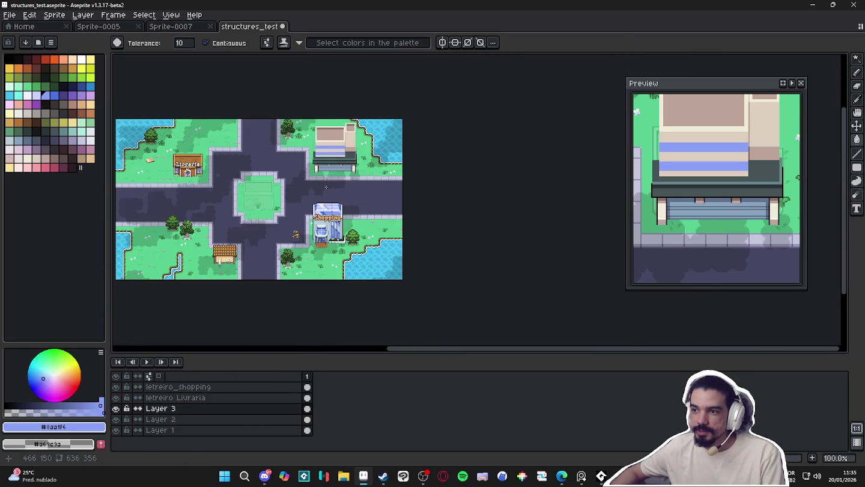
{"action": "scroll", "coordinate": [337, 144], "scroll_direction": "up", "scroll_amount": 1}
{"action": "scroll", "coordinate": [340, 145], "scroll_direction": "up", "scroll_amount": 1}
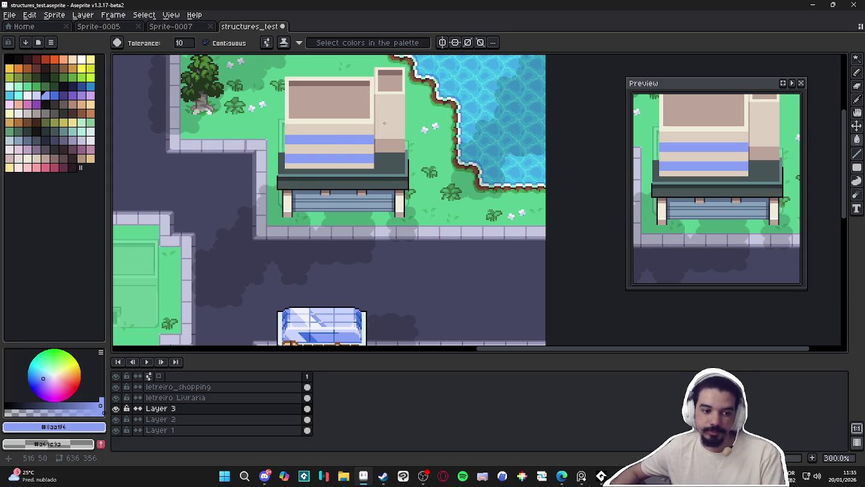
{"action": "scroll", "coordinate": [388, 127], "scroll_direction": "up", "scroll_amount": 1}
{"action": "scroll", "coordinate": [378, 150], "scroll_direction": "up", "scroll_amount": 1}
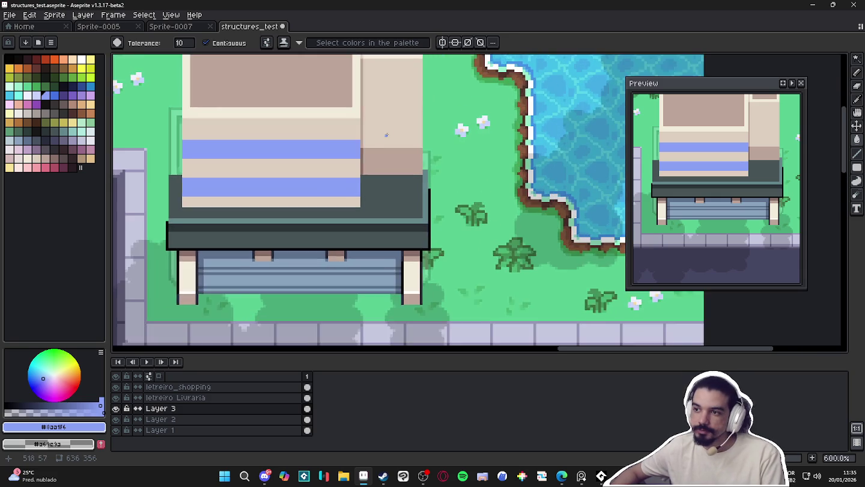
{"action": "scroll", "coordinate": [369, 174], "scroll_direction": "up", "scroll_amount": 1}
{"action": "left_click", "coordinate": [363, 197], "text": "alt"}
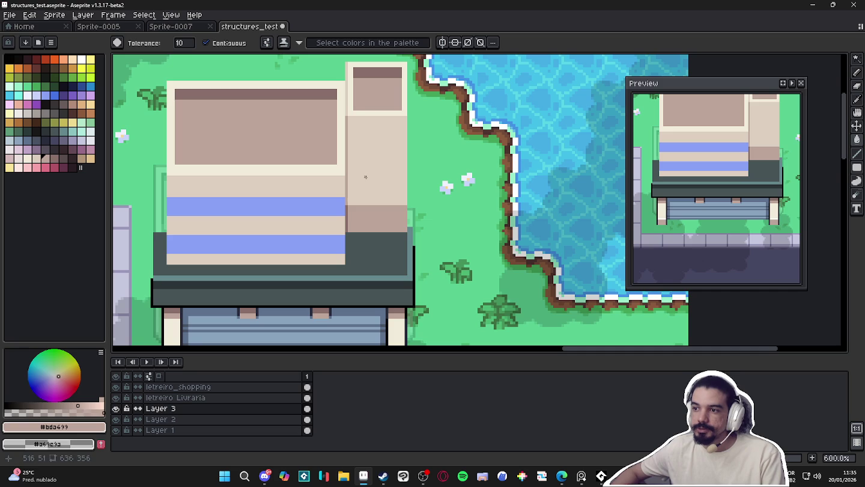
{"action": "left_click", "coordinate": [363, 178]}
{"action": "left_click", "coordinate": [343, 190], "text": "alt"}
{"action": "key", "text": "b"}
{"action": "left_click_drag", "start_coordinate": [351, 208], "coordinate": [404, 208]}
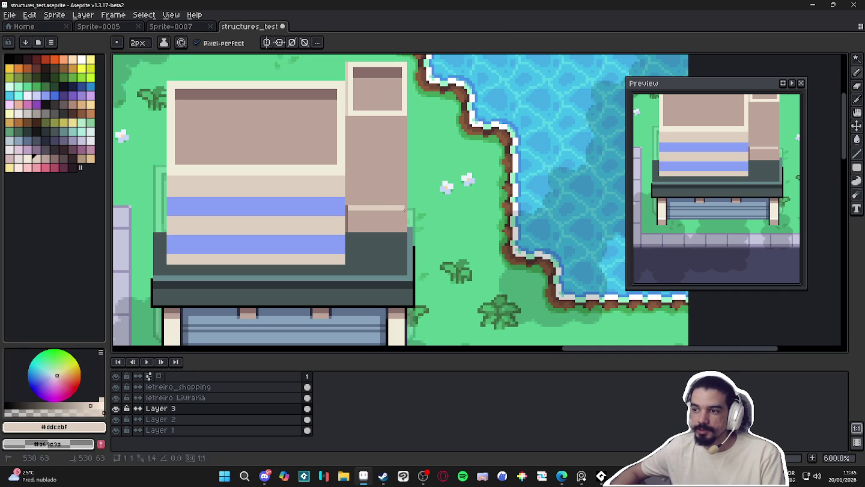
{"action": "key", "text": "g"}
{"action": "left_click", "coordinate": [371, 227]}
{"action": "scroll", "coordinate": [370, 228], "scroll_direction": "down", "scroll_amount": 3}
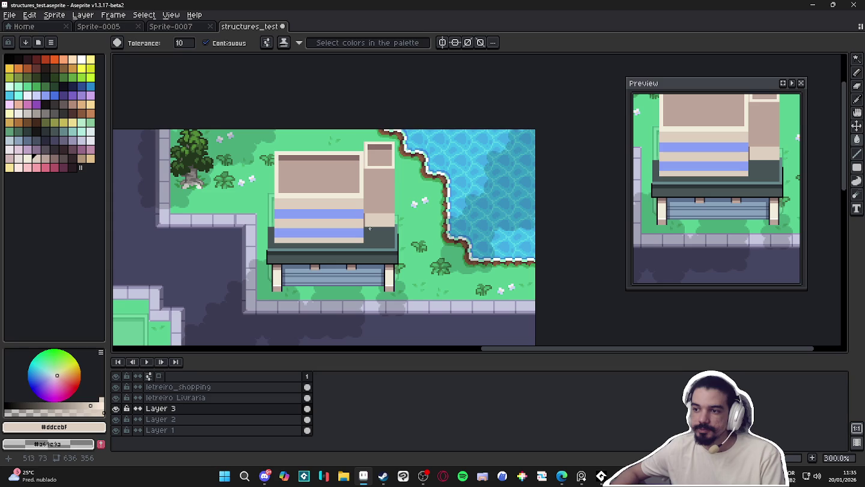
{"action": "scroll", "coordinate": [362, 224], "scroll_direction": "down", "scroll_amount": 1}
{"action": "scroll", "coordinate": [361, 224], "scroll_direction": "up", "scroll_amount": 1}
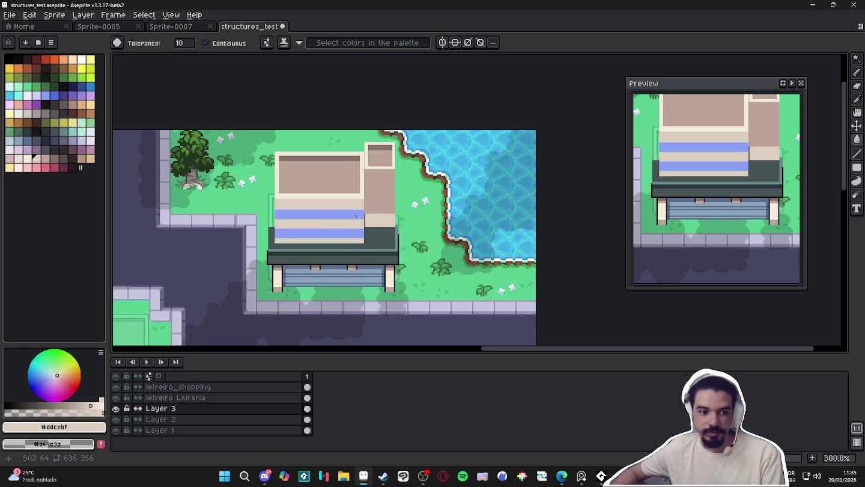
{"action": "scroll", "coordinate": [354, 217], "scroll_direction": "down", "scroll_amount": 1}
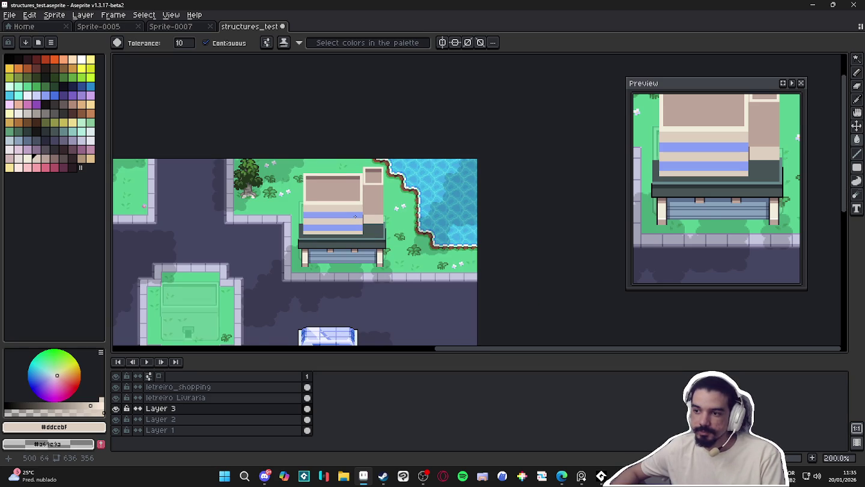
{"action": "scroll", "coordinate": [355, 217], "scroll_direction": "up", "scroll_amount": 1}
{"action": "scroll", "coordinate": [300, 267], "scroll_direction": "up", "scroll_amount": 2}
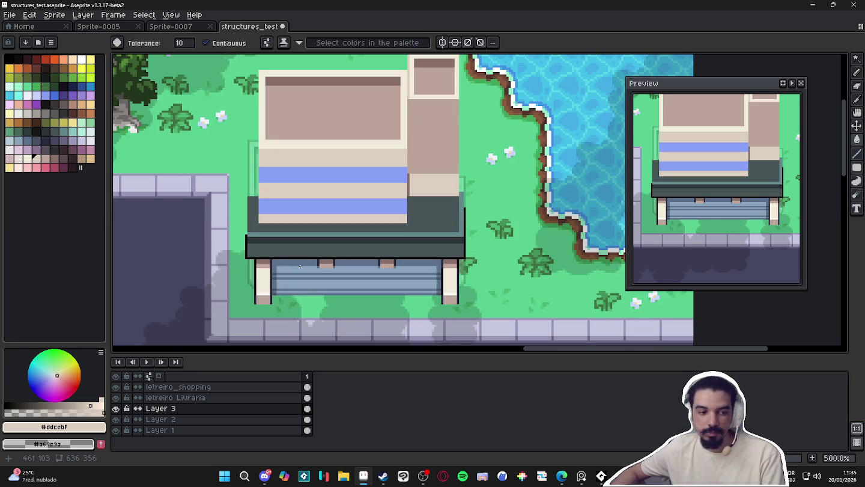
{"action": "key", "text": "alt+Tab"}
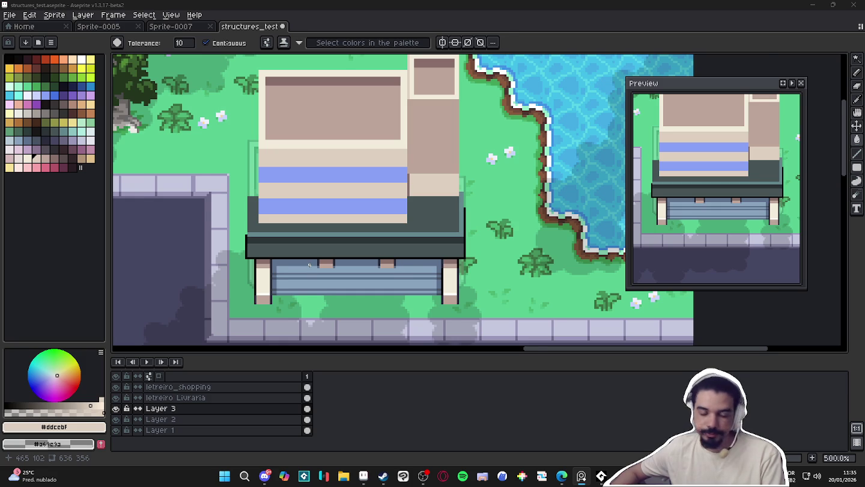
{"action": "scroll", "coordinate": [308, 268], "scroll_direction": "up", "scroll_amount": 1}
- Draw a 1-pixel pale vertical line down the blue-grey shopfront
{"action": "left_click", "coordinate": [10, 149]}
{"action": "key", "text": "b"}
{"action": "key", "text": "minus"}
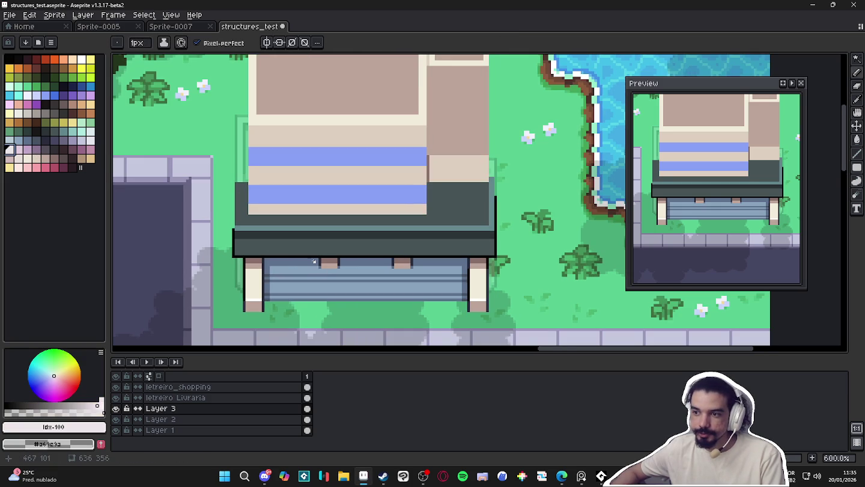
{"action": "left_click_drag", "start_coordinate": [315, 261], "coordinate": [314, 299]}
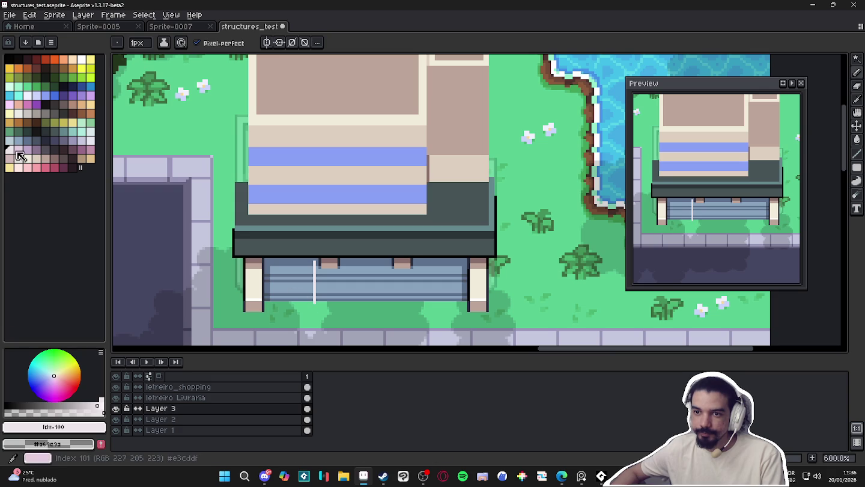
{"action": "left_click", "coordinate": [62, 140]}
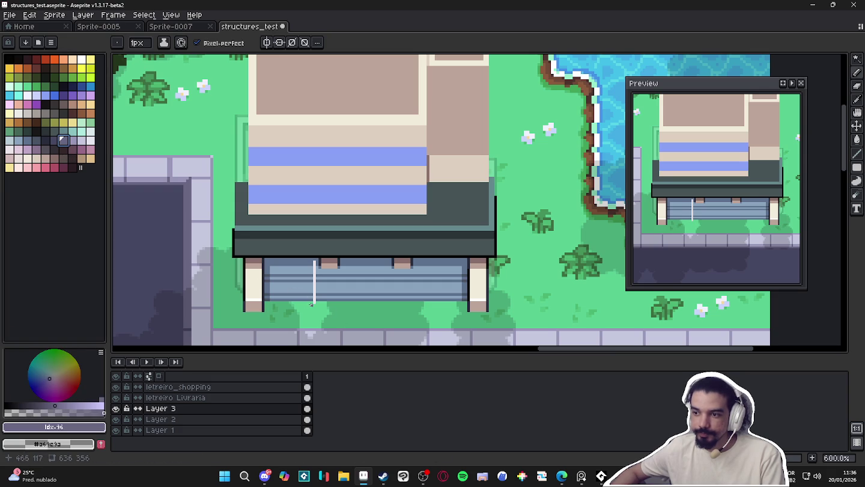
{"action": "key", "text": "bracketright"}
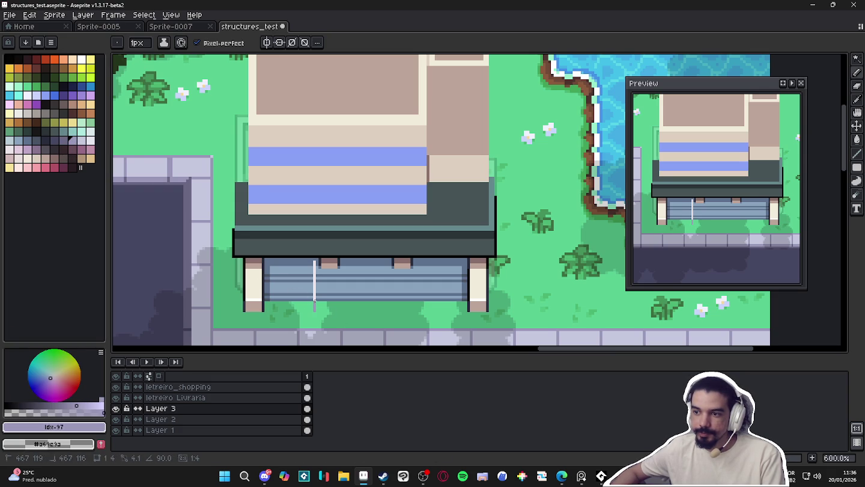
- Select the thin vertical strip on the shopfront and clear it
{"action": "scroll", "coordinate": [313, 263], "scroll_direction": "up", "scroll_amount": 1}
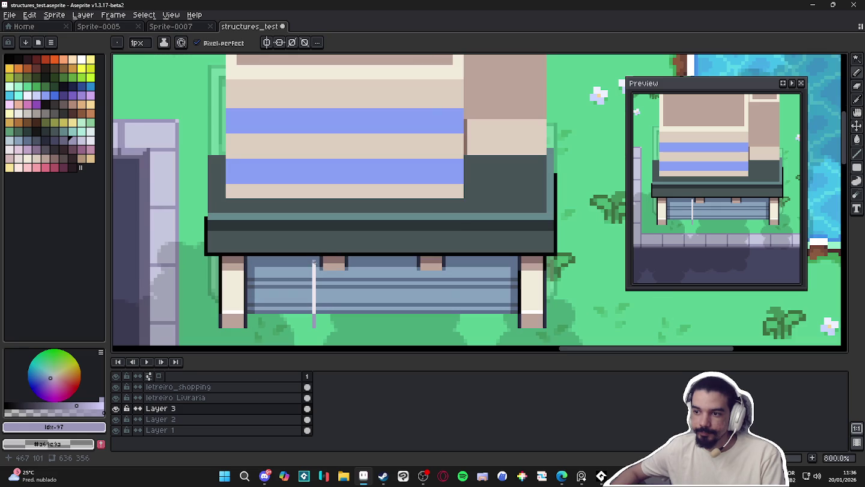
{"action": "left_click", "coordinate": [313, 261], "text": "alt"}
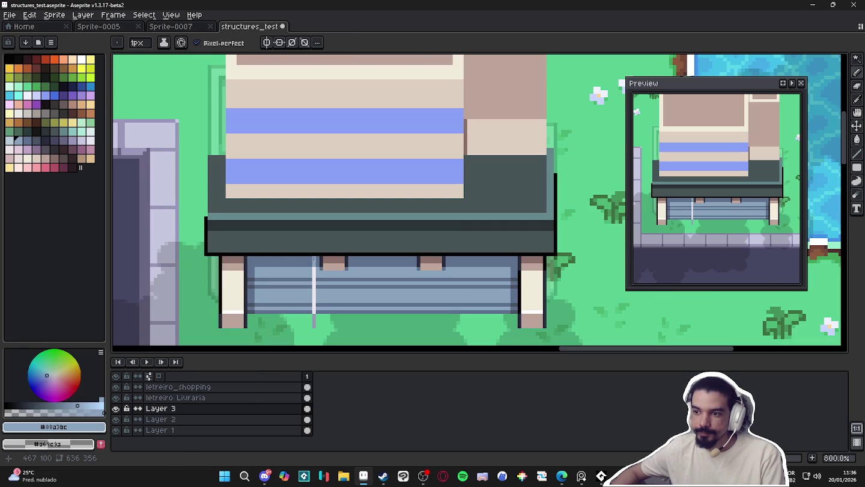
{"action": "key", "text": "m"}
{"action": "left_click_drag", "start_coordinate": [313, 258], "coordinate": [314, 326]}
{"action": "key", "text": "Delete"}
- Redraw the pale vertical line along the shopfront and touch up below it
{"action": "scroll", "coordinate": [309, 289], "scroll_direction": "up", "scroll_amount": 1}
{"action": "key", "text": "b"}
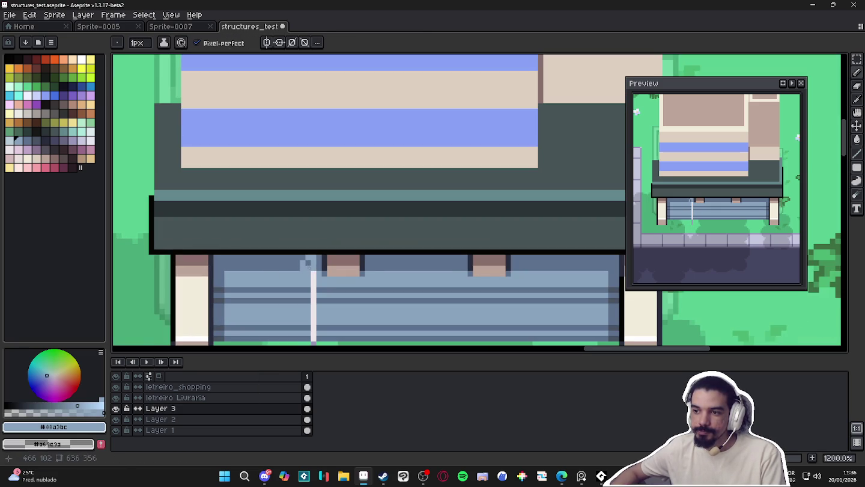
{"action": "left_click", "coordinate": [312, 271], "text": "alt"}
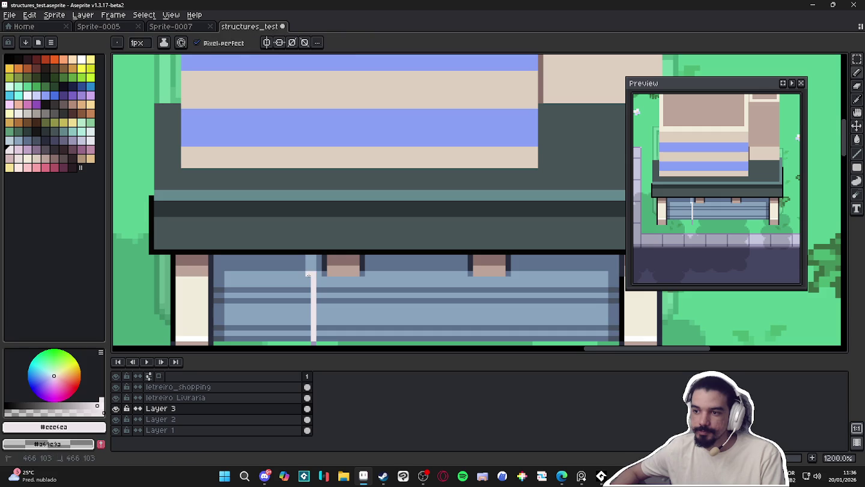
{"action": "scroll", "coordinate": [283, 246], "scroll_direction": "down", "scroll_amount": 3}
{"action": "left_click_drag", "start_coordinate": [284, 186], "coordinate": [279, 265]}
{"action": "left_click", "coordinate": [286, 258], "text": "alt"}
{"action": "scroll", "coordinate": [279, 266], "scroll_direction": "down", "scroll_amount": 5}
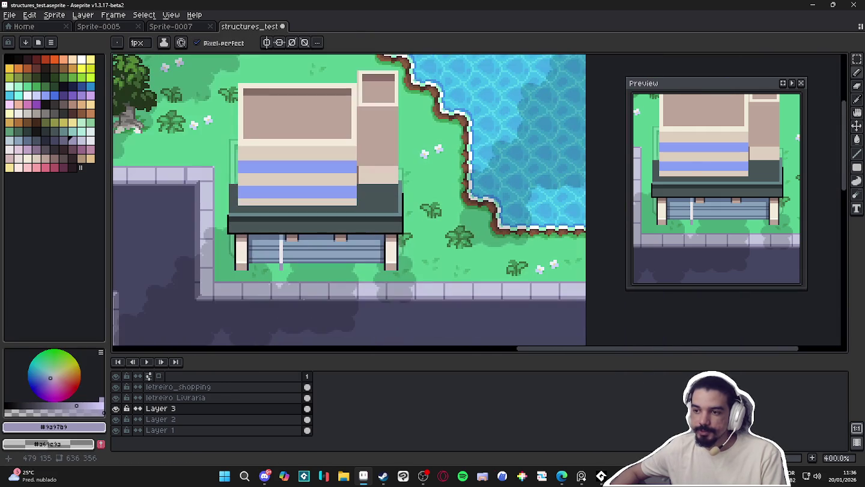
{"action": "scroll", "coordinate": [296, 267], "scroll_direction": "up", "scroll_amount": 5}
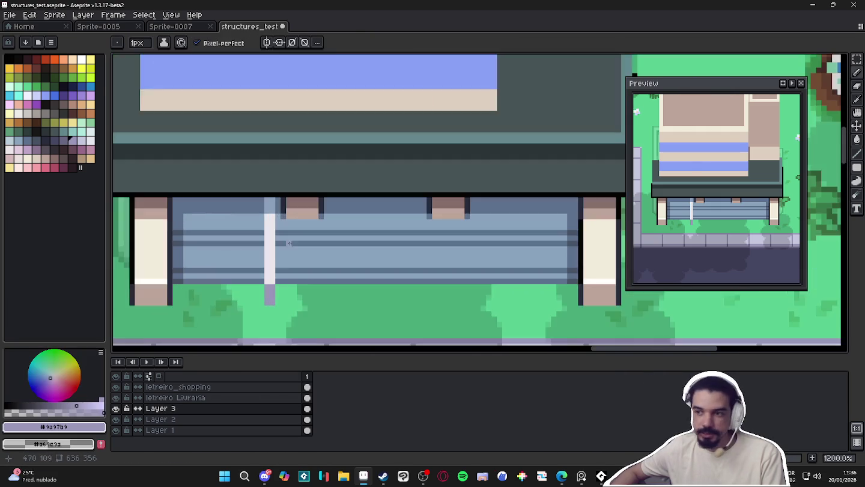
- Paint blue-grey over part of the pale line with a 2-pixel brush
{"action": "left_click", "coordinate": [275, 249], "text": "alt"}
{"action": "key", "text": "plus"}
{"action": "left_click", "coordinate": [271, 243]}
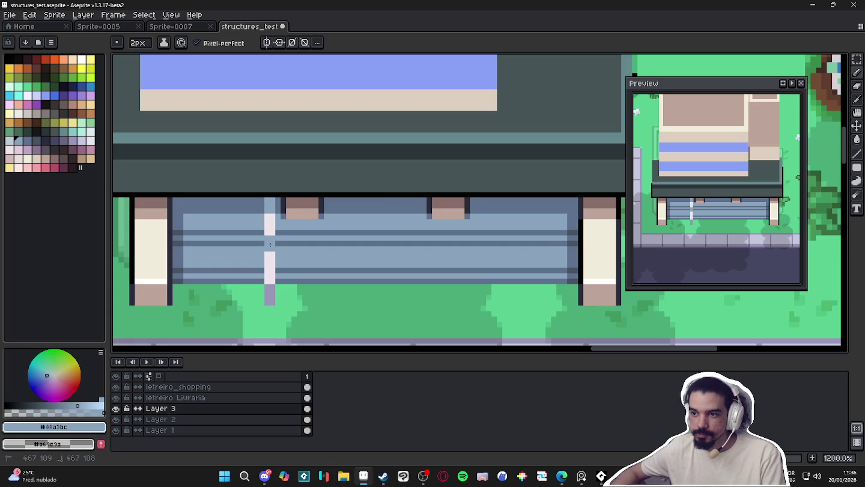
{"action": "scroll", "coordinate": [271, 243], "scroll_direction": "down", "scroll_amount": 4}
{"action": "scroll", "coordinate": [308, 283], "scroll_direction": "down", "scroll_amount": 2}
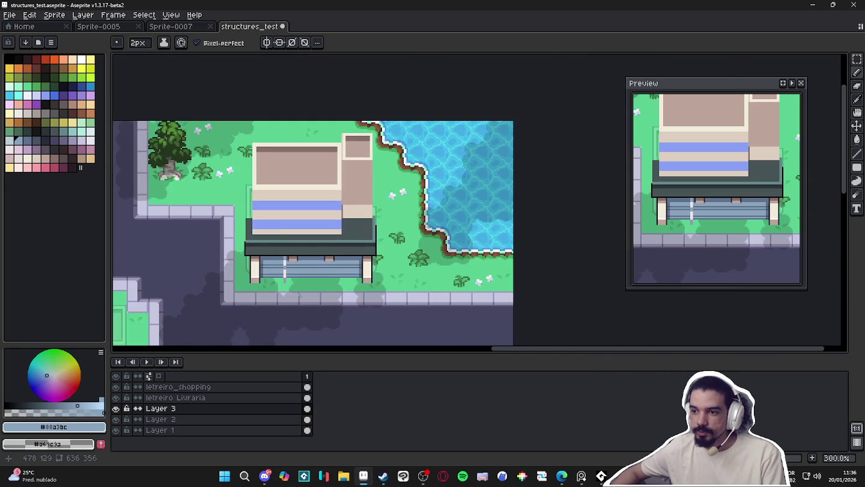
{"action": "scroll", "coordinate": [281, 274], "scroll_direction": "up", "scroll_amount": 3}
- Draw a dark 1-pixel line along the pale post, then undo it
{"action": "key", "text": "minus"}
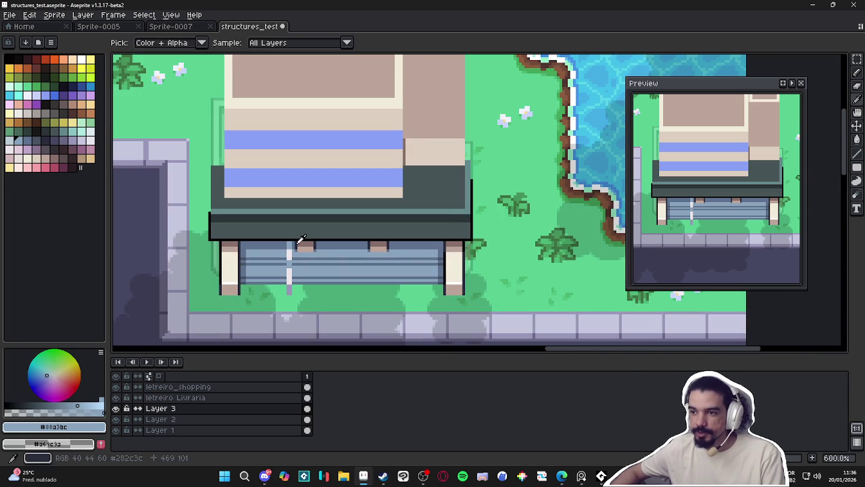
{"action": "left_click", "coordinate": [293, 242], "text": "alt"}
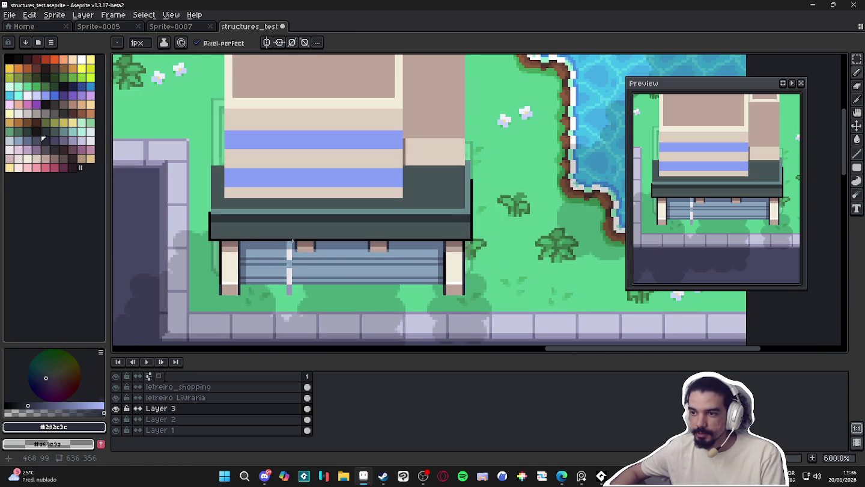
{"action": "mouse_move", "coordinate": [294, 242]}
{"action": "left_mouse_down"}
{"action": "mouse_move", "coordinate": [294, 293]}
{"action": "mouse_move", "coordinate": [285, 240]}
{"action": "left_mouse_up"}
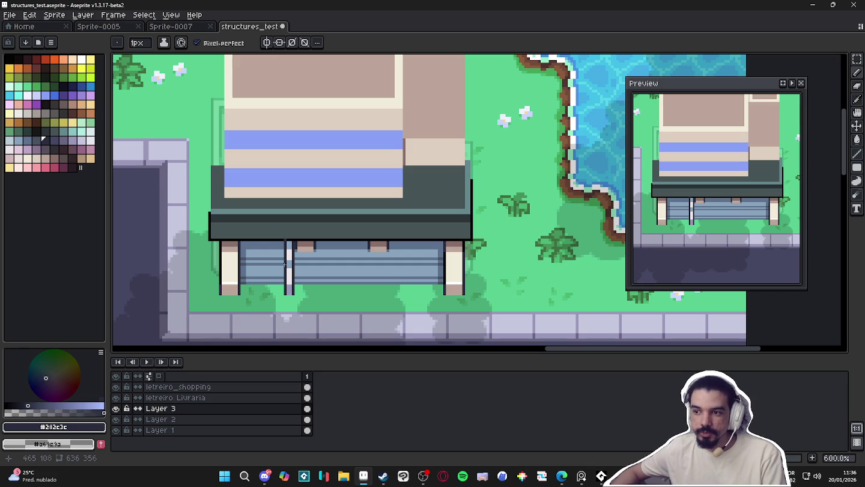
{"action": "scroll", "coordinate": [286, 263], "scroll_direction": "down", "scroll_amount": 3}
{"action": "scroll", "coordinate": [287, 275], "scroll_direction": "up", "scroll_amount": 3}
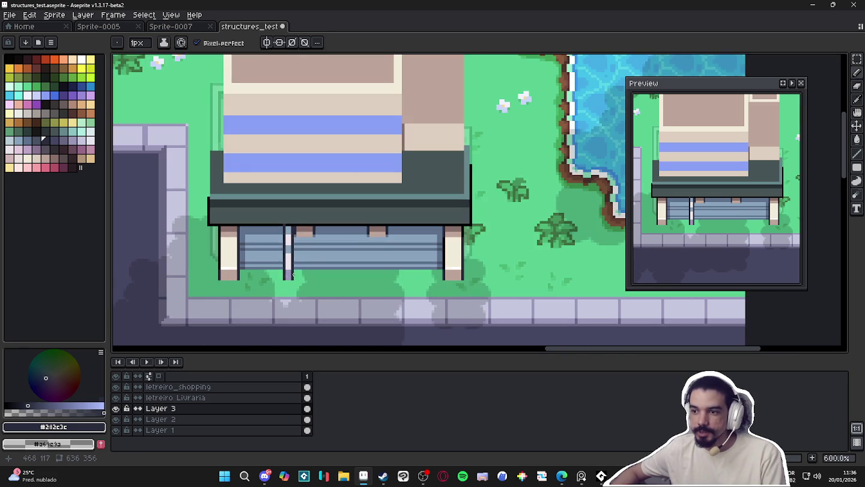
{"action": "key", "text": "ctrl+z"}
{"action": "key", "text": "ctrl+z"}
{"action": "key", "text": "ctrl+z"}
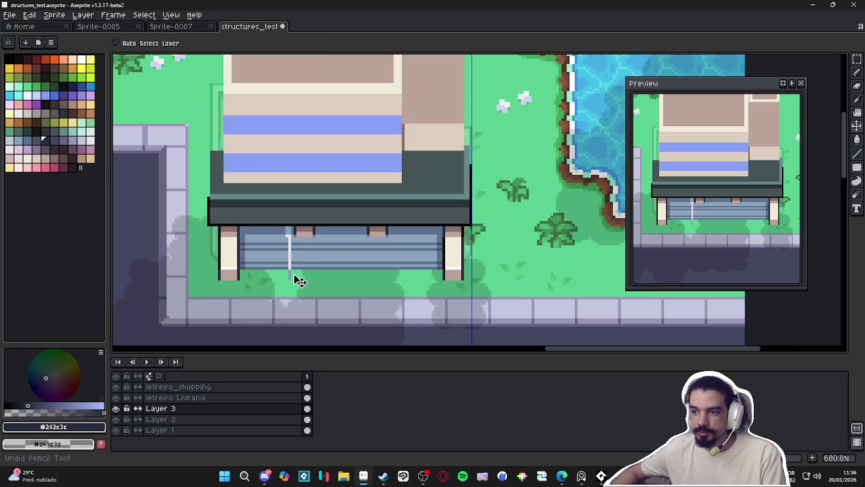
- Outline both sides of the pale post with dark pencil lines
{"action": "key", "text": "b"}
{"action": "scroll", "coordinate": [297, 230], "scroll_direction": "up", "scroll_amount": 4}
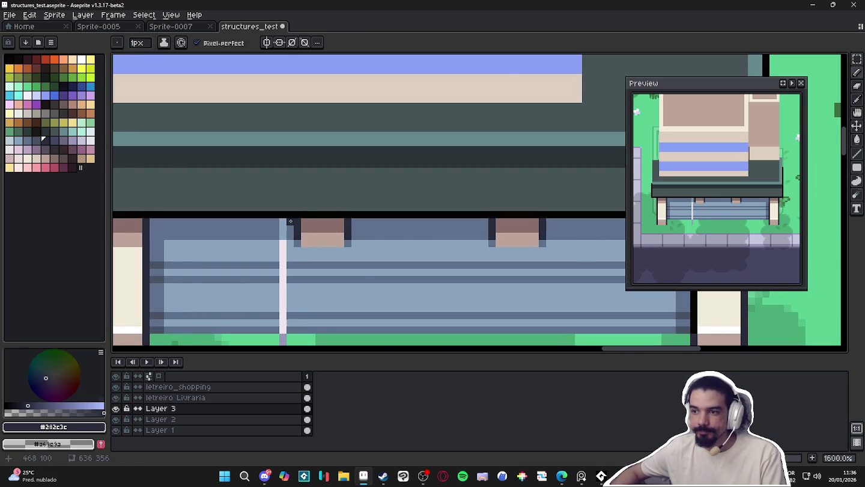
{"action": "scroll", "coordinate": [290, 220], "scroll_direction": "down", "scroll_amount": 1}
{"action": "mouse_move", "coordinate": [289, 220]}
{"action": "left_mouse_down"}
{"action": "mouse_move", "coordinate": [289, 323]}
{"action": "mouse_move", "coordinate": [278, 221]}
{"action": "left_mouse_up"}
{"action": "left_click", "coordinate": [284, 253], "text": "alt"}
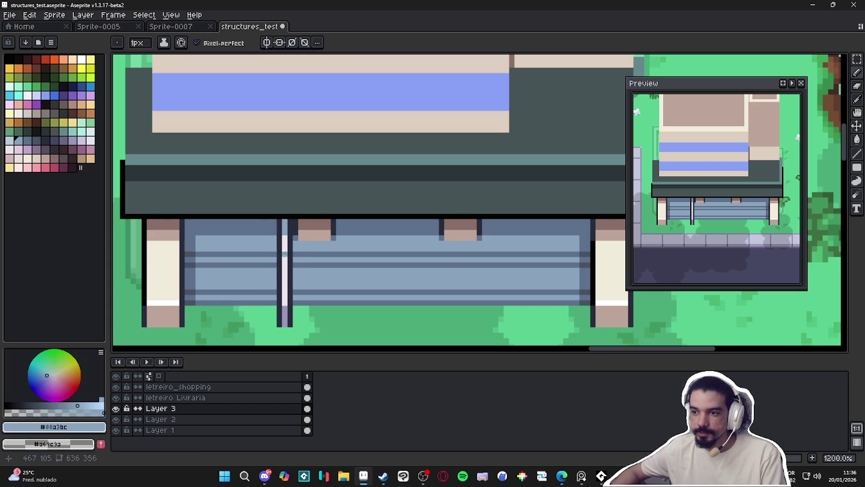
- Select the outlined post and turn it into a custom stamp brush
{"action": "key", "text": "m"}
{"action": "left_click_drag", "start_coordinate": [277, 220], "coordinate": [293, 322]}
{"action": "key", "text": "ctrl+b"}
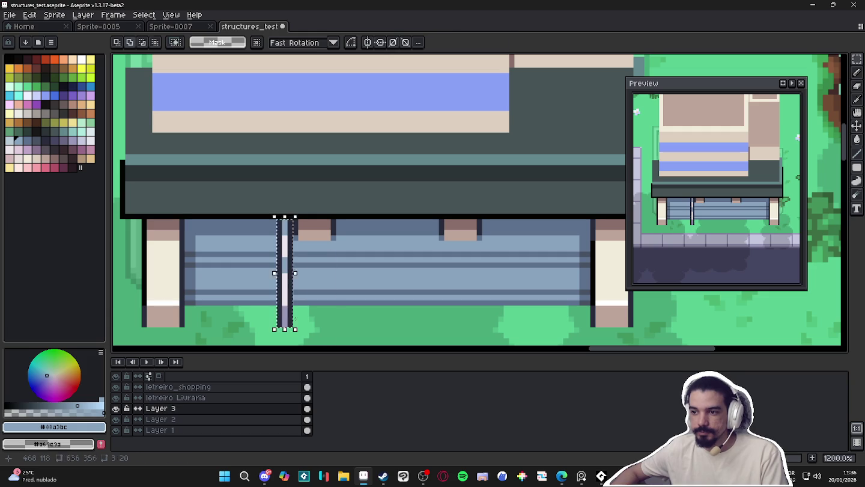
{"action": "scroll", "coordinate": [484, 274], "scroll_direction": "down", "scroll_amount": 5}
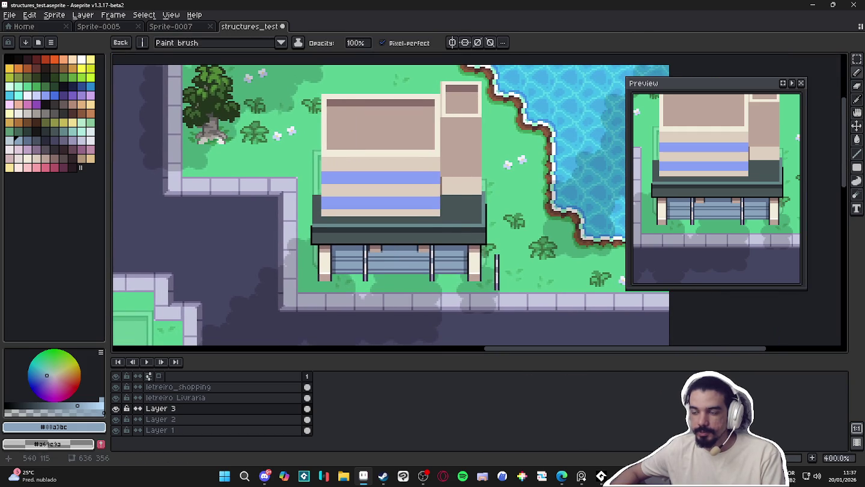
{"action": "key", "text": "b"}
- Add a short dark blue-grey notch on the post
{"action": "scroll", "coordinate": [367, 252], "scroll_direction": "up", "scroll_amount": 3}
{"action": "scroll", "coordinate": [368, 251], "scroll_direction": "up", "scroll_amount": 3}
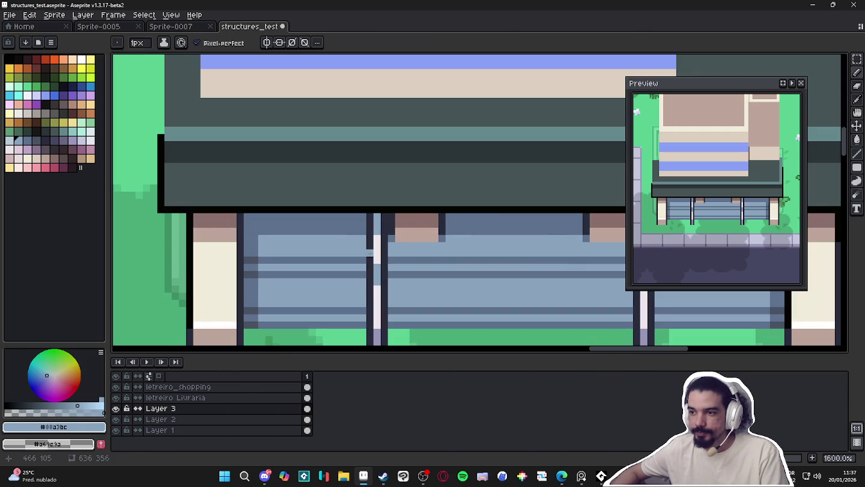
{"action": "left_click", "coordinate": [367, 249], "text": "alt"}
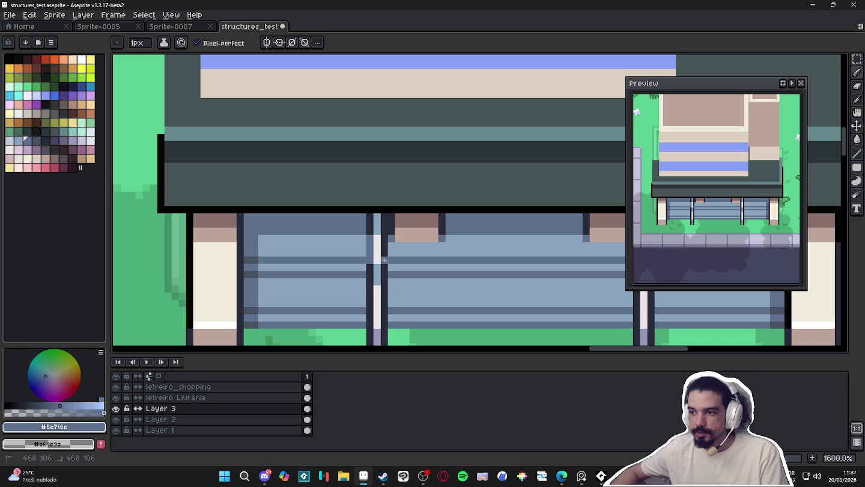
{"action": "scroll", "coordinate": [367, 258], "scroll_direction": "down", "scroll_amount": 3}
{"action": "scroll", "coordinate": [369, 277], "scroll_direction": "up", "scroll_amount": 3}
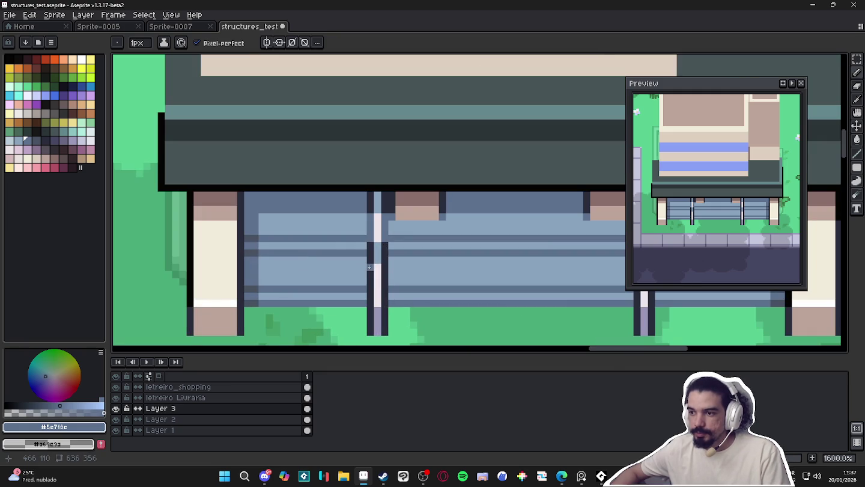
{"action": "left_click", "coordinate": [370, 275], "text": "shift"}
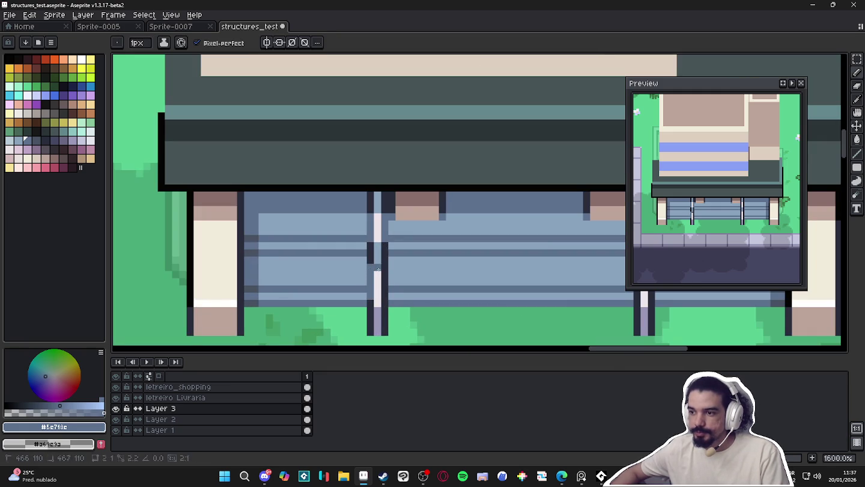
{"action": "scroll", "coordinate": [371, 302], "scroll_direction": "down", "scroll_amount": 3}
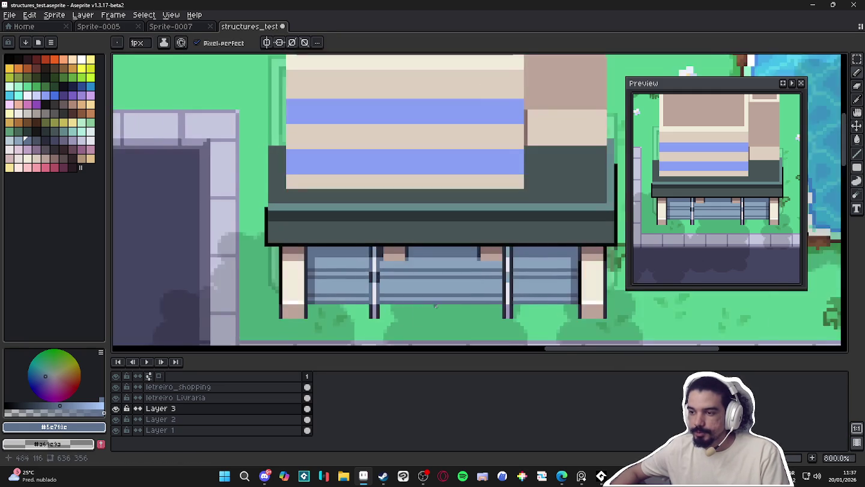
{"action": "scroll", "coordinate": [419, 305], "scroll_direction": "up", "scroll_amount": 2}
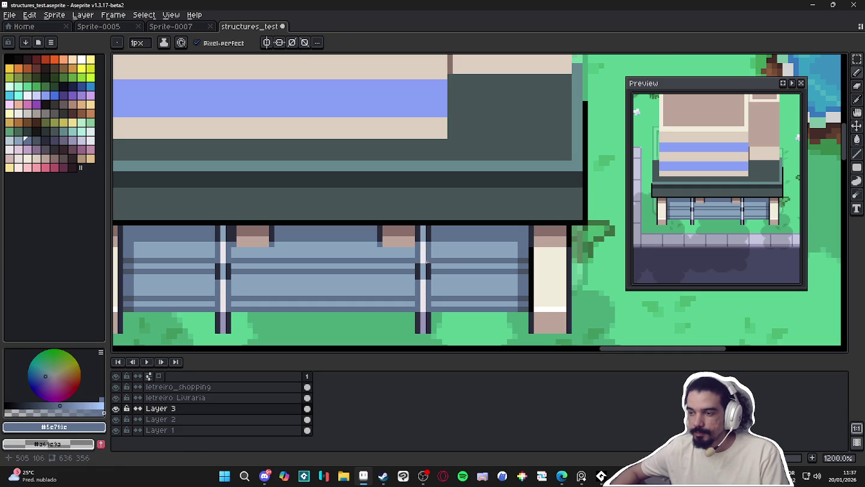
{"action": "scroll", "coordinate": [424, 255], "scroll_direction": "down", "scroll_amount": 5}
{"action": "scroll", "coordinate": [408, 244], "scroll_direction": "down", "scroll_amount": 1}
{"action": "scroll", "coordinate": [398, 238], "scroll_direction": "down", "scroll_amount": 1}
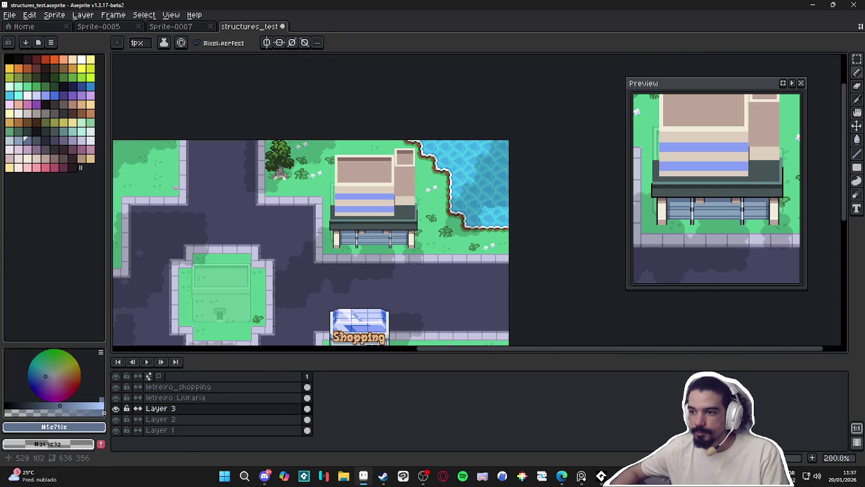
- Draw a light blue-grey line along the bottom of the shopfront
{"action": "left_click_drag", "start_coordinate": [359, 192], "coordinate": [378, 204]}
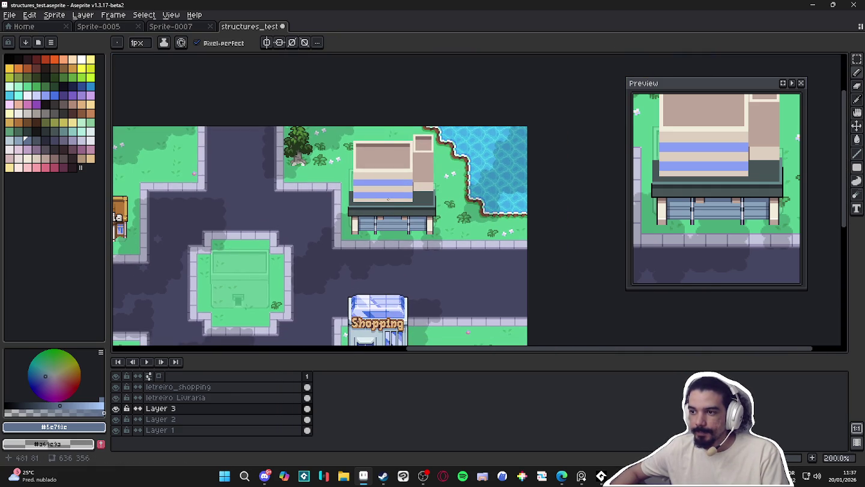
{"action": "scroll", "coordinate": [382, 230], "scroll_direction": "up", "scroll_amount": 4}
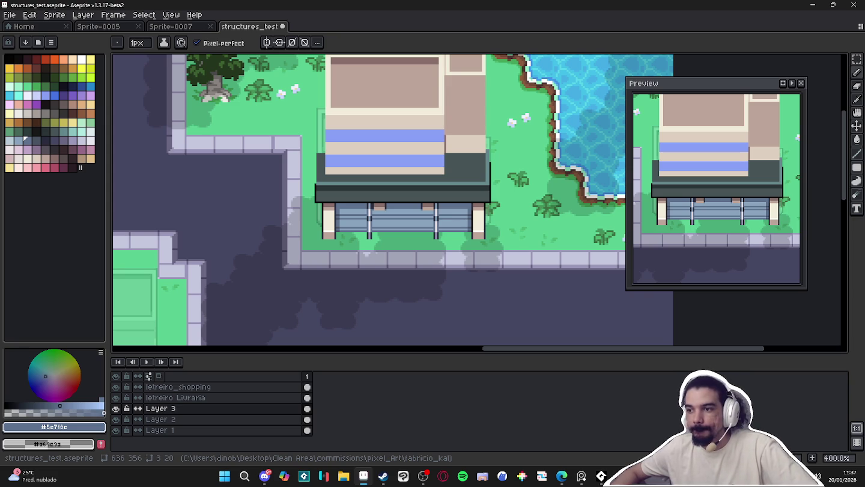
{"action": "scroll", "coordinate": [358, 233], "scroll_direction": "up", "scroll_amount": 3}
{"action": "key", "text": "i"}
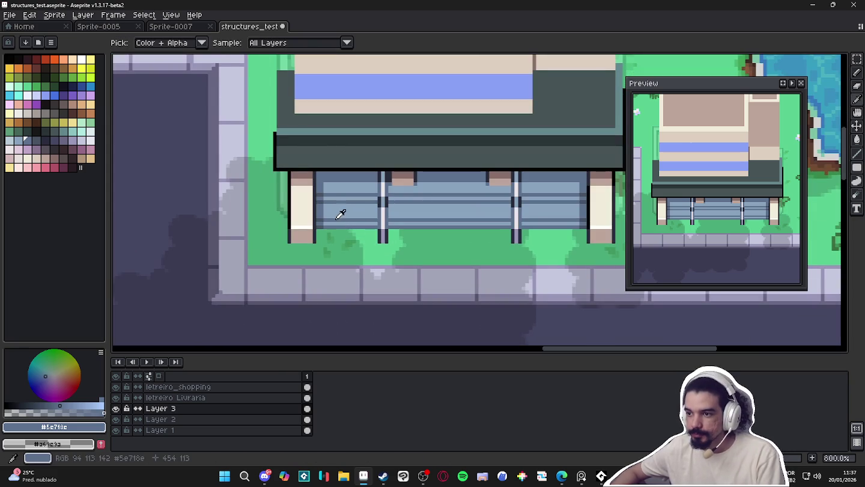
{"action": "left_click", "coordinate": [333, 221]}
{"action": "key", "text": "b"}
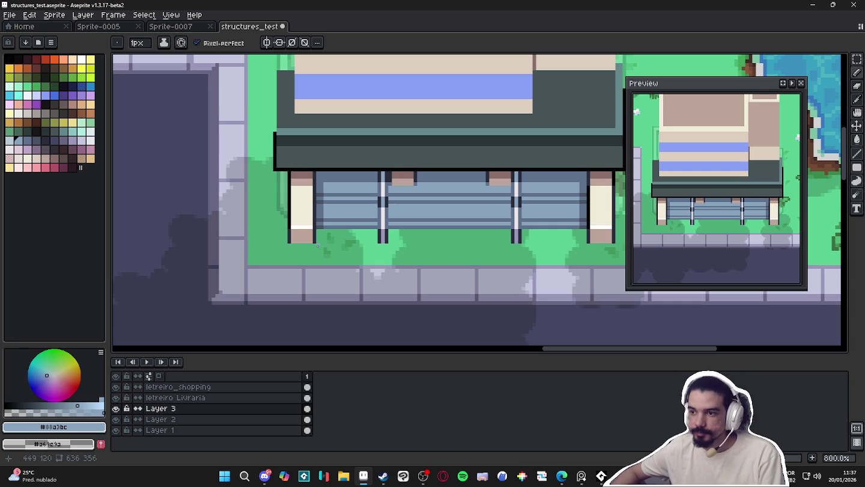
{"action": "left_click_drag", "start_coordinate": [317, 246], "coordinate": [582, 244]}
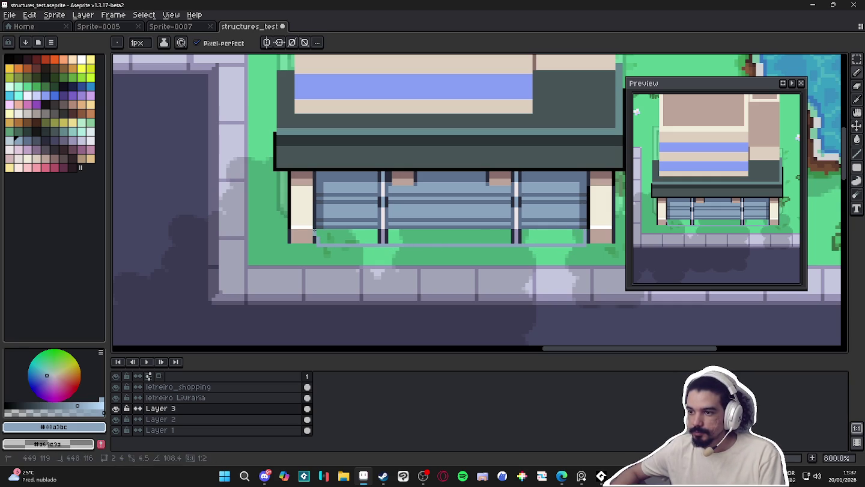
- Flood-fill the green strips in the left, middle and right window bays blue-grey
{"action": "key", "text": "g"}
{"action": "left_click", "coordinate": [349, 236]}
{"action": "left_click", "coordinate": [407, 240]}
{"action": "left_click", "coordinate": [553, 237]}
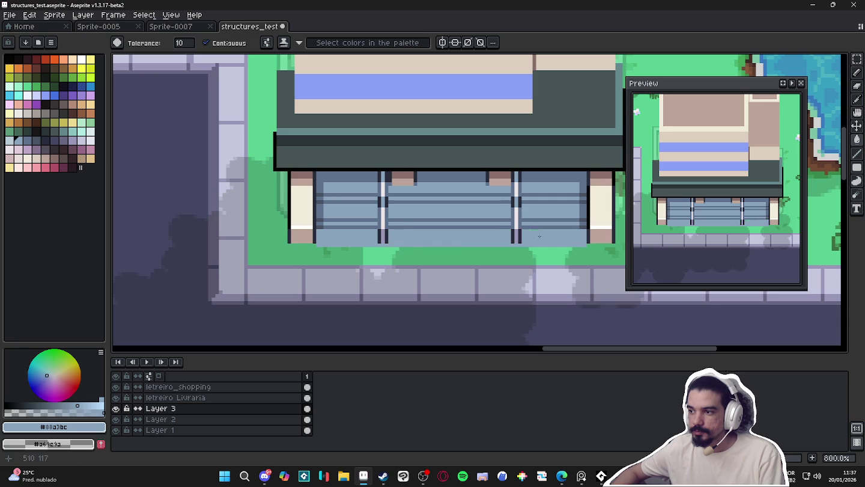
- Undo an accidental whole-canvas darker fill and finish the bottom line
{"action": "left_click", "coordinate": [512, 222], "text": "alt"}
{"action": "left_click", "coordinate": [581, 248]}
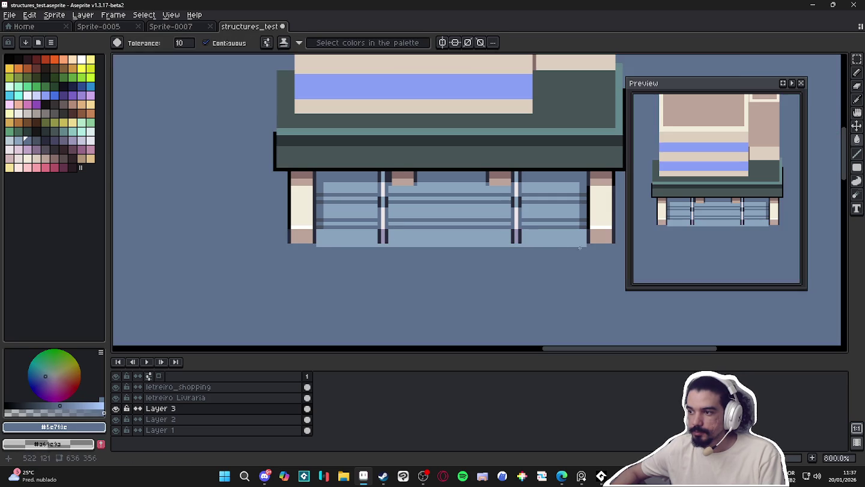
{"action": "key", "text": "ctrl+z"}
{"action": "key", "text": "b"}
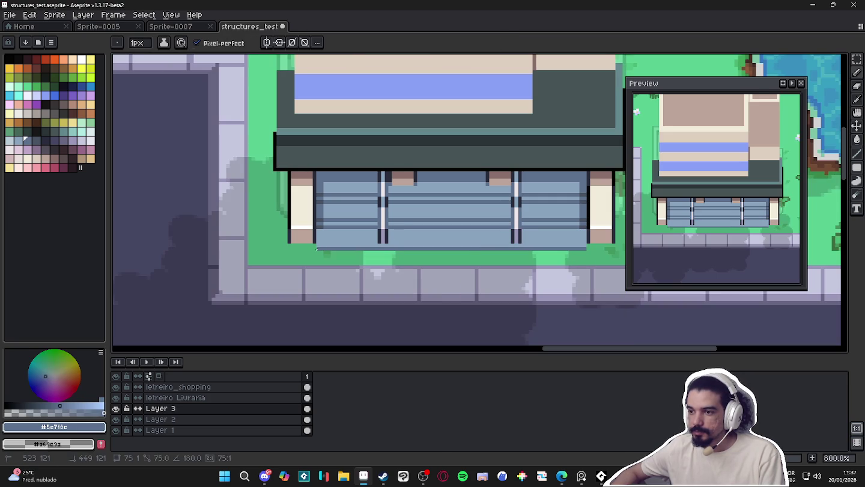
{"action": "left_click", "coordinate": [317, 248], "text": "shift"}
- Save structures_test.aseprite and recentre the view on the shop
{"action": "scroll", "coordinate": [586, 246], "scroll_direction": "up", "scroll_amount": 1}
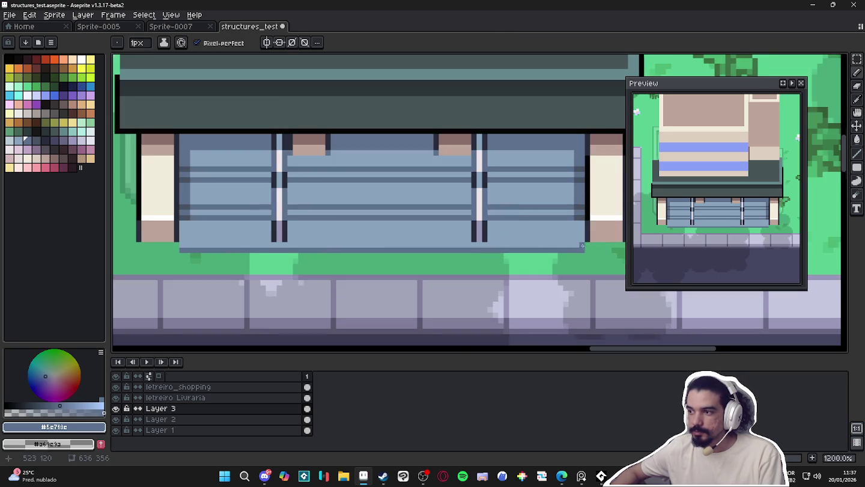
{"action": "scroll", "coordinate": [585, 246], "scroll_direction": "down", "scroll_amount": 4}
{"action": "scroll", "coordinate": [541, 247], "scroll_direction": "down", "scroll_amount": 1}
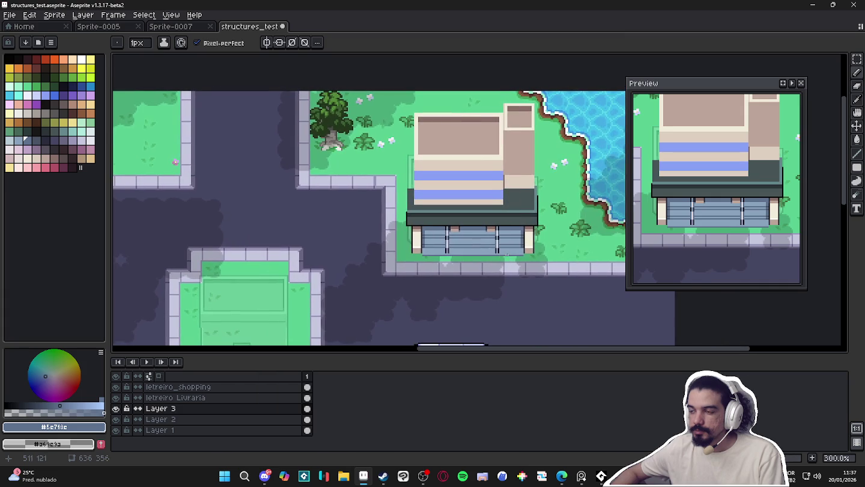
{"action": "key", "text": "ctrl+s"}
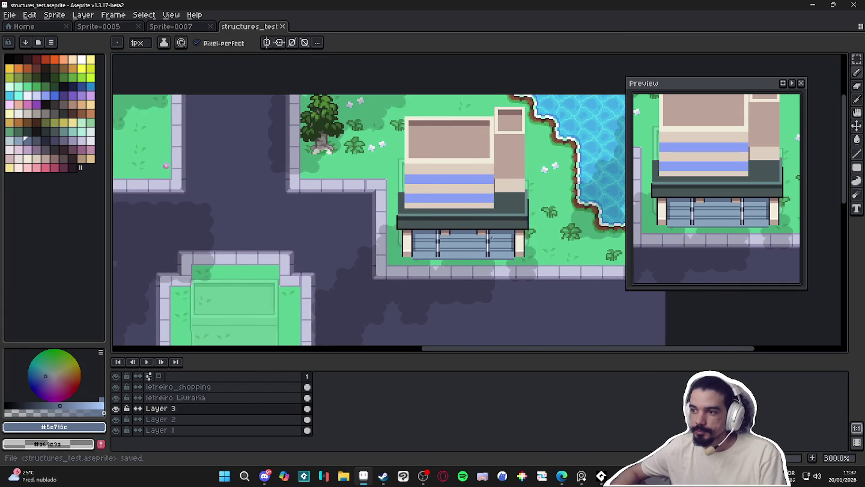
{"action": "scroll", "coordinate": [464, 231], "scroll_direction": "down", "scroll_amount": 1}
{"action": "scroll", "coordinate": [464, 232], "scroll_direction": "up", "scroll_amount": 1}
{"action": "scroll", "coordinate": [483, 235], "scroll_direction": "down", "scroll_amount": 2}
{"action": "scroll", "coordinate": [501, 222], "scroll_direction": "up", "scroll_amount": 2}
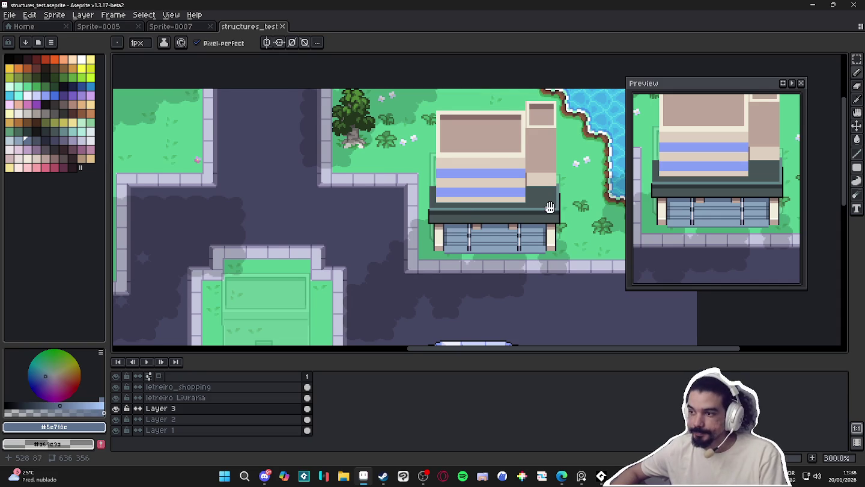
{"action": "left_click_drag", "start_coordinate": [549, 208], "coordinate": [533, 212]}
{"action": "scroll", "coordinate": [416, 215], "scroll_direction": "up", "scroll_amount": 2}
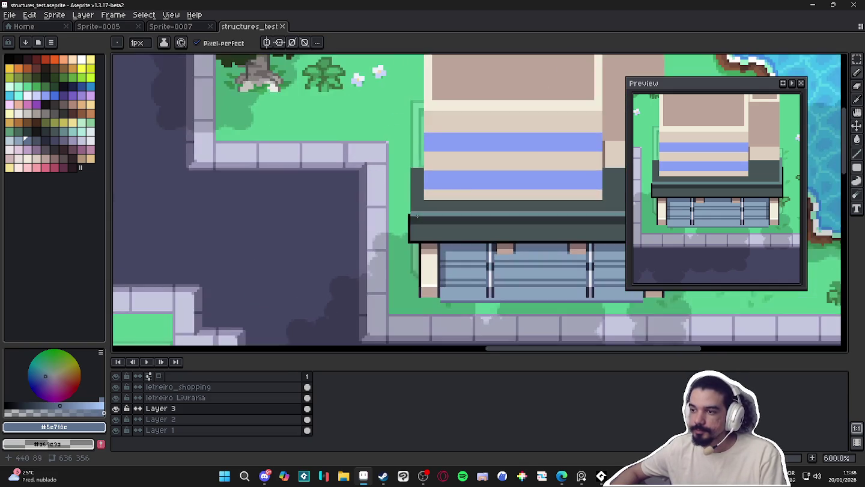
- Pick the roof's teal and draw a 2-pixel teal line up the roof's left edge
{"action": "scroll", "coordinate": [416, 215], "scroll_direction": "up", "scroll_amount": 1}
{"action": "scroll", "coordinate": [416, 215], "scroll_direction": "up", "scroll_amount": 1}
{"action": "key", "text": "alt"}
{"action": "left_click", "coordinate": [346, 241], "text": "alt"}
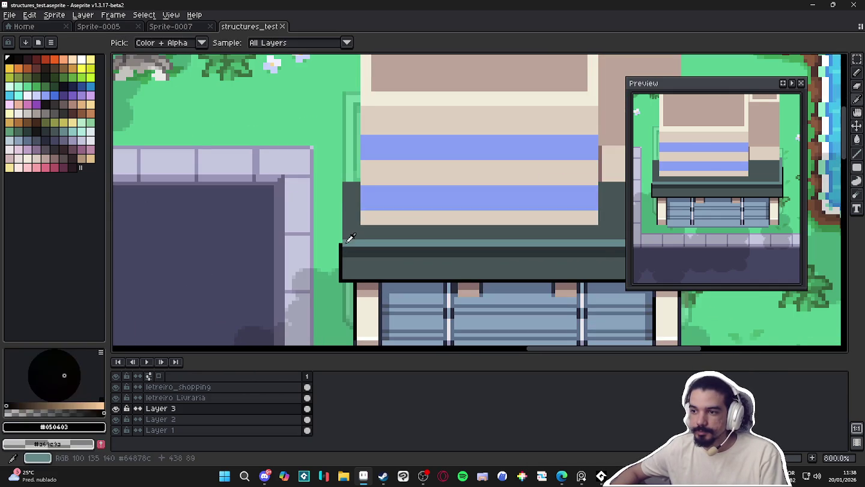
{"action": "key", "text": "plus"}
{"action": "left_click_drag", "start_coordinate": [347, 241], "coordinate": [346, 188]}
{"action": "left_click", "coordinate": [347, 186], "text": "shift"}
- Draw a near-black outline up the roof's left edge, undoing a stray stroke
{"action": "scroll", "coordinate": [329, 162], "scroll_direction": "down", "scroll_amount": 2}
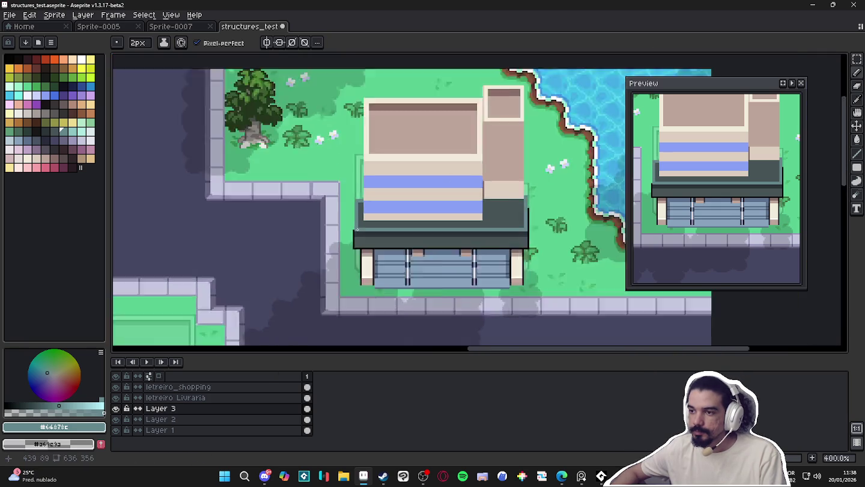
{"action": "scroll", "coordinate": [330, 162], "scroll_direction": "up", "scroll_amount": 2}
{"action": "left_click", "coordinate": [354, 229], "text": "alt"}
{"action": "left_click_drag", "start_coordinate": [354, 230], "coordinate": [350, 167]}
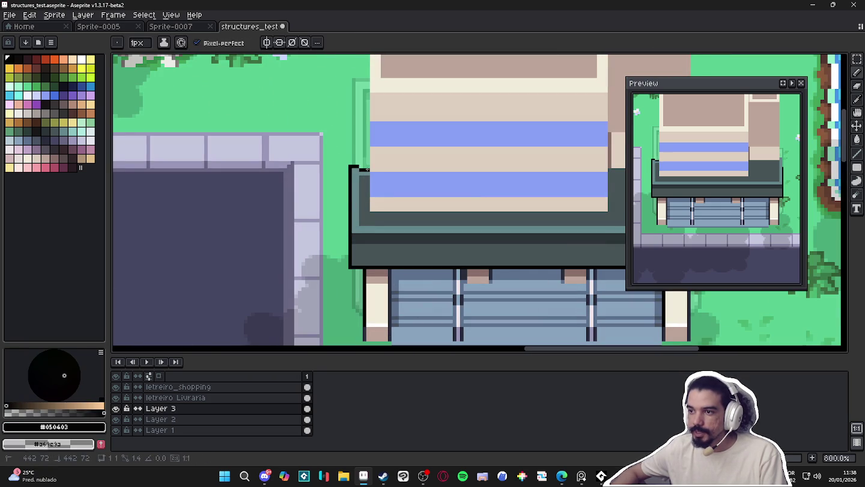
{"action": "left_click", "coordinate": [354, 167], "text": "shift"}
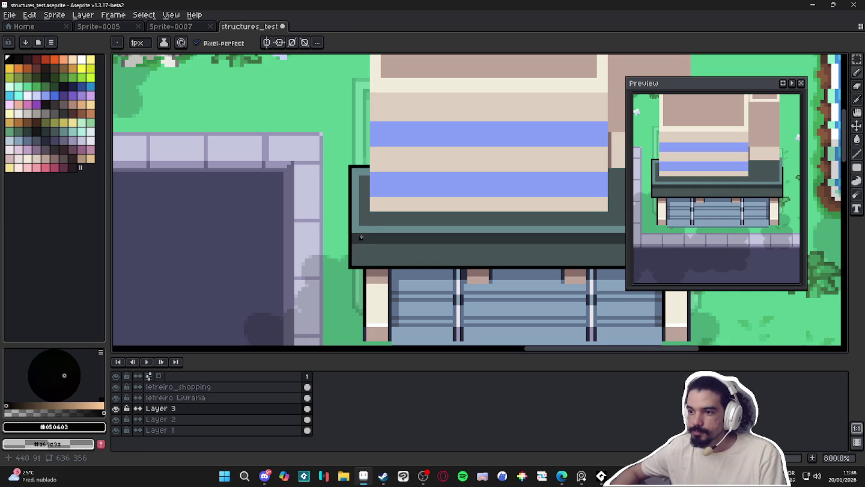
{"action": "left_click", "coordinate": [361, 237], "text": "alt"}
{"action": "key", "text": "ctrl+z"}
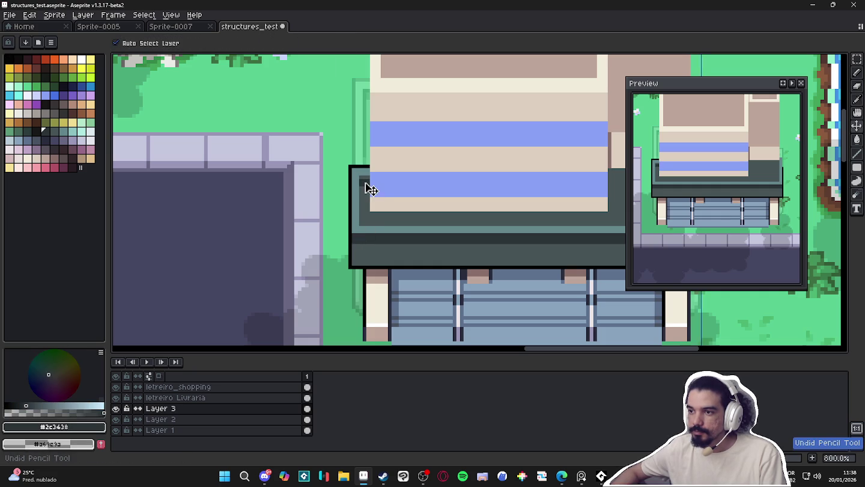
{"action": "scroll", "coordinate": [370, 189], "scroll_direction": "down", "scroll_amount": 1}
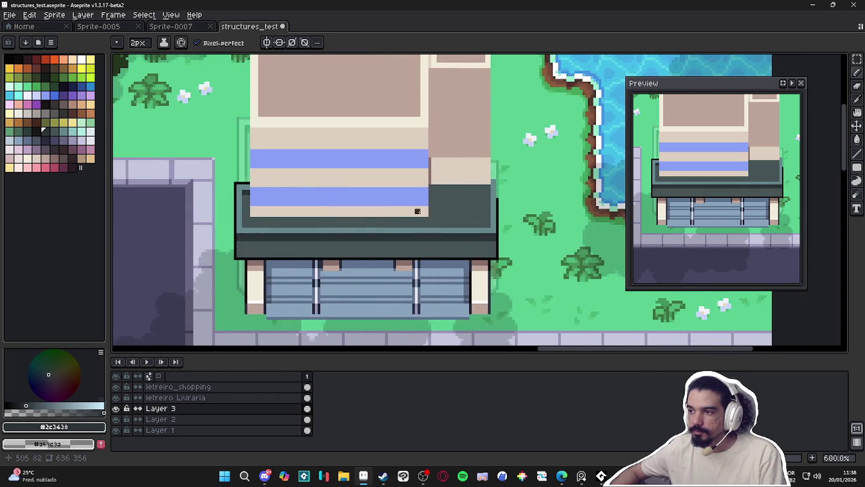
{"action": "scroll", "coordinate": [427, 202], "scroll_direction": "up", "scroll_amount": 1}
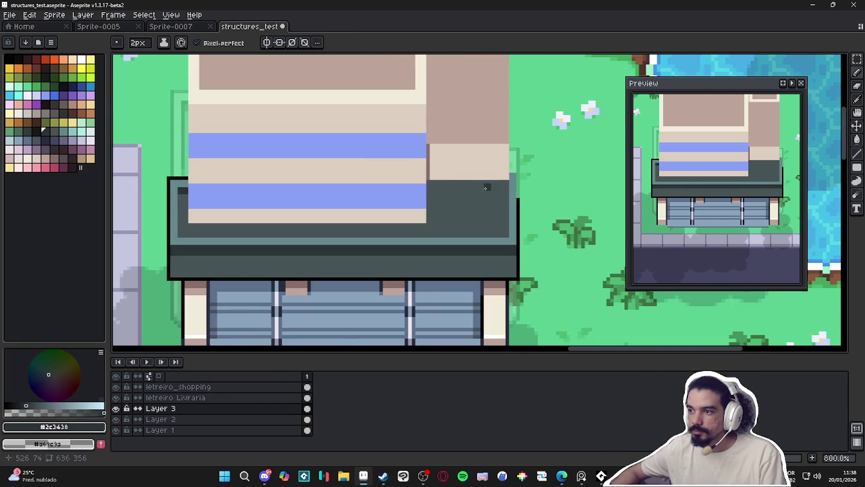
{"action": "scroll", "coordinate": [427, 186], "scroll_direction": "down", "scroll_amount": 1}
{"action": "scroll", "coordinate": [532, 194], "scroll_direction": "down", "scroll_amount": 1}
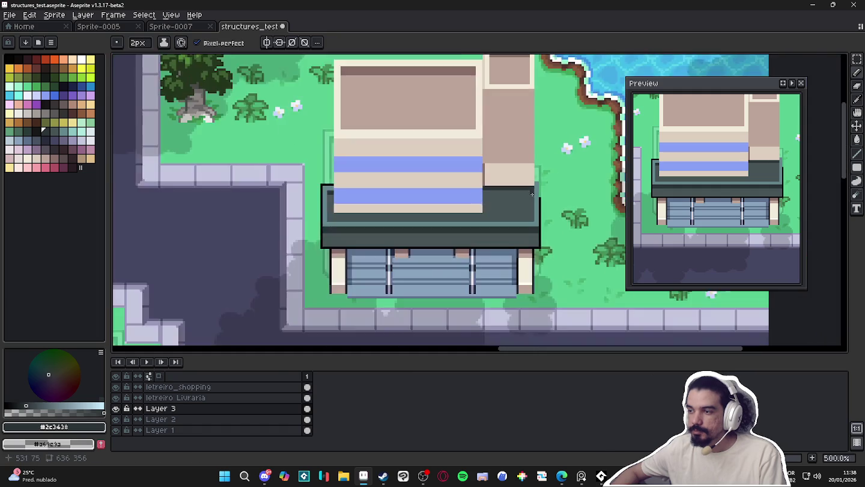
{"action": "scroll", "coordinate": [532, 194], "scroll_direction": "up", "scroll_amount": 2}
- Extend the near-black outline up the roof's right edge
{"action": "left_click", "coordinate": [535, 176], "text": "alt"}
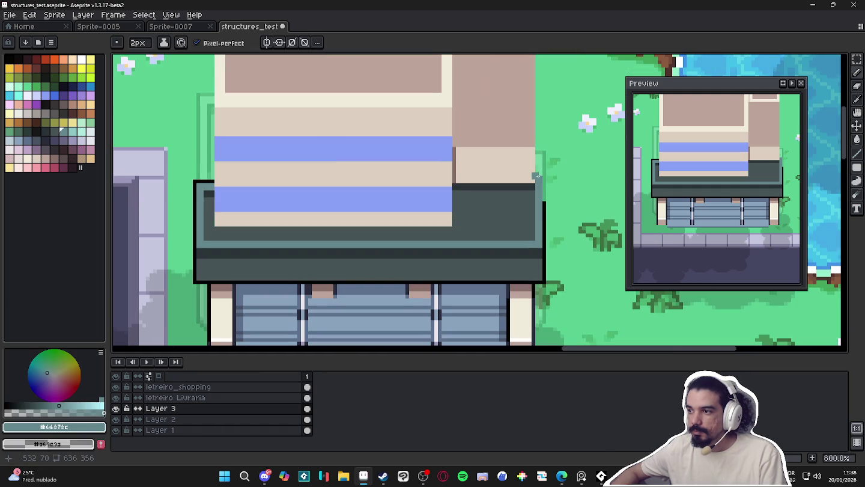
{"action": "left_click", "coordinate": [542, 208], "text": "alt"}
{"action": "left_click_drag", "start_coordinate": [543, 200], "coordinate": [543, 168]}
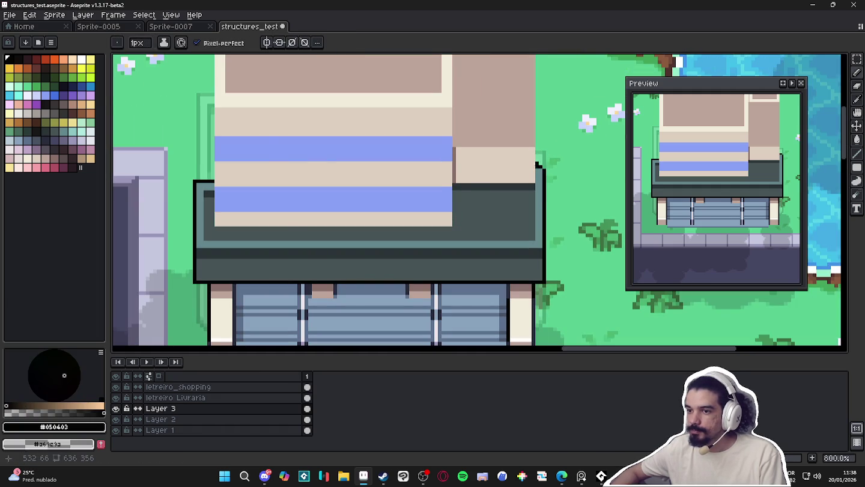
{"action": "scroll", "coordinate": [537, 164], "scroll_direction": "down", "scroll_amount": 3}
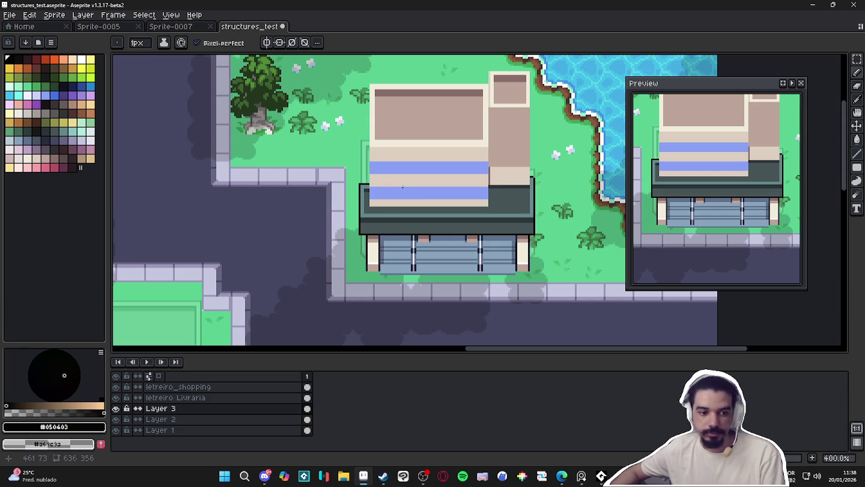
{"action": "scroll", "coordinate": [530, 178], "scroll_direction": "up", "scroll_amount": 2}
- Draw the black outline across the roof top after cancelling a stray line
{"action": "left_click_drag", "start_coordinate": [525, 176], "coordinate": [269, 176]}
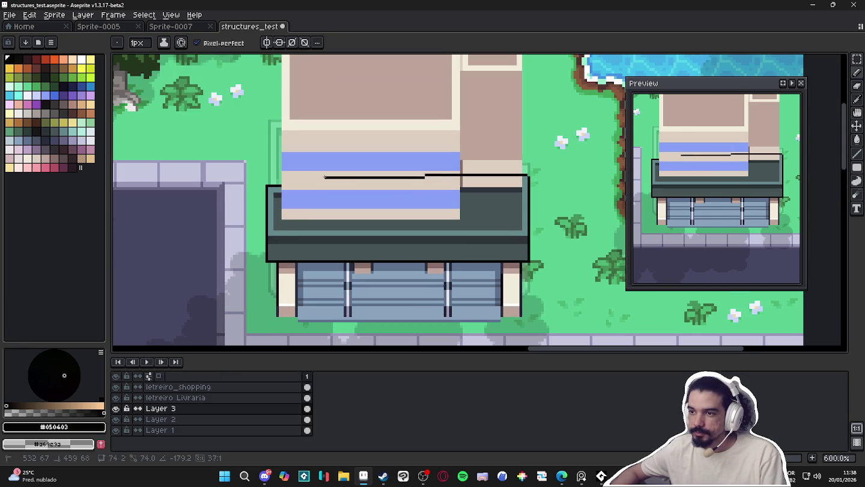
{"action": "key", "text": "Escape"}
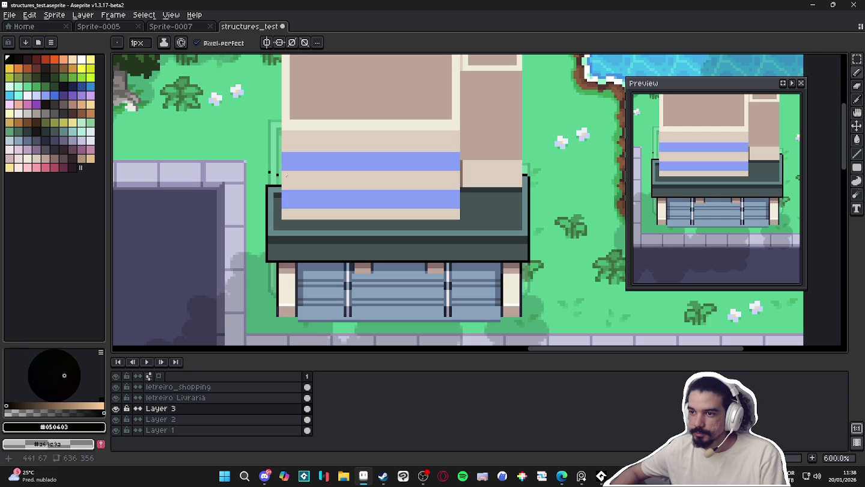
{"action": "key", "text": "ctrl+z"}
{"action": "key", "text": "v"}
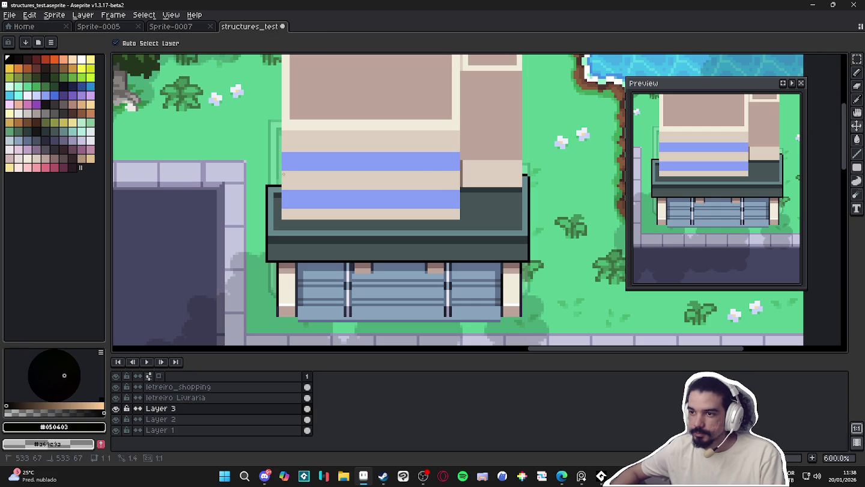
{"action": "key", "text": "b"}
{"action": "left_click", "coordinate": [279, 175], "text": "shift"}
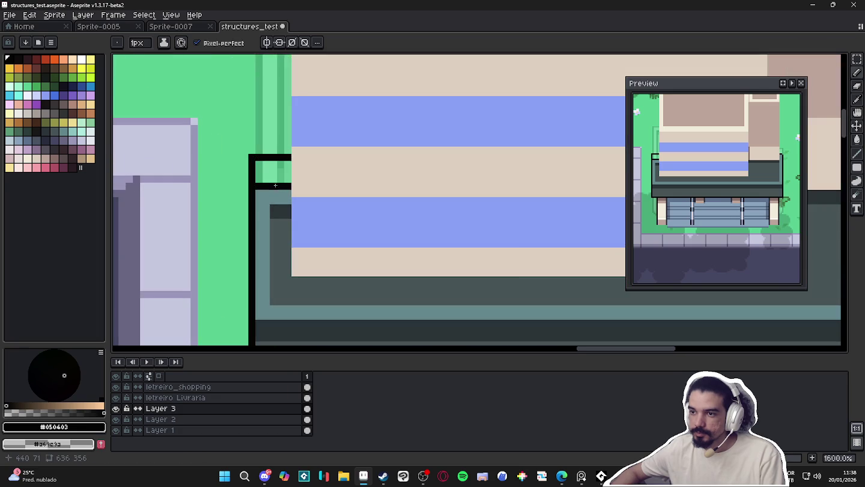
- Paint the roof corner strip with a 2-pixel brush and sample the dark grey roof shades
{"action": "scroll", "coordinate": [268, 188], "scroll_direction": "up", "scroll_amount": 4}
{"action": "key", "text": "plus"}
{"action": "mouse_move", "coordinate": [288, 175]}
{"action": "left_mouse_down"}
{"action": "mouse_move", "coordinate": [264, 174]}
{"action": "mouse_move", "coordinate": [277, 204]}
{"action": "mouse_move", "coordinate": [284, 187]}
{"action": "mouse_move", "coordinate": [286, 211]}
{"action": "left_mouse_up"}
{"action": "left_click", "coordinate": [277, 213], "text": "alt"}
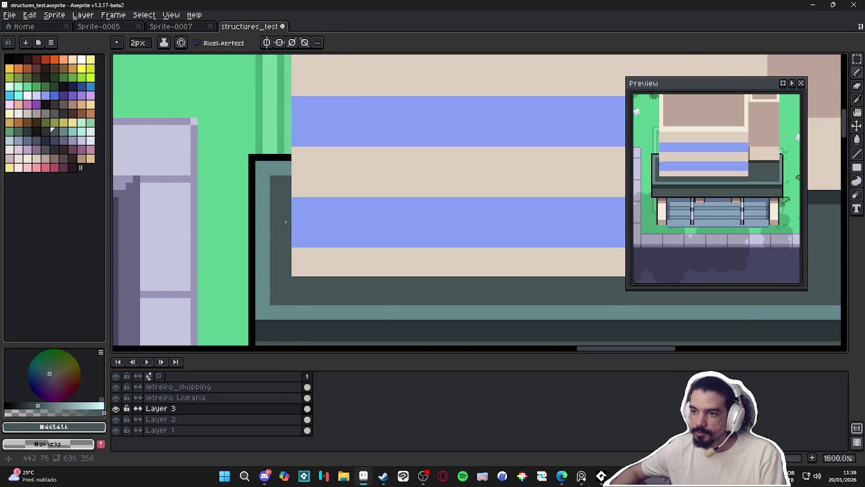
{"action": "scroll", "coordinate": [286, 213], "scroll_direction": "down", "scroll_amount": 3}
{"action": "scroll", "coordinate": [284, 244], "scroll_direction": "up", "scroll_amount": 2}
{"action": "left_click", "coordinate": [290, 243], "text": "alt"}
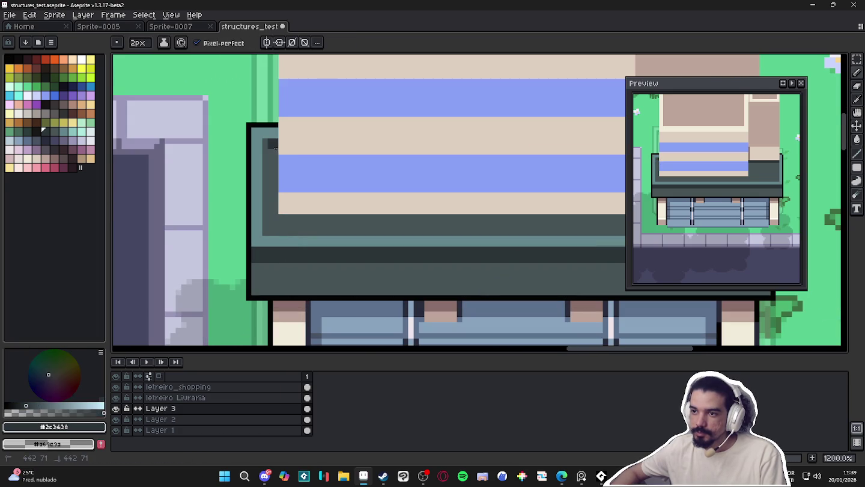
{"action": "scroll", "coordinate": [283, 163], "scroll_direction": "down", "scroll_amount": 5}
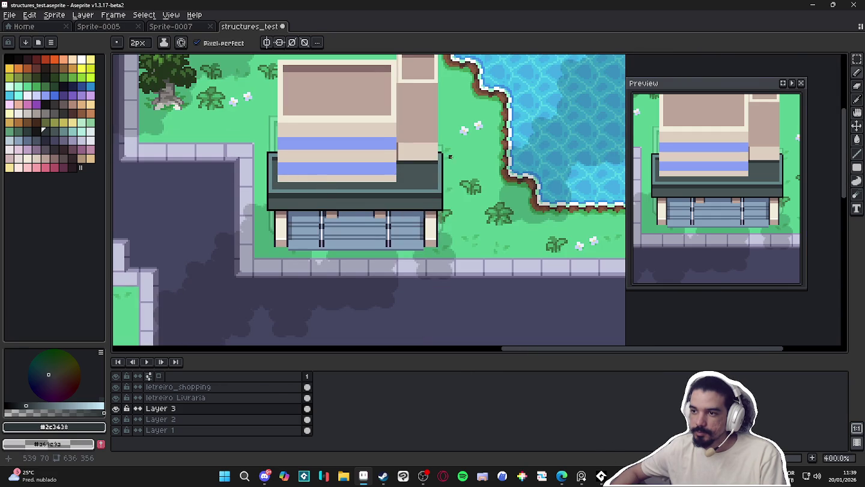
{"action": "scroll", "coordinate": [450, 157], "scroll_direction": "up", "scroll_amount": 3}
- Sample the near-black outline from the awning and save structures_test.aseprite
{"action": "left_click", "coordinate": [432, 152], "text": "alt"}
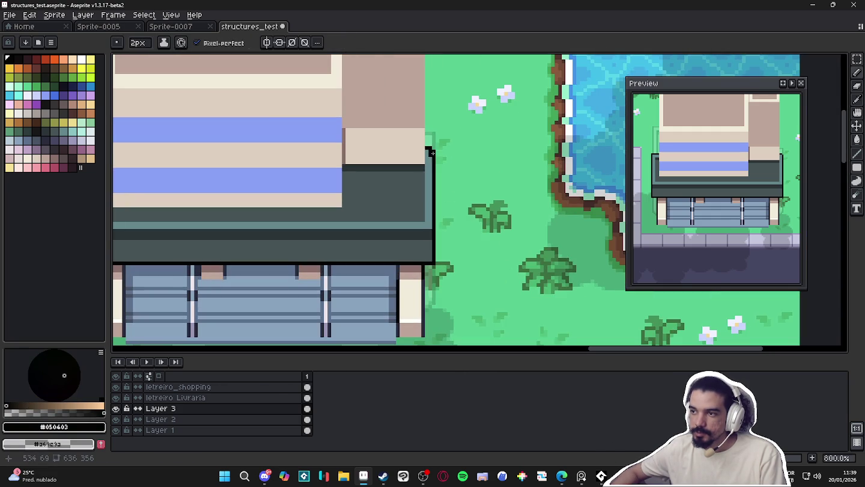
{"action": "scroll", "coordinate": [432, 149], "scroll_direction": "down", "scroll_amount": 4}
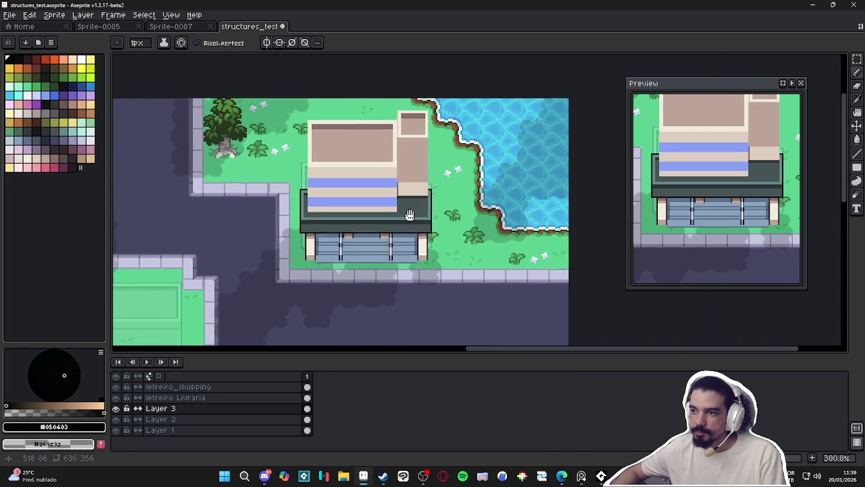
{"action": "key", "text": "ctrl+s"}
{"action": "scroll", "coordinate": [414, 207], "scroll_direction": "down", "scroll_amount": 1}
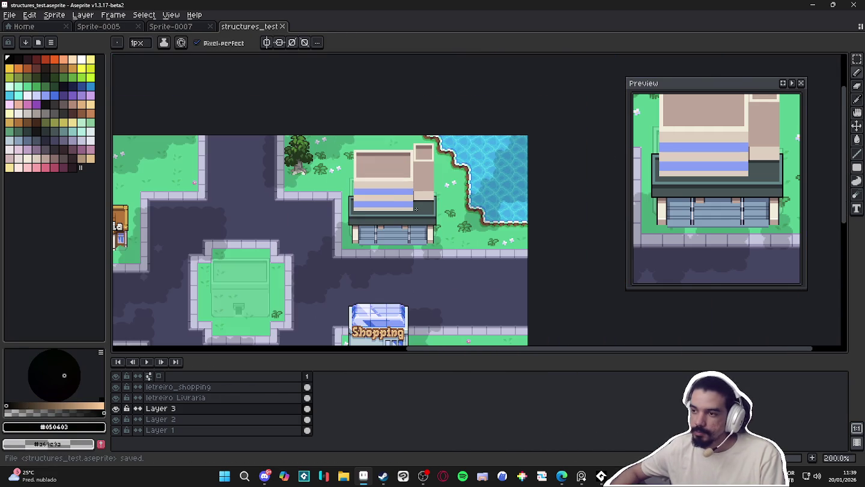
- Draw a dark-framed window square in palette colour Idx-95 at the upper stripe's left end
{"action": "scroll", "coordinate": [372, 198], "scroll_direction": "up", "scroll_amount": 4}
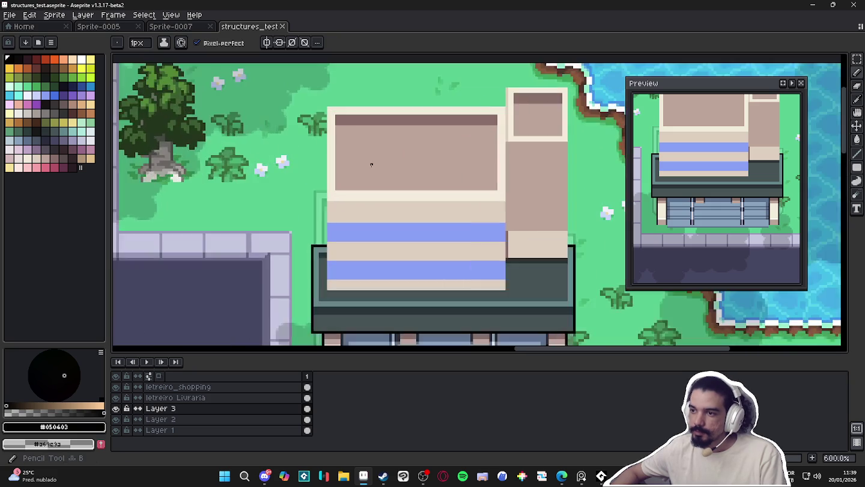
{"action": "scroll", "coordinate": [359, 214], "scroll_direction": "down", "scroll_amount": 2}
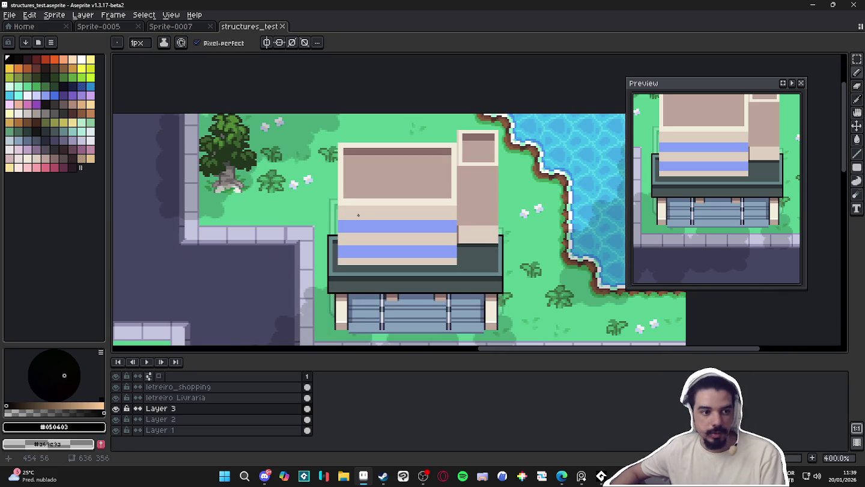
{"action": "scroll", "coordinate": [340, 226], "scroll_direction": "up", "scroll_amount": 3}
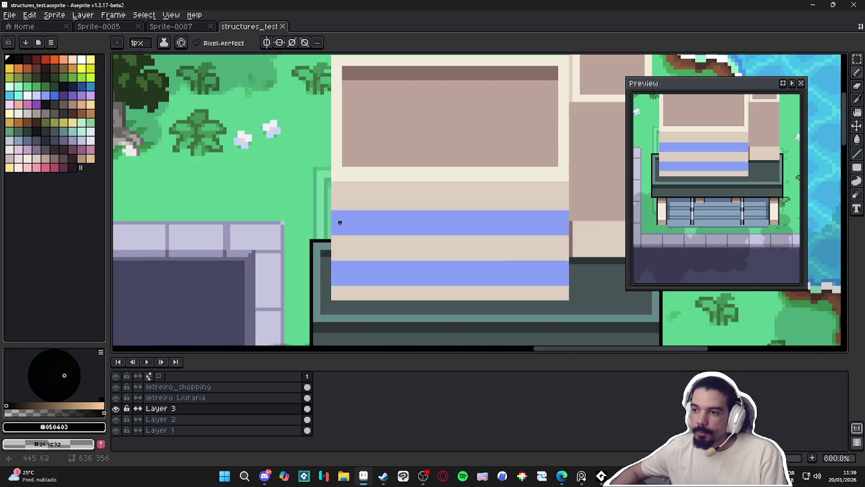
{"action": "scroll", "coordinate": [340, 223], "scroll_direction": "down", "scroll_amount": 3}
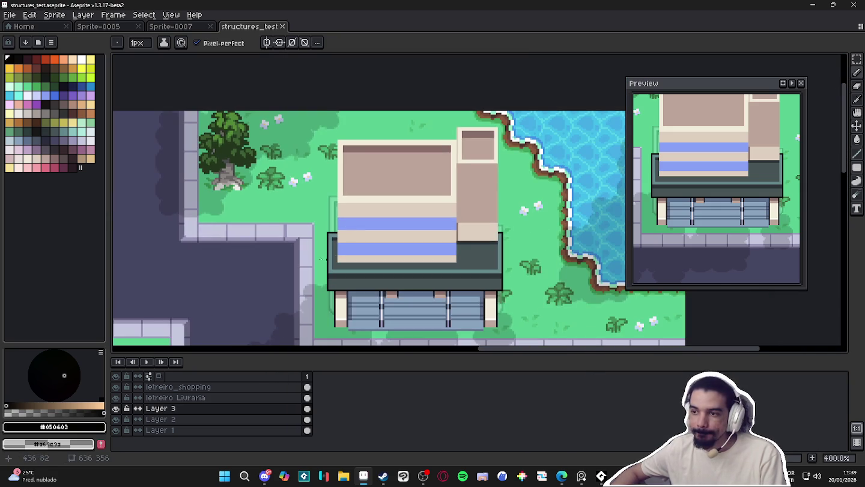
{"action": "left_click", "coordinate": [54, 140]}
{"action": "scroll", "coordinate": [338, 206], "scroll_direction": "up", "scroll_amount": 6}
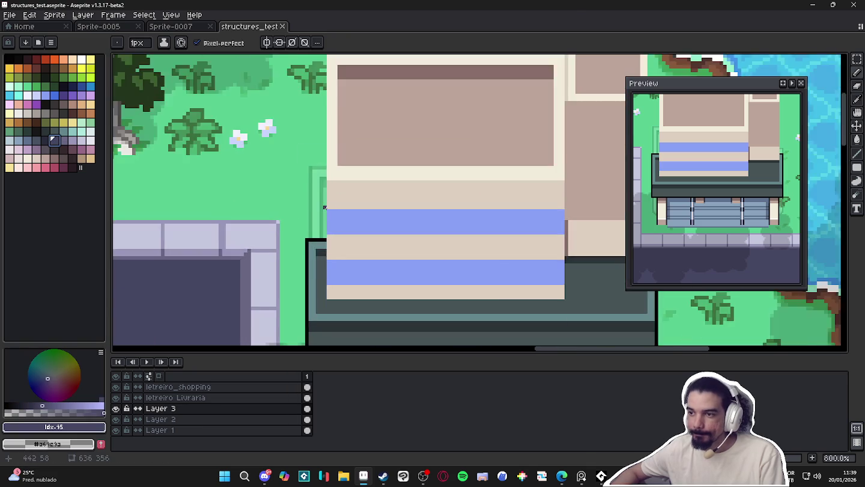
{"action": "left_click_drag", "start_coordinate": [331, 213], "coordinate": [328, 251]}
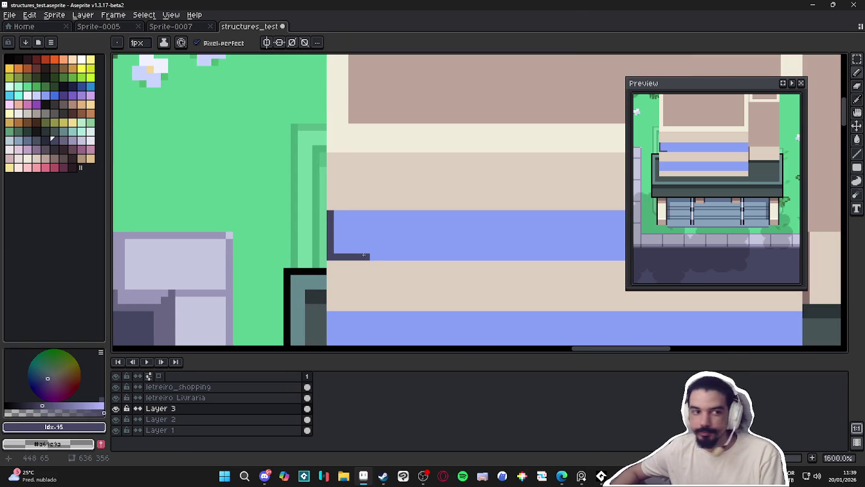
{"action": "mouse_move", "coordinate": [364, 255]}
{"action": "left_mouse_down"}
{"action": "mouse_move", "coordinate": [366, 221]}
{"action": "mouse_move", "coordinate": [331, 213]}
{"action": "mouse_move", "coordinate": [356, 247]}
{"action": "mouse_move", "coordinate": [386, 246]}
{"action": "left_mouse_up"}
- Select the window square and turn it into a custom brush
{"action": "scroll", "coordinate": [329, 213], "scroll_direction": "down", "scroll_amount": 1}
{"action": "key", "text": "m"}
{"action": "key", "text": "b"}
{"action": "key", "text": "g"}
{"action": "scroll", "coordinate": [379, 231], "scroll_direction": "down", "scroll_amount": 3}
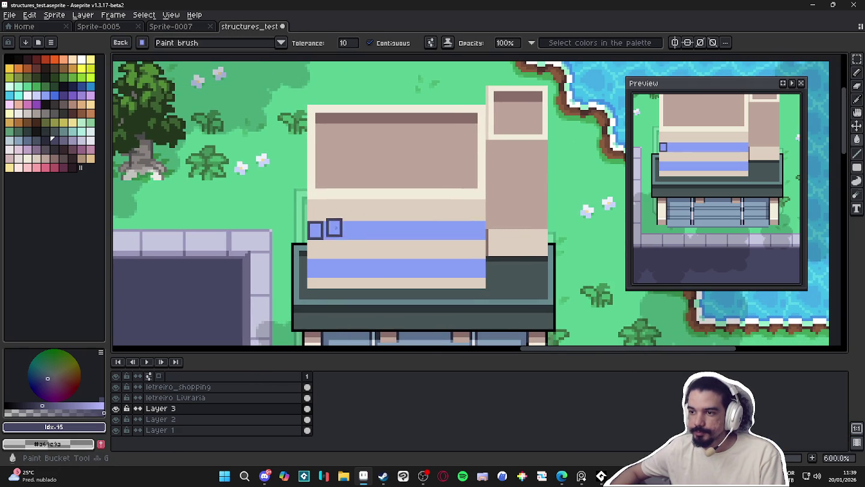
- Recreate the window brush and fill the upper blue stripe with a row of windows
{"action": "left_click", "coordinate": [391, 230]}
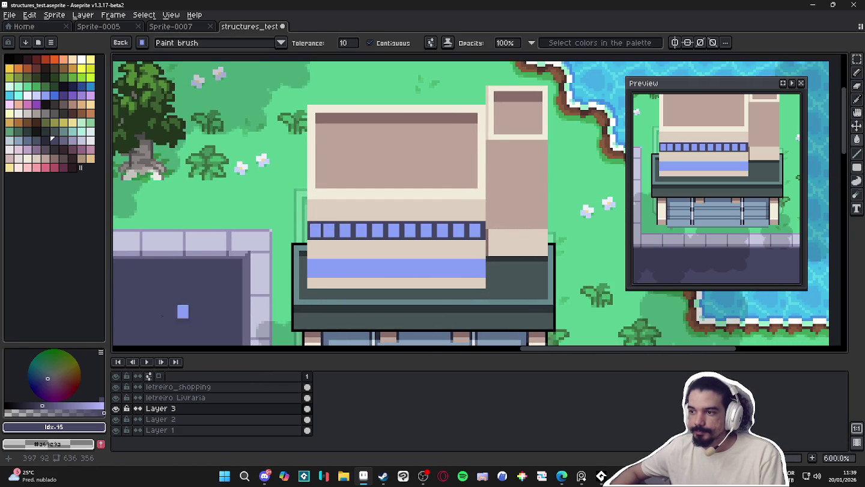
{"action": "key", "text": "ctrl+z"}
{"action": "scroll", "coordinate": [332, 237], "scroll_direction": "up", "scroll_amount": 2}
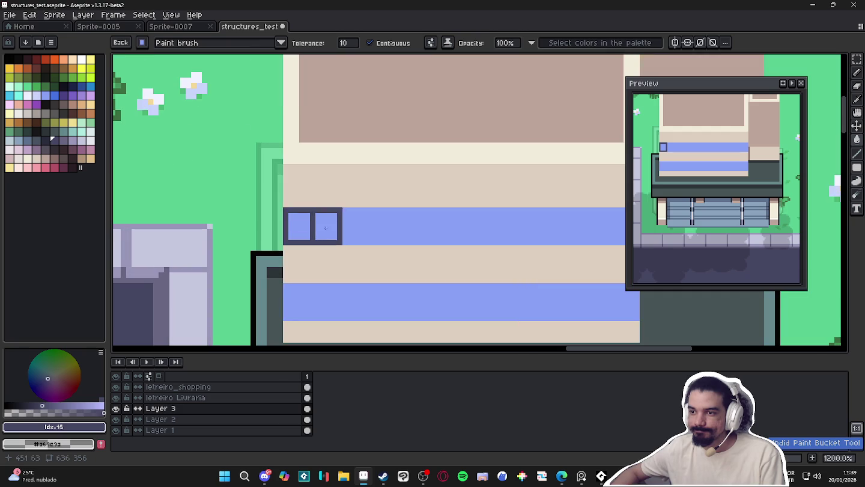
{"action": "key", "text": "m"}
{"action": "left_click_drag", "start_coordinate": [285, 209], "coordinate": [305, 244]}
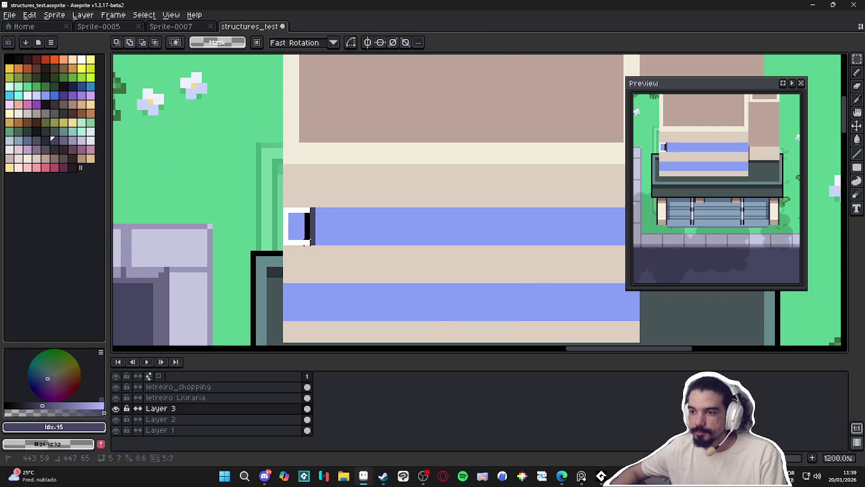
{"action": "key", "text": "b"}
{"action": "left_click", "coordinate": [300, 226]}
{"action": "key", "text": "m"}
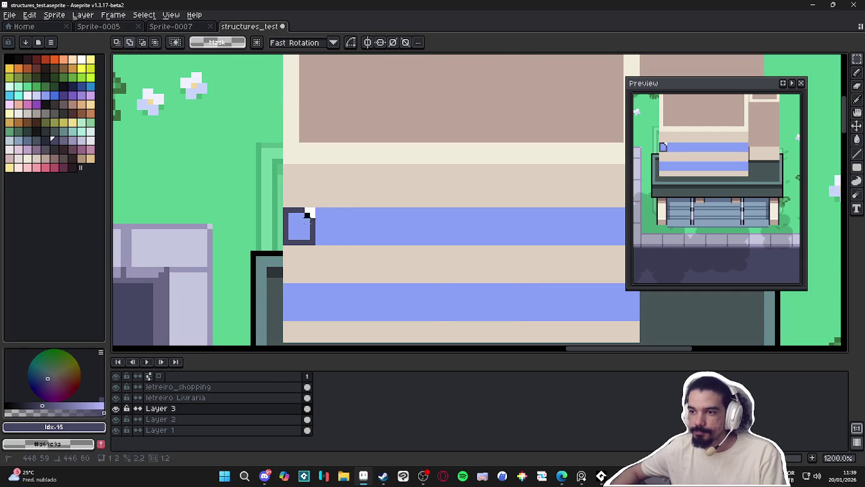
{"action": "key", "text": "g"}
{"action": "left_click", "coordinate": [329, 228]}
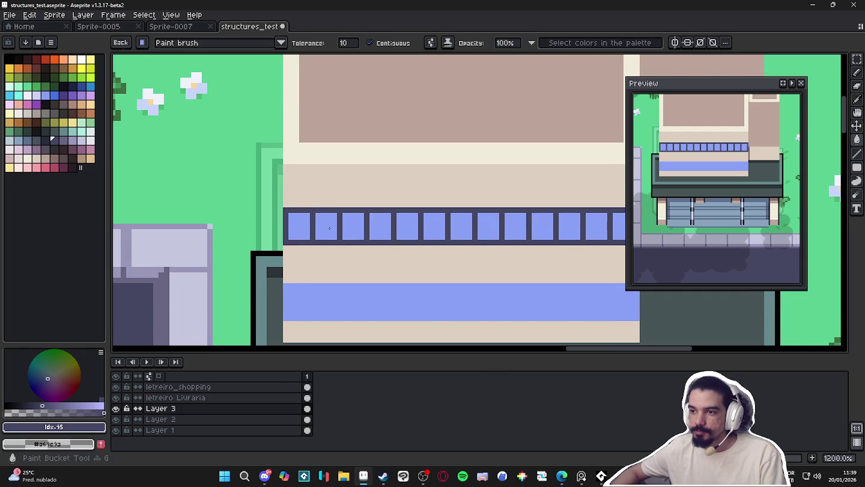
- Copy the upper window row onto the lower stripe after abandoned fill attempts, then deselect
{"action": "scroll", "coordinate": [328, 228], "scroll_direction": "down", "scroll_amount": 2}
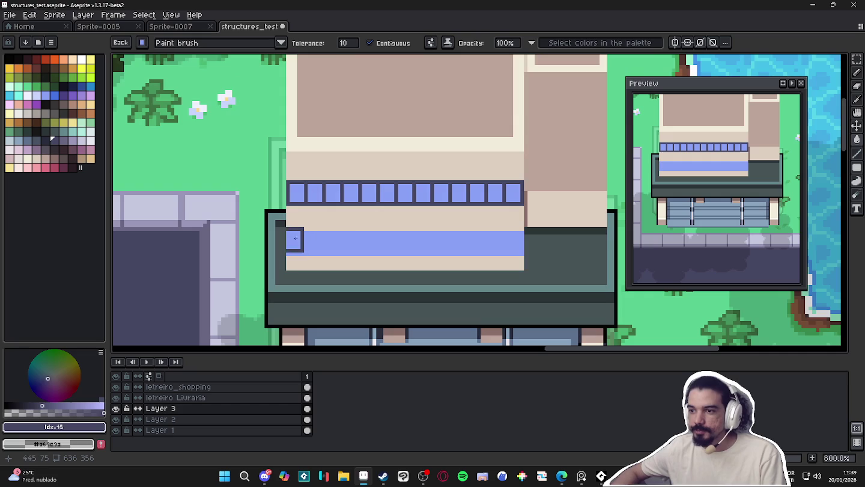
{"action": "left_click", "coordinate": [295, 244]}
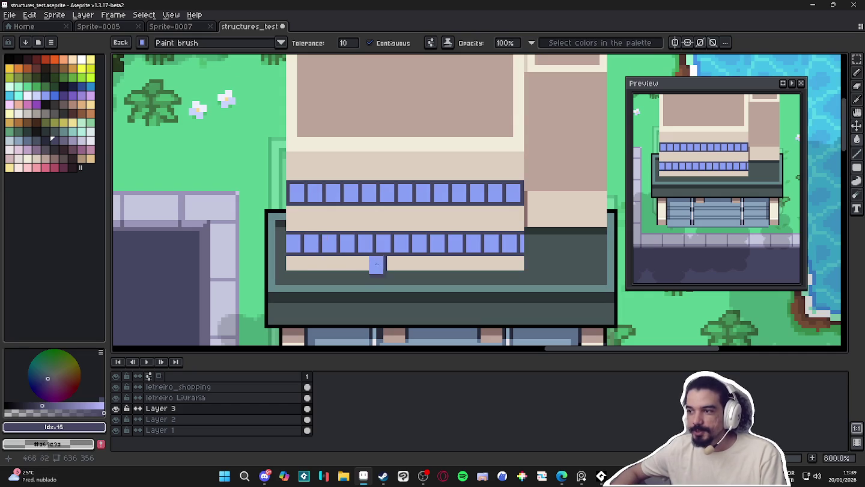
{"action": "key", "text": "ctrl+z"}
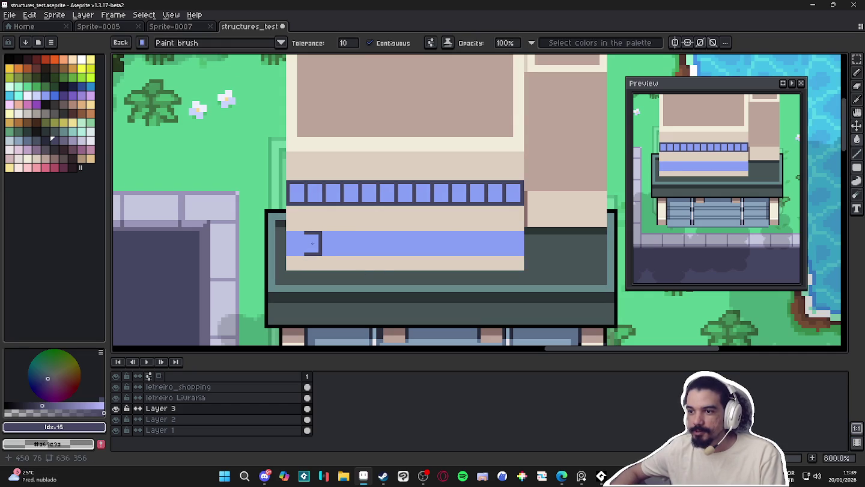
{"action": "left_click", "coordinate": [312, 243]}
{"action": "key", "text": "ctrl+z"}
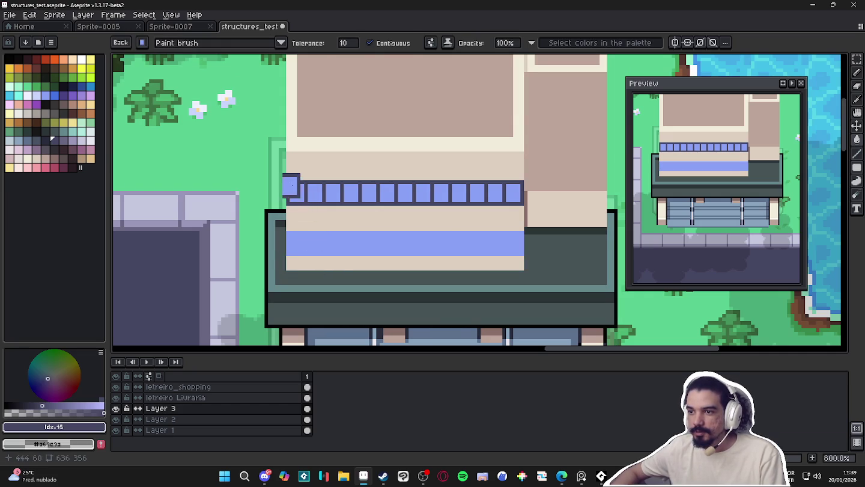
{"action": "key", "text": "m"}
{"action": "mouse_move", "coordinate": [287, 182]}
{"action": "left_mouse_down"}
{"action": "mouse_move", "coordinate": [521, 205]}
{"action": "mouse_move", "coordinate": [458, 255]}
{"action": "left_mouse_up"}
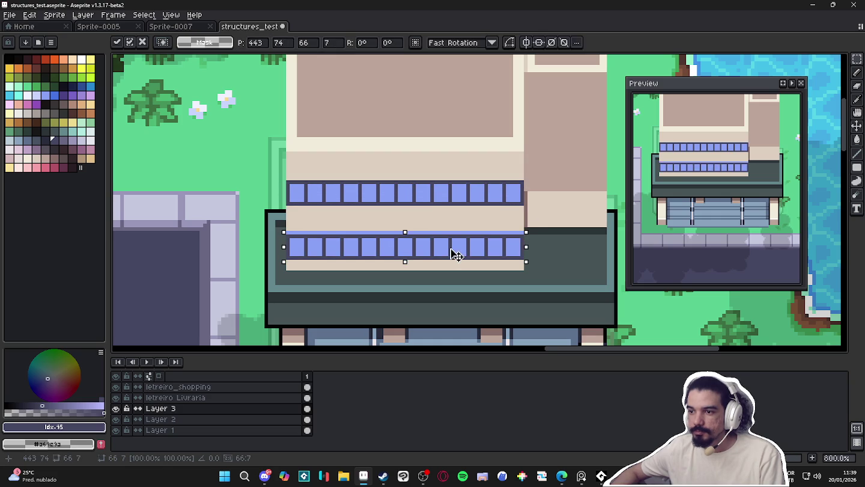
{"action": "key", "text": "Return"}
{"action": "key", "text": "ctrl+d"}
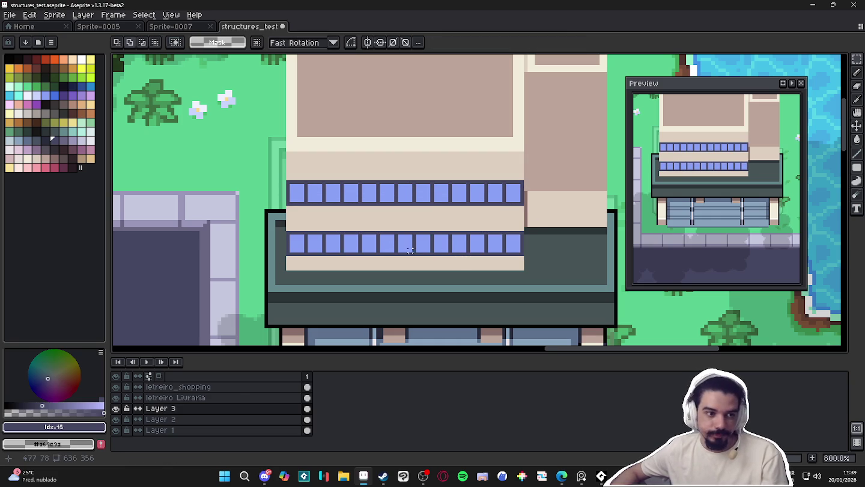
- Switch to the Magic Wand and pan the view to frame the shop
{"action": "key", "text": "g"}
{"action": "scroll", "coordinate": [396, 223], "scroll_direction": "down", "scroll_amount": 4}
{"action": "key", "text": "w"}
{"action": "left_click_drag", "start_coordinate": [397, 222], "coordinate": [366, 229]}
{"action": "scroll", "coordinate": [352, 215], "scroll_direction": "down", "scroll_amount": 1}
{"action": "scroll", "coordinate": [353, 215], "scroll_direction": "up", "scroll_amount": 1}
{"action": "scroll", "coordinate": [366, 229], "scroll_direction": "down", "scroll_amount": 1}
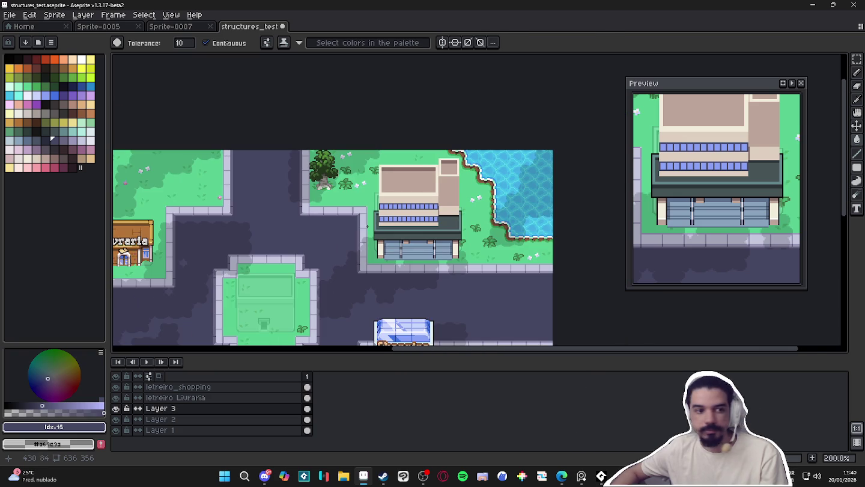
{"action": "scroll", "coordinate": [367, 226], "scroll_direction": "up", "scroll_amount": 1}
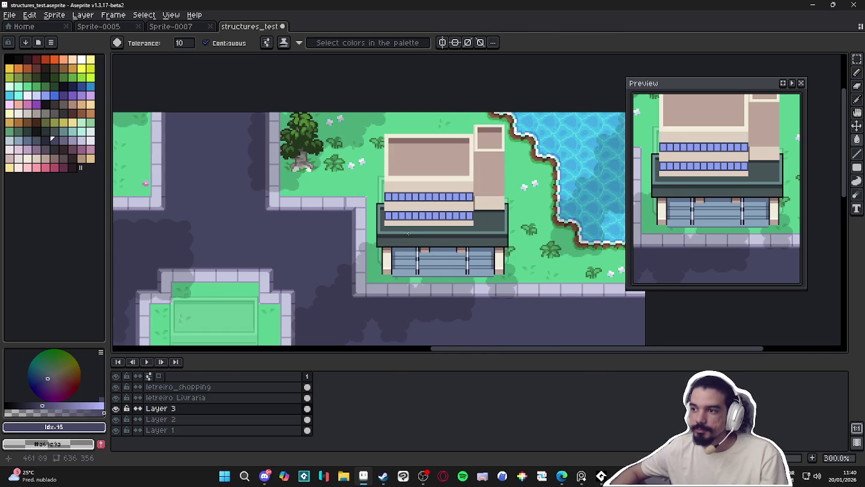
{"action": "scroll", "coordinate": [408, 234], "scroll_direction": "down", "scroll_amount": 1}
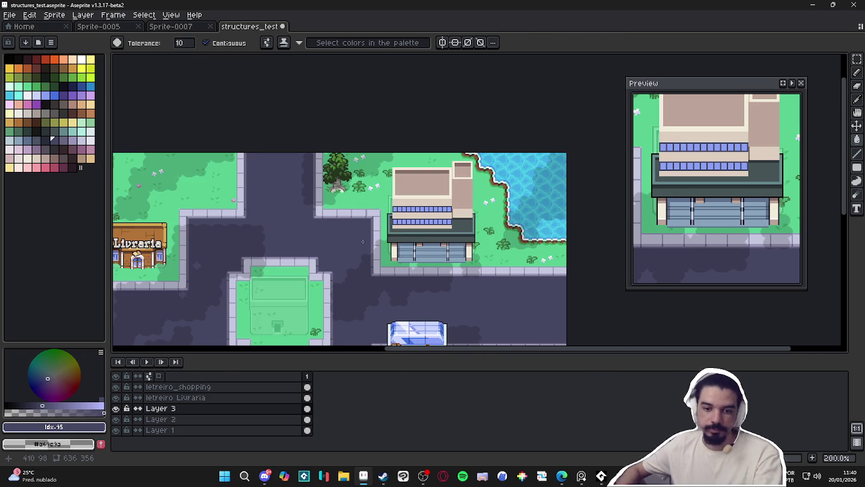
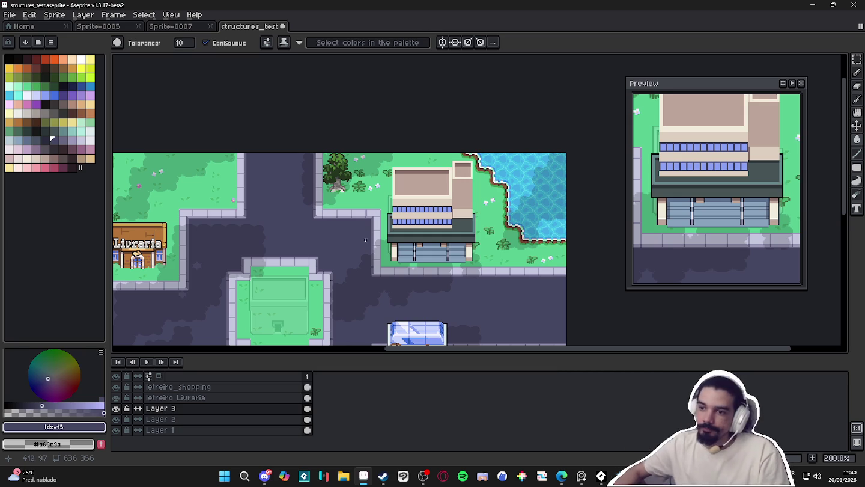
- Pan the town map to the buildings and streets, saving structures_test.aseprite
{"action": "mouse_move", "coordinate": [362, 241]}
{"action": "left_mouse_down"}
{"action": "mouse_move", "coordinate": [381, 259]}
{"action": "mouse_move", "coordinate": [367, 322]}
{"action": "left_mouse_up"}
{"action": "key", "text": "ctrl+s"}
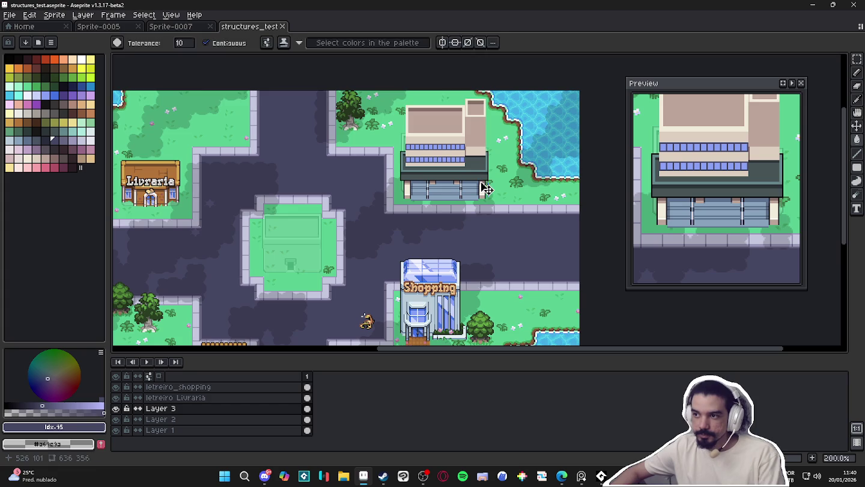
{"action": "left_click_drag", "start_coordinate": [478, 221], "coordinate": [496, 204]}
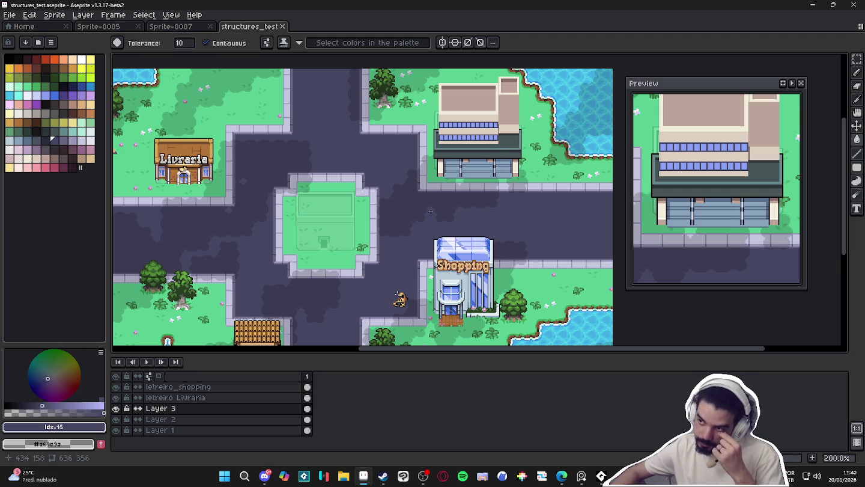
{"action": "scroll", "coordinate": [433, 107], "scroll_direction": "up", "scroll_amount": 4}
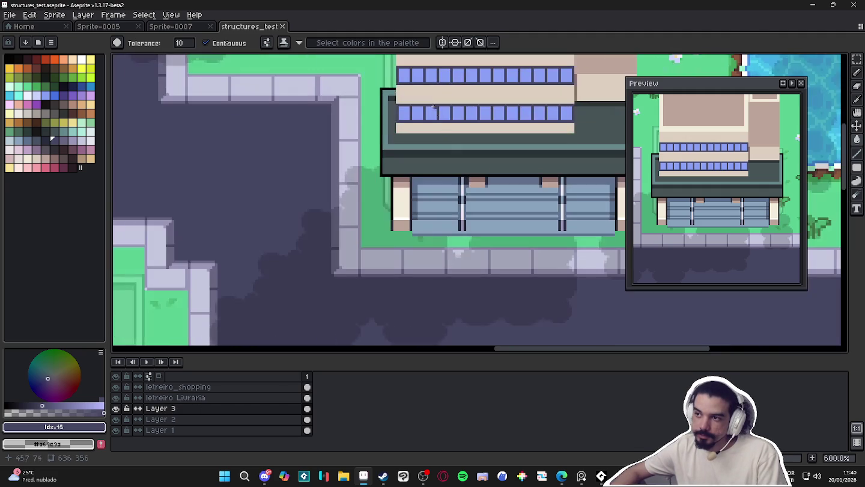
- Eyedrop the window blue from a pane and choose a darker blue swatch
{"action": "scroll", "coordinate": [418, 106], "scroll_direction": "up", "scroll_amount": 4}
{"action": "key", "text": "i"}
{"action": "left_click", "coordinate": [402, 104]}
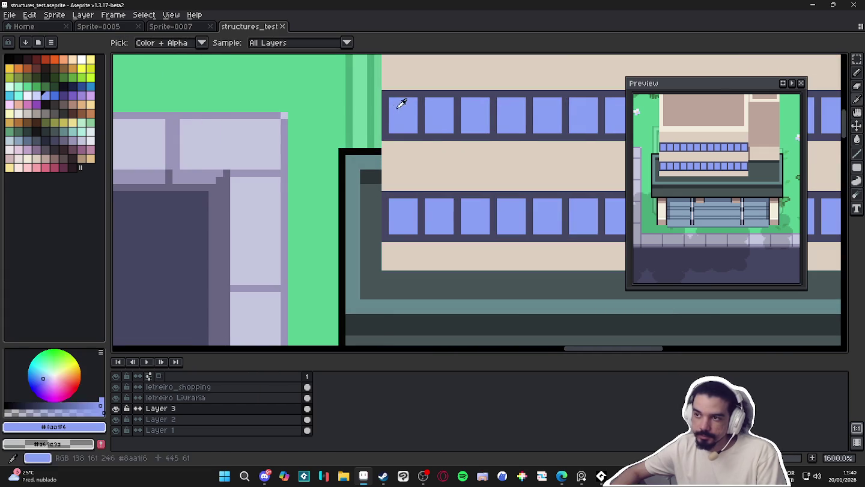
{"action": "key", "text": "b"}
{"action": "scroll", "coordinate": [303, 267], "scroll_direction": "down", "scroll_amount": 1}
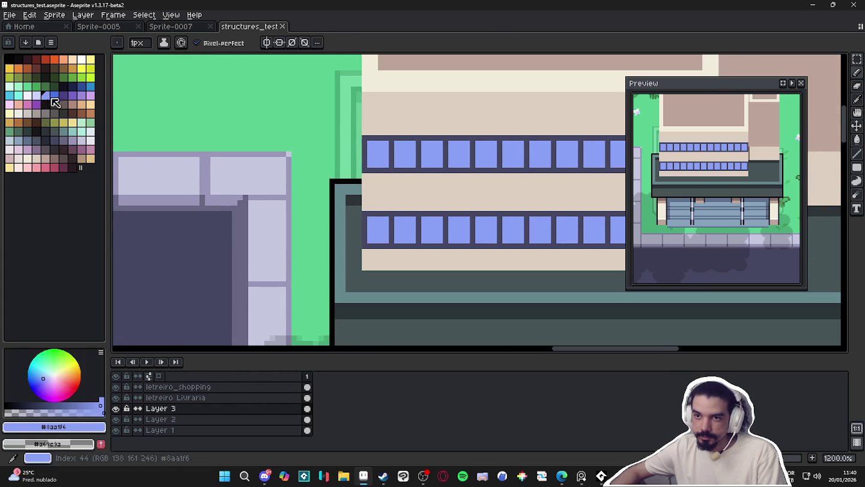
{"action": "left_click", "coordinate": [51, 98]}
- Trial-fill several upper- and lower-row windows with the darker blue
{"action": "key", "text": "g"}
{"action": "left_click", "coordinate": [405, 158]}
{"action": "scroll", "coordinate": [259, 190], "scroll_direction": "down", "scroll_amount": 3}
{"action": "scroll", "coordinate": [402, 183], "scroll_direction": "up", "scroll_amount": 1}
{"action": "left_click", "coordinate": [397, 172]}
{"action": "left_click", "coordinate": [475, 215]}
{"action": "left_click", "coordinate": [457, 214]}
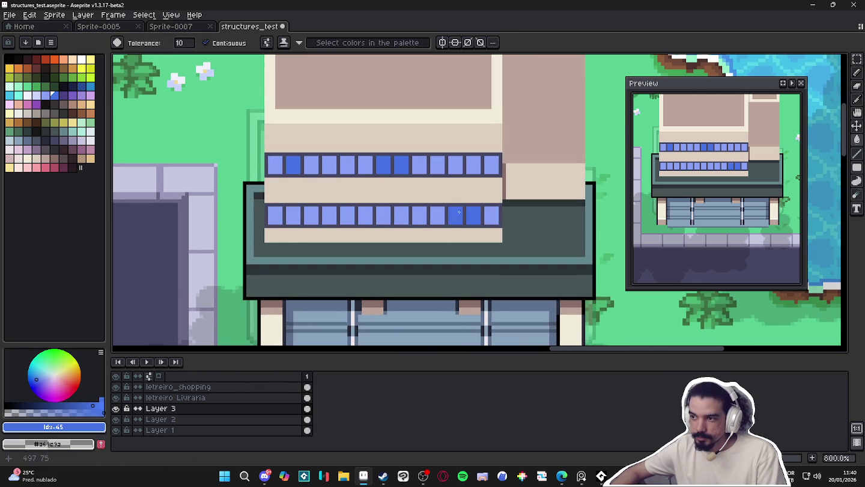
{"action": "scroll", "coordinate": [382, 218], "scroll_direction": "down", "scroll_amount": 1}
{"action": "scroll", "coordinate": [379, 225], "scroll_direction": "down", "scroll_amount": 1}
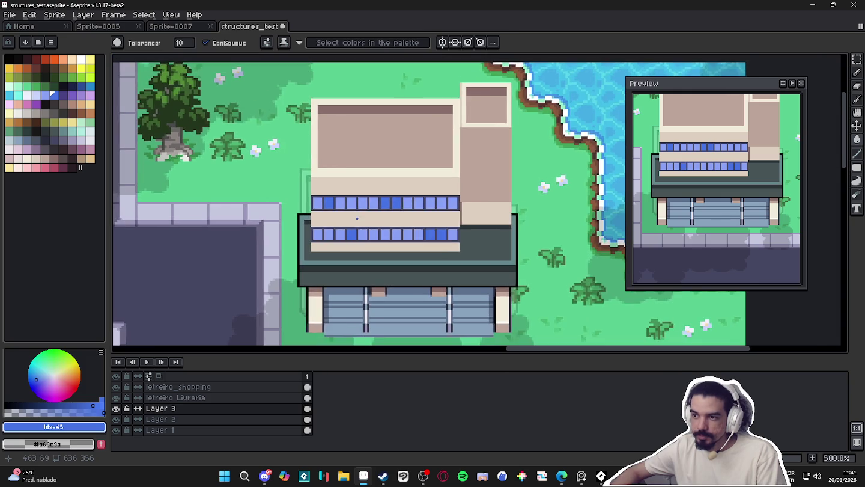
{"action": "scroll", "coordinate": [368, 248], "scroll_direction": "down", "scroll_amount": 1}
{"action": "scroll", "coordinate": [358, 237], "scroll_direction": "up", "scroll_amount": 2}
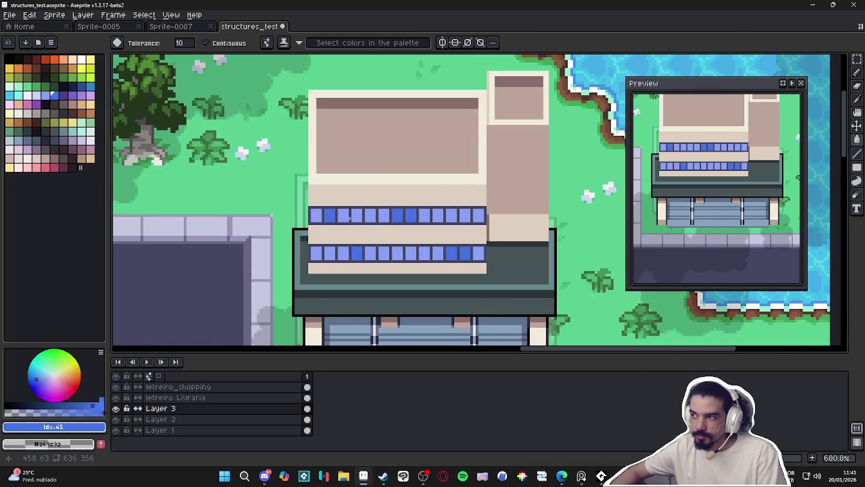
- Undo the darker-blue window fills
{"action": "key", "text": "ctrl+z"}
{"action": "key", "text": "ctrl+z"}
{"action": "key", "text": "ctrl+z"}
{"action": "key", "text": "ctrl+z"}
{"action": "key", "text": "ctrl+z"}
{"action": "key", "text": "ctrl+z"}
{"action": "key", "text": "b"}
{"action": "scroll", "coordinate": [310, 207], "scroll_direction": "up", "scroll_amount": 3}
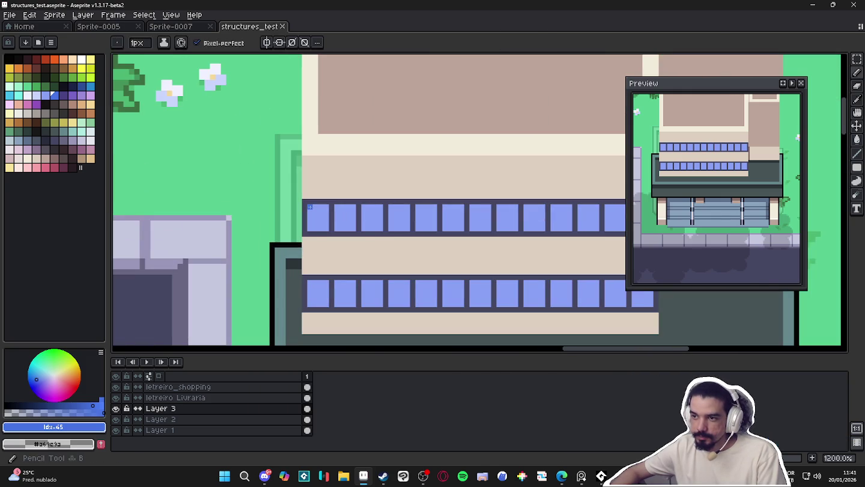
{"action": "scroll", "coordinate": [316, 207], "scroll_direction": "down", "scroll_amount": 1}
{"action": "scroll", "coordinate": [339, 213], "scroll_direction": "up", "scroll_amount": 2}
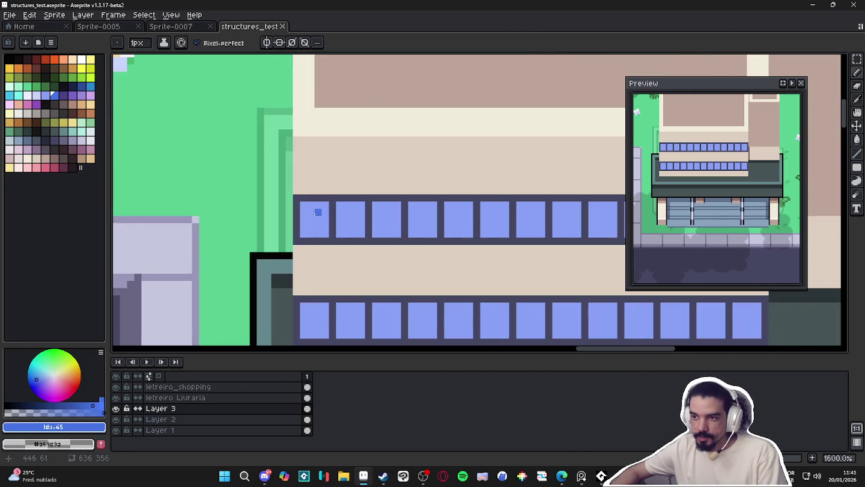
{"action": "scroll", "coordinate": [314, 213], "scroll_direction": "down", "scroll_amount": 5}
{"action": "scroll", "coordinate": [289, 228], "scroll_direction": "up", "scroll_amount": 5}
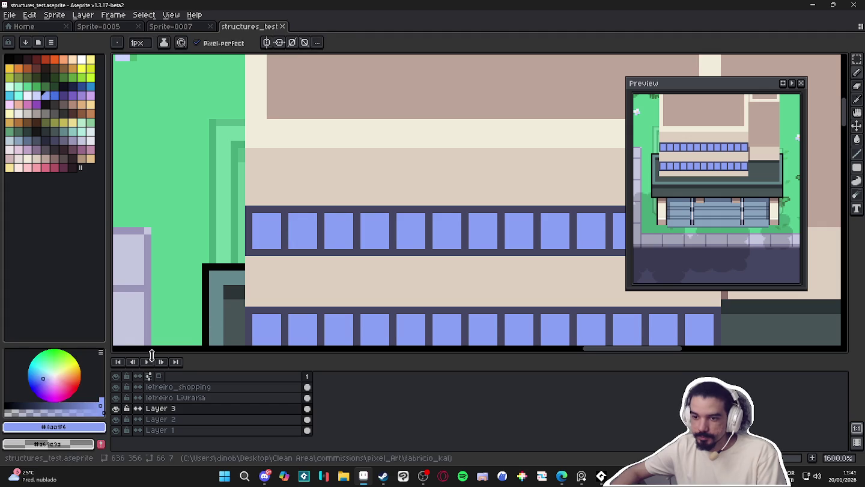
- Draw filled blue rectangles across the upper and lower window rows
{"action": "left_click", "coordinate": [857, 169]}
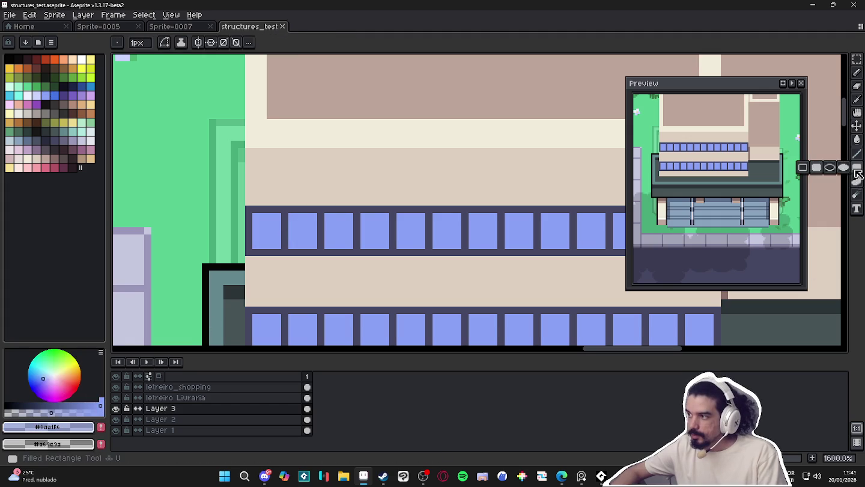
{"action": "scroll", "coordinate": [126, 225], "scroll_direction": "down", "scroll_amount": 1}
{"action": "scroll", "coordinate": [126, 225], "scroll_direction": "down", "scroll_amount": 1}
{"action": "scroll", "coordinate": [229, 200], "scroll_direction": "down", "scroll_amount": 1}
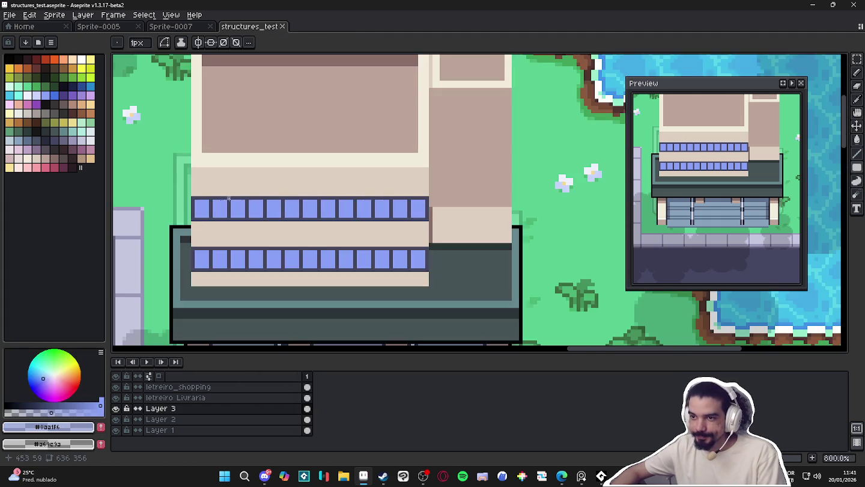
{"action": "scroll", "coordinate": [229, 199], "scroll_direction": "up", "scroll_amount": 2}
{"action": "left_click_drag", "start_coordinate": [190, 199], "coordinate": [518, 222]}
{"action": "scroll", "coordinate": [432, 207], "scroll_direction": "down", "scroll_amount": 1}
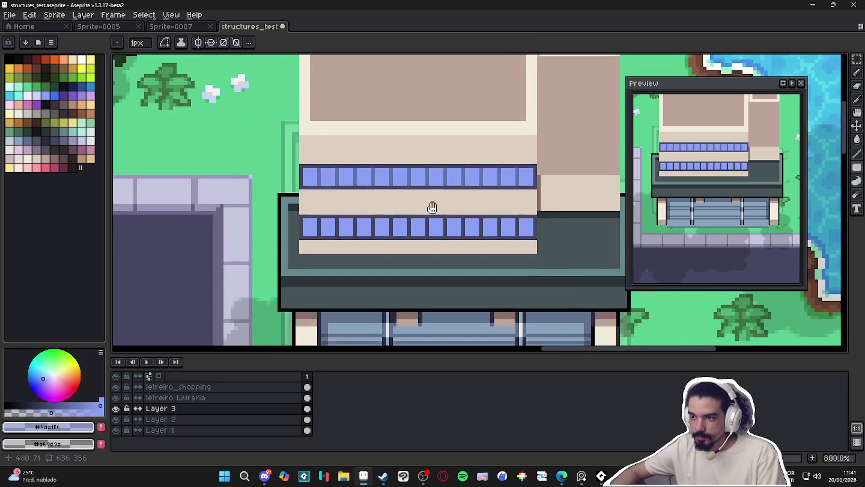
{"action": "scroll", "coordinate": [307, 226], "scroll_direction": "up", "scroll_amount": 1}
{"action": "left_click_drag", "start_coordinate": [181, 216], "coordinate": [520, 236]}
{"action": "scroll", "coordinate": [379, 195], "scroll_direction": "down", "scroll_amount": 4}
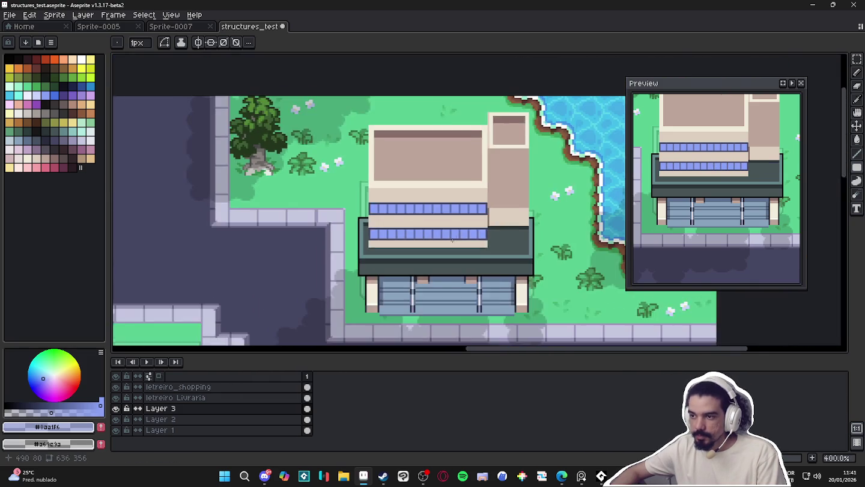
- Return to the pencil and save the map file
{"action": "key", "text": "b"}
{"action": "scroll", "coordinate": [379, 195], "scroll_direction": "down", "scroll_amount": 1}
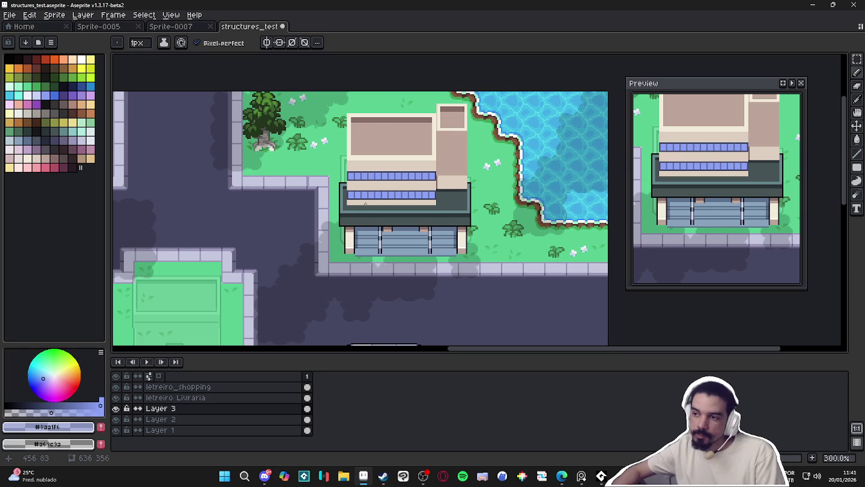
{"action": "key", "text": "ctrl+s"}
{"action": "key", "text": "b"}
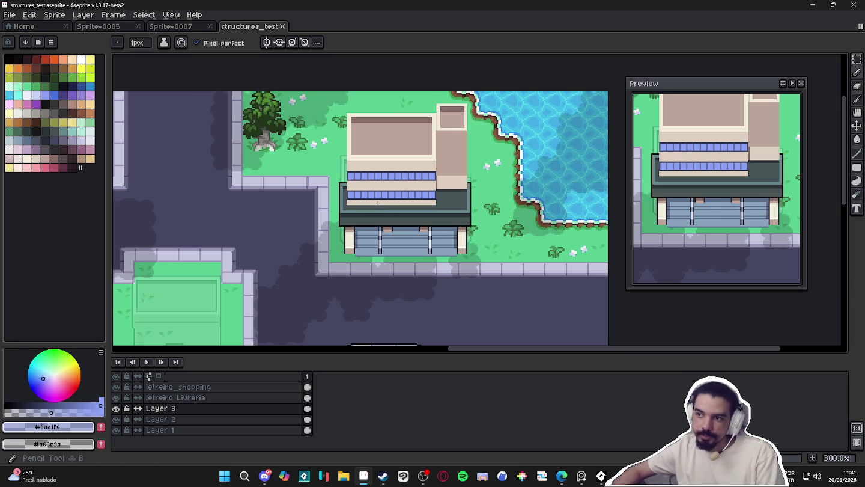
{"action": "scroll", "coordinate": [377, 203], "scroll_direction": "up", "scroll_amount": 3}
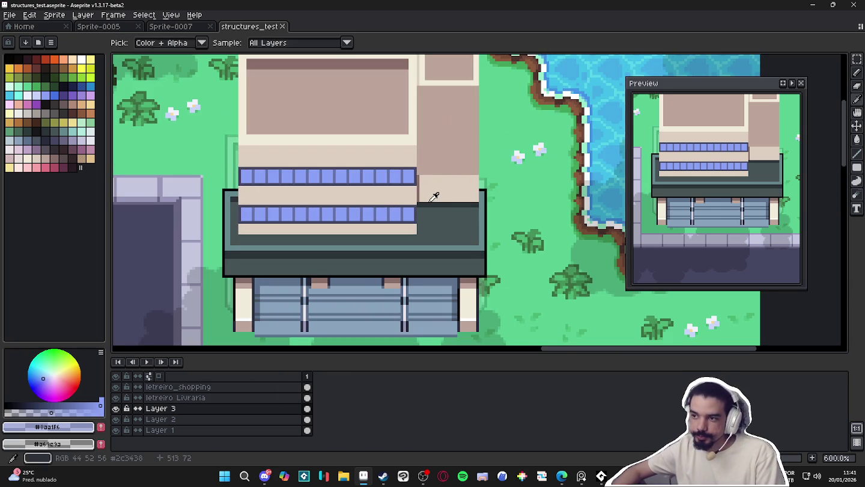
- Draw a 2-pixel dark wall-coloured line under the beige strip
{"action": "left_click", "coordinate": [415, 236], "text": "alt"}
{"action": "scroll", "coordinate": [415, 235], "scroll_direction": "up", "scroll_amount": 1}
{"action": "key", "text": "plus"}
{"action": "left_click_drag", "start_coordinate": [495, 239], "coordinate": [182, 239]}
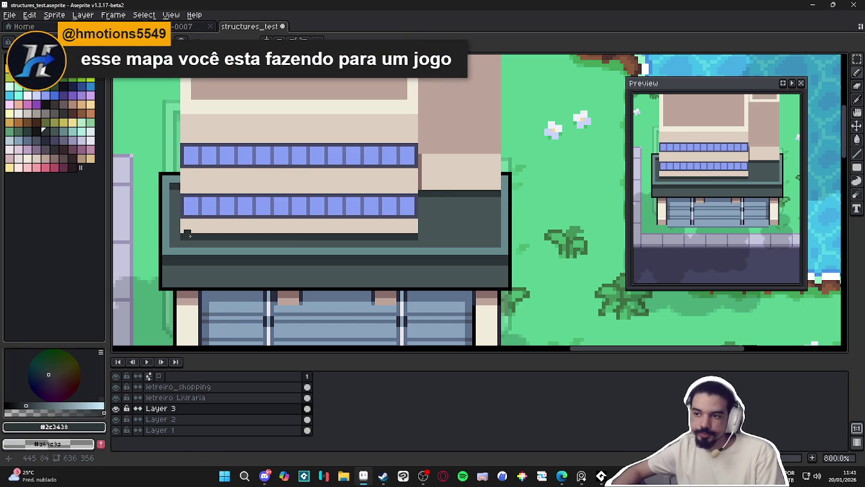
{"action": "scroll", "coordinate": [217, 232], "scroll_direction": "down", "scroll_amount": 1}
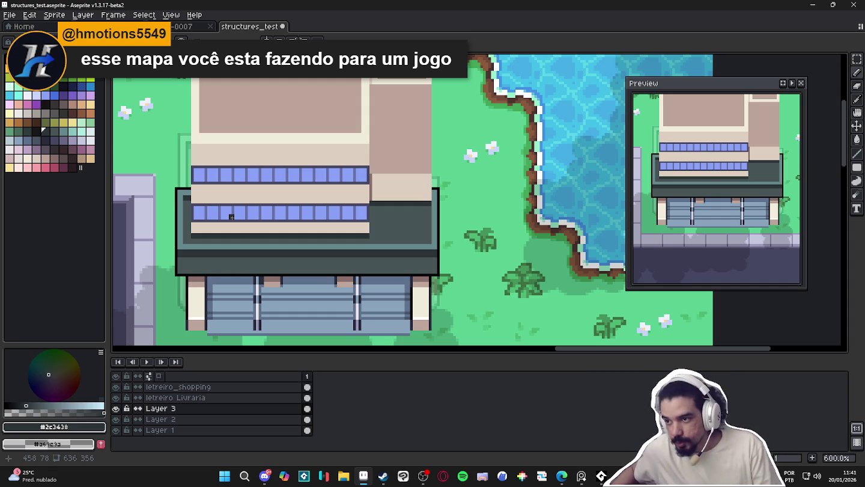
{"action": "scroll", "coordinate": [232, 216], "scroll_direction": "up", "scroll_amount": 3}
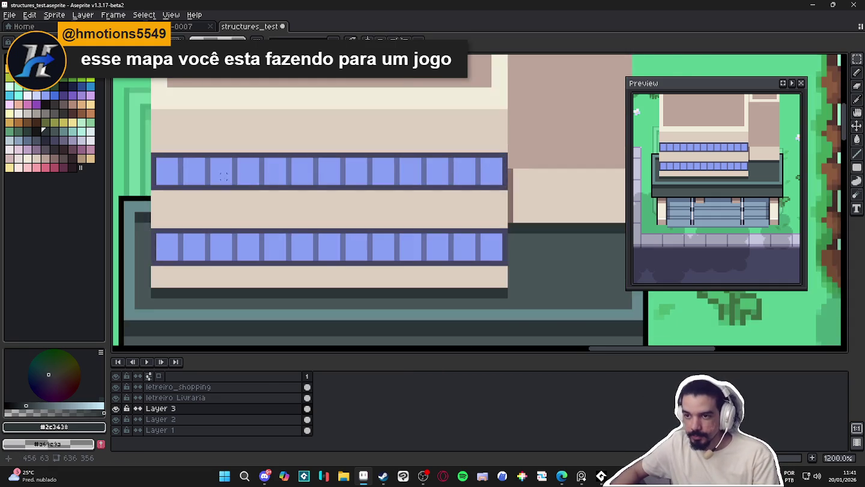
{"action": "scroll", "coordinate": [306, 208], "scroll_direction": "down", "scroll_amount": 2}
{"action": "left_click_drag", "start_coordinate": [306, 208], "coordinate": [370, 224]}
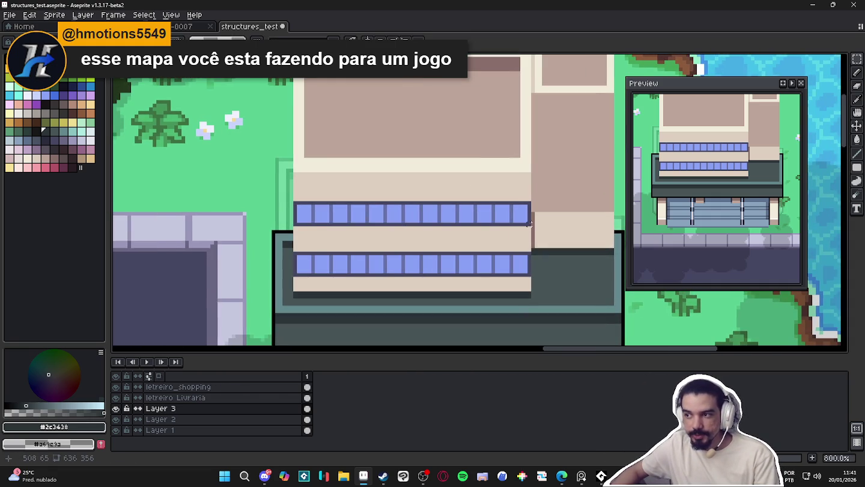
- Select the upper window row and move it up slightly
{"action": "left_click_drag", "start_coordinate": [533, 227], "coordinate": [291, 199]}
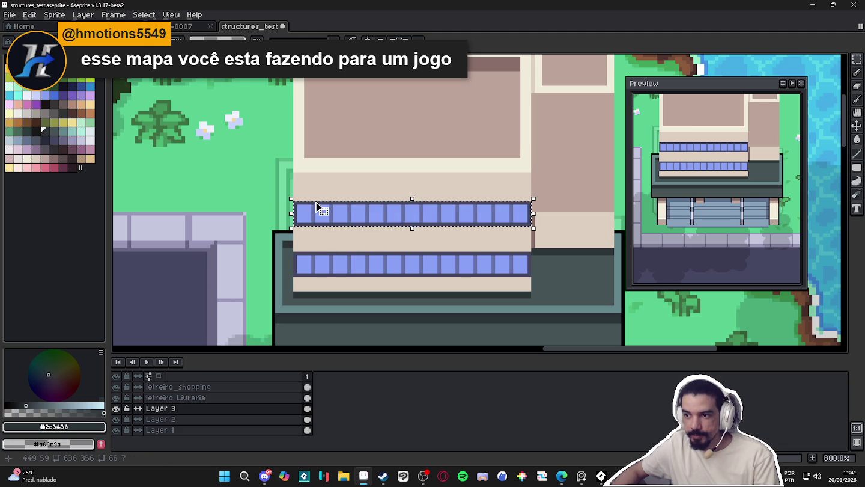
{"action": "left_click", "coordinate": [295, 208]}
{"action": "left_click_drag", "start_coordinate": [292, 199], "coordinate": [533, 228]}
{"action": "mouse_move", "coordinate": [478, 222]}
{"action": "left_mouse_down"}
{"action": "mouse_move", "coordinate": [476, 195]}
{"action": "mouse_move", "coordinate": [477, 211]}
{"action": "left_mouse_up"}
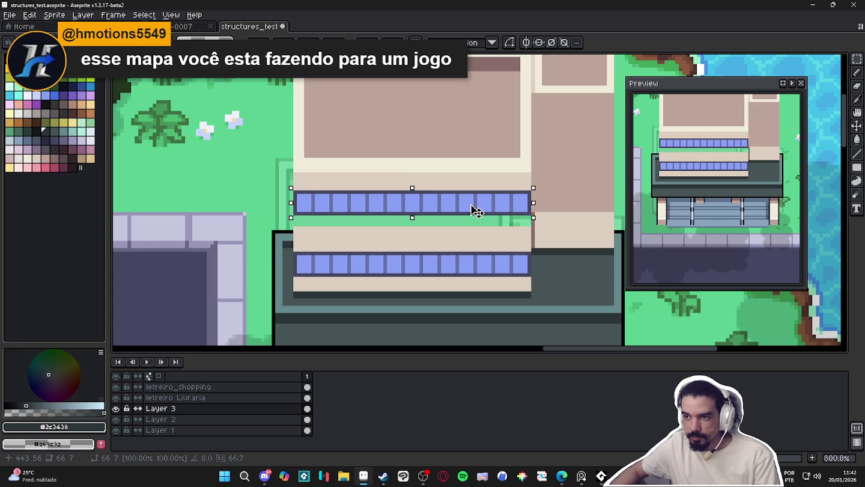
{"action": "key", "text": "b"}
- Move the lower window row up directly beneath the upper row
{"action": "key", "text": "m"}
{"action": "left_click_drag", "start_coordinate": [533, 249], "coordinate": [292, 279]}
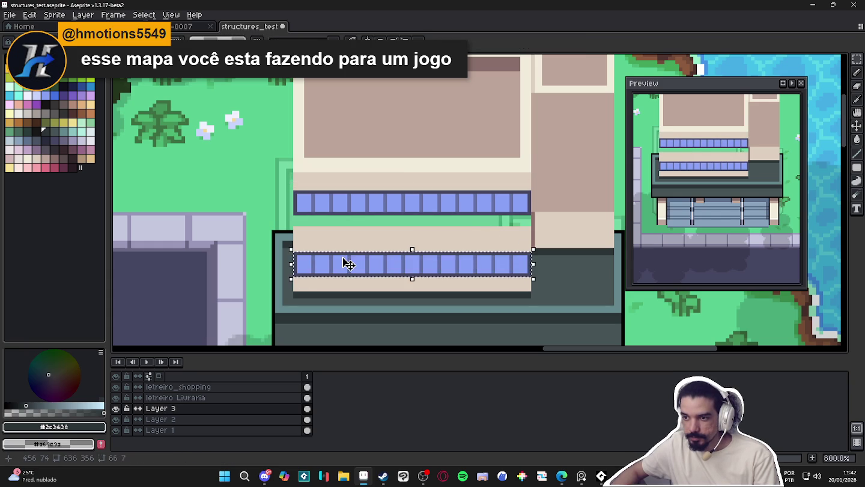
{"action": "mouse_move", "coordinate": [353, 266]}
{"action": "left_mouse_down"}
{"action": "mouse_move", "coordinate": [357, 232]}
{"action": "mouse_move", "coordinate": [355, 252]}
{"action": "left_mouse_up"}
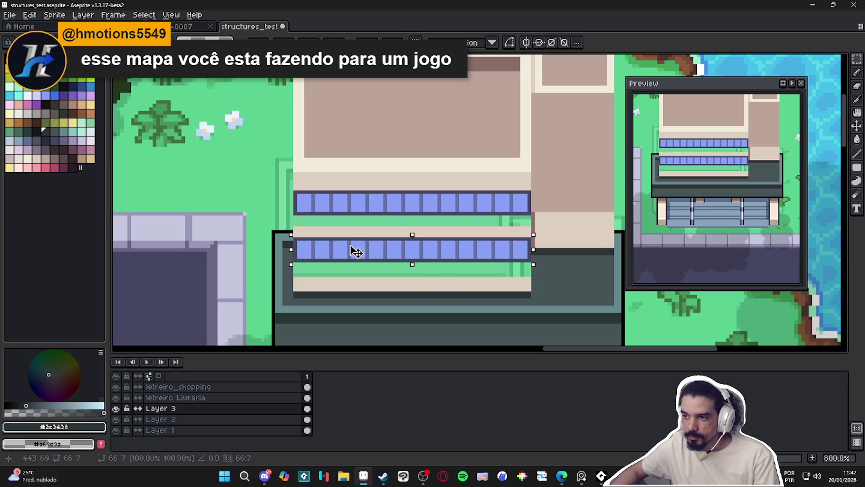
{"action": "key", "text": "Up"}
{"action": "key", "text": "ctrl+d"}
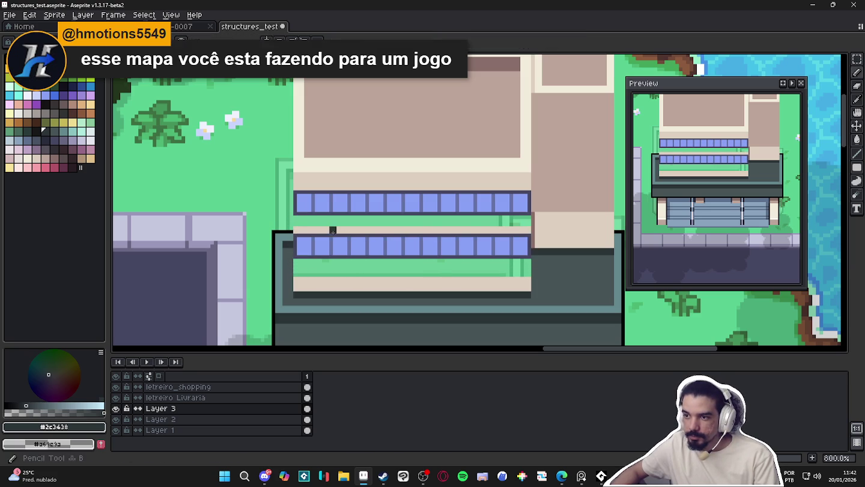
- Paint the green gaps between and below the window rows beige #ddcbbf
{"action": "left_click", "coordinate": [314, 215], "text": "alt"}
{"action": "left_click_drag", "start_coordinate": [300, 220], "coordinate": [529, 220]}
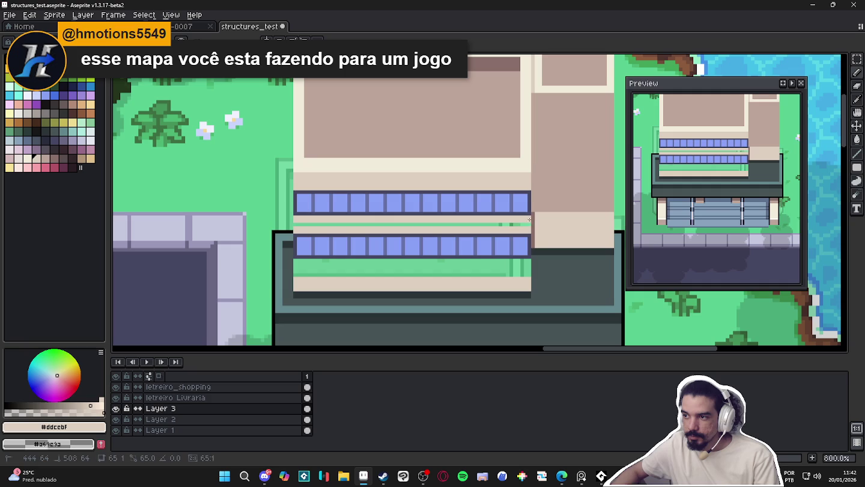
{"action": "left_click_drag", "start_coordinate": [372, 225], "coordinate": [294, 224]}
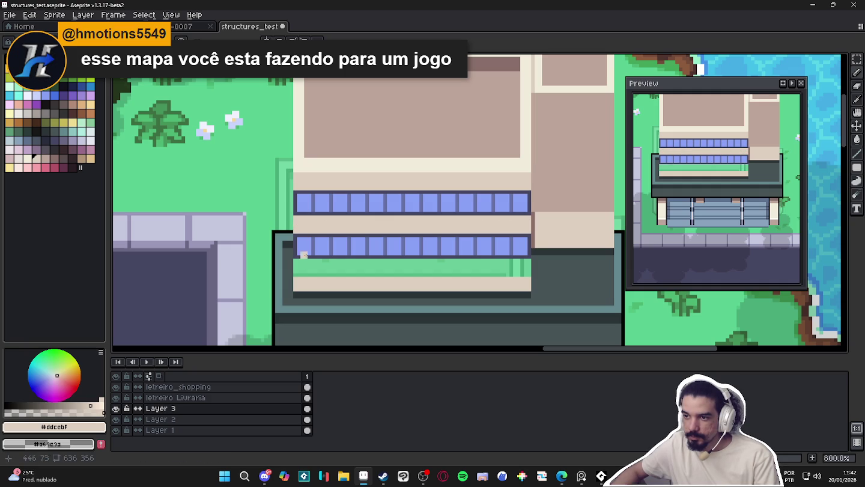
{"action": "left_click_drag", "start_coordinate": [298, 263], "coordinate": [525, 268]}
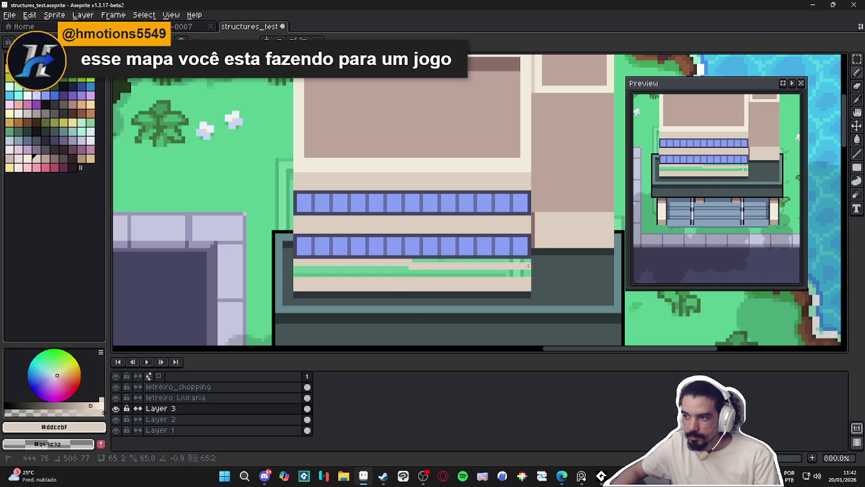
{"action": "mouse_move", "coordinate": [528, 275]}
{"action": "left_mouse_down"}
{"action": "mouse_move", "coordinate": [304, 271]}
{"action": "mouse_move", "coordinate": [525, 268]}
{"action": "left_mouse_up"}
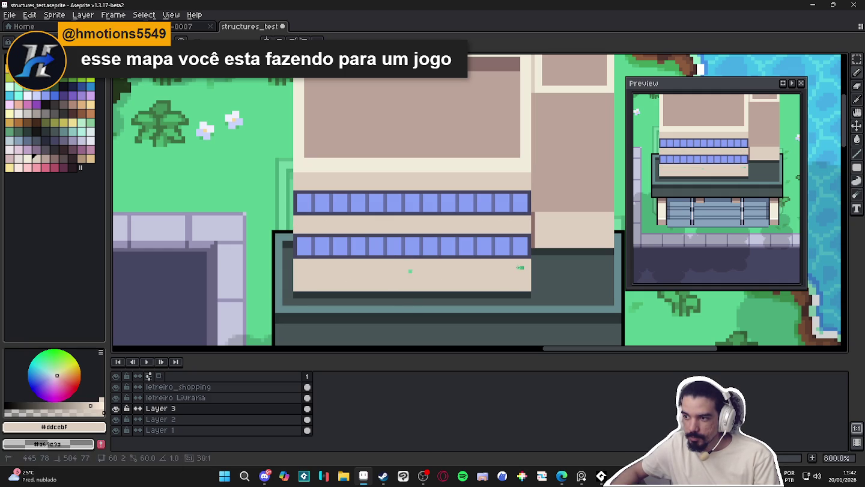
{"action": "key", "text": "m"}
{"action": "scroll", "coordinate": [525, 258], "scroll_direction": "down", "scroll_amount": 1}
{"action": "scroll", "coordinate": [524, 256], "scroll_direction": "up", "scroll_amount": 2}
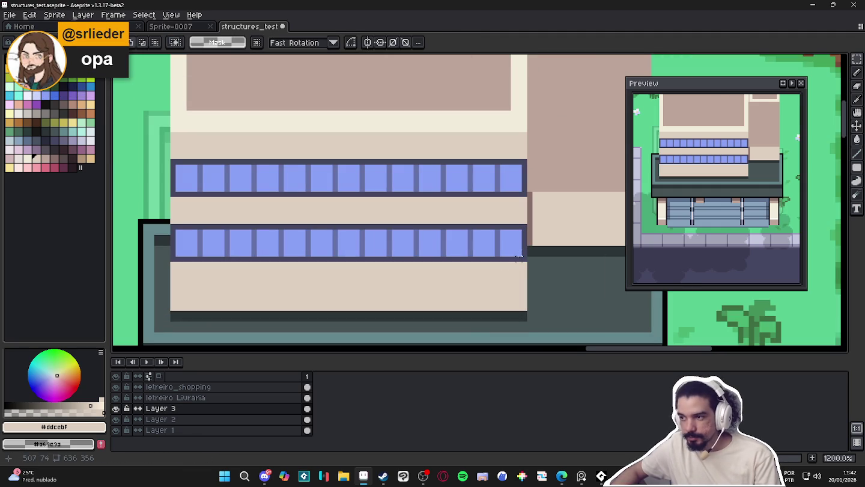
- Copy the lower window row below and nudge the copy into position
{"action": "left_click_drag", "start_coordinate": [525, 259], "coordinate": [171, 225]}
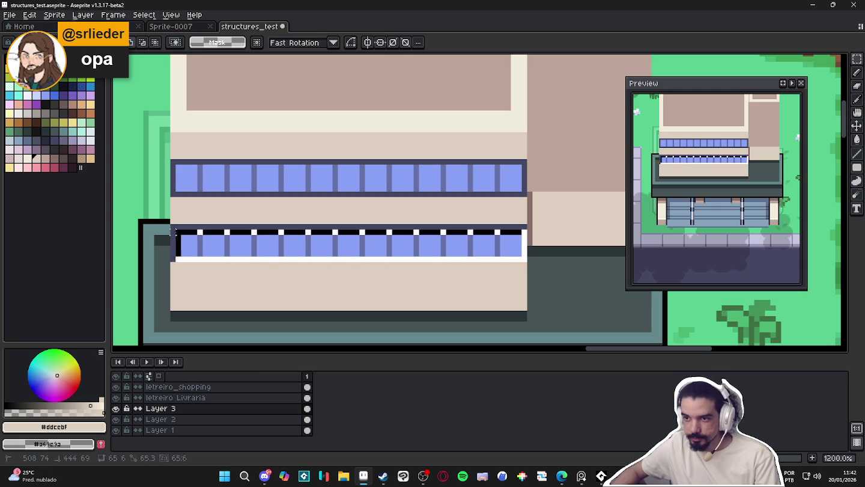
{"action": "key", "text": "b"}
{"action": "mouse_move", "coordinate": [351, 242]}
{"action": "left_mouse_down"}
{"action": "mouse_move", "coordinate": [254, 296]}
{"action": "mouse_move", "coordinate": [352, 295]}
{"action": "mouse_move", "coordinate": [351, 301]}
{"action": "left_mouse_up"}
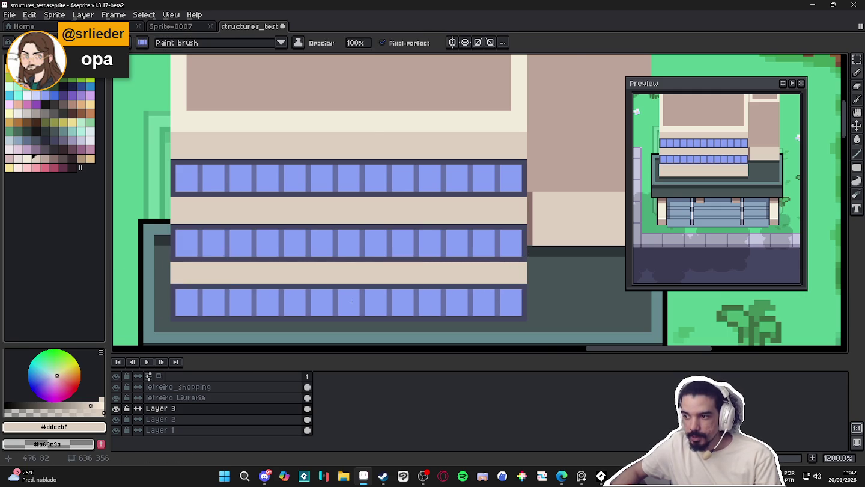
{"action": "scroll", "coordinate": [351, 302], "scroll_direction": "down", "scroll_amount": 2}
{"action": "left_click_drag", "start_coordinate": [351, 301], "coordinate": [567, 304]}
{"action": "scroll", "coordinate": [567, 304], "scroll_direction": "down", "scroll_amount": 1}
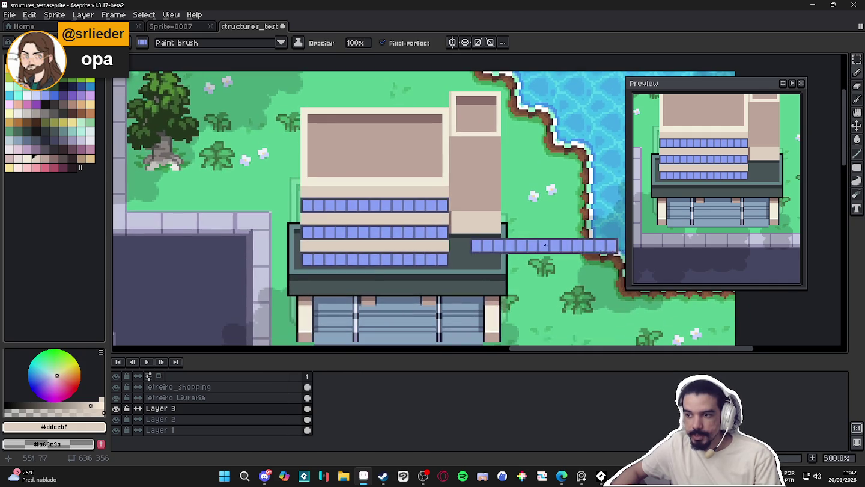
{"action": "mouse_move", "coordinate": [545, 245]}
{"action": "left_mouse_down"}
{"action": "mouse_move", "coordinate": [623, 243]}
{"action": "mouse_move", "coordinate": [526, 288]}
{"action": "left_mouse_up"}
{"action": "scroll", "coordinate": [526, 289], "scroll_direction": "down", "scroll_amount": 1}
{"action": "scroll", "coordinate": [535, 288], "scroll_direction": "down", "scroll_amount": 1}
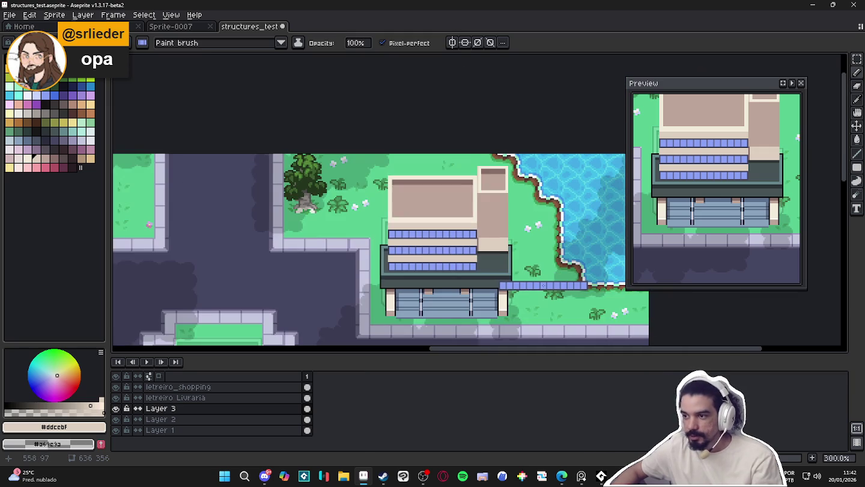
{"action": "left_click_drag", "start_coordinate": [545, 284], "coordinate": [527, 274]}
{"action": "scroll", "coordinate": [537, 278], "scroll_direction": "up", "scroll_amount": 1}
- Undo the copied window row back to the original layout
{"action": "key", "text": "ctrl+z"}
{"action": "key", "text": "ctrl+z"}
{"action": "key", "text": "ctrl+z"}
{"action": "key", "text": "ctrl+z"}
{"action": "scroll", "coordinate": [397, 261], "scroll_direction": "up", "scroll_amount": 1}
{"action": "scroll", "coordinate": [397, 262], "scroll_direction": "up", "scroll_amount": 1}
{"action": "key", "text": "ctrl+z"}
{"action": "key", "text": "ctrl+z"}
{"action": "key", "text": "ctrl+z"}
{"action": "key", "text": "ctrl+z"}
{"action": "key", "text": "ctrl+z"}
{"action": "key", "text": "ctrl+z"}
{"action": "key", "text": "ctrl+z"}
{"action": "key", "text": "ctrl+z"}
{"action": "key", "text": "ctrl+z"}
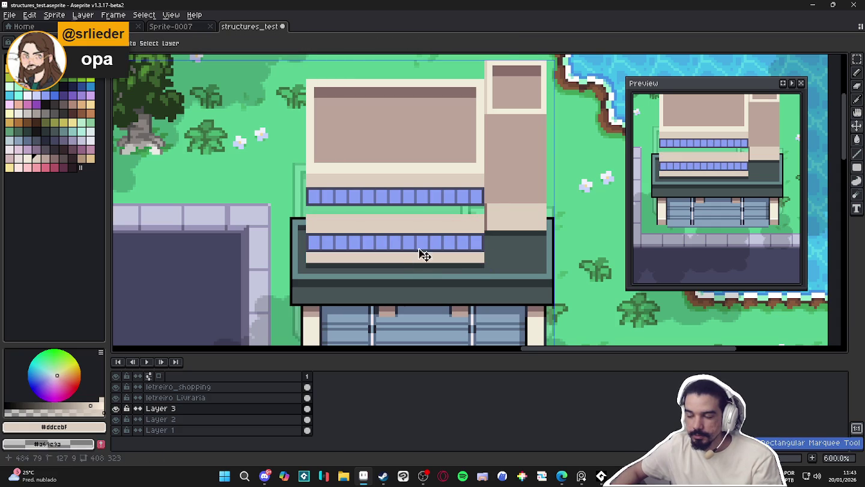
{"action": "key", "text": "ctrl+z"}
{"action": "key", "text": "ctrl+z"}
{"action": "key", "text": "ctrl+z"}
{"action": "key", "text": "ctrl+z"}
{"action": "key", "text": "ctrl+z"}
{"action": "key", "text": "ctrl+z"}
{"action": "key", "text": "ctrl+z"}
{"action": "key", "text": "ctrl+z"}
{"action": "key", "text": "ctrl+z"}
{"action": "scroll", "coordinate": [507, 203], "scroll_direction": "up", "scroll_amount": 1}
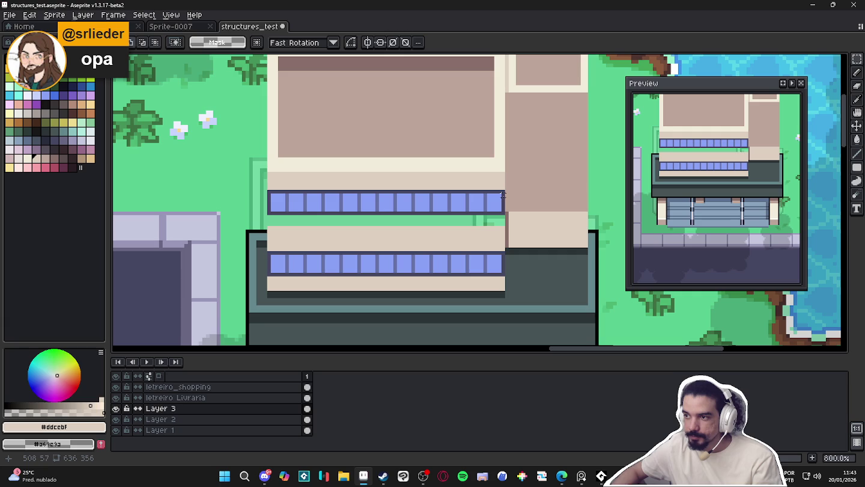
- Move the upper window row down and fill the green gap above it beige
{"action": "left_click_drag", "start_coordinate": [502, 192], "coordinate": [269, 214]}
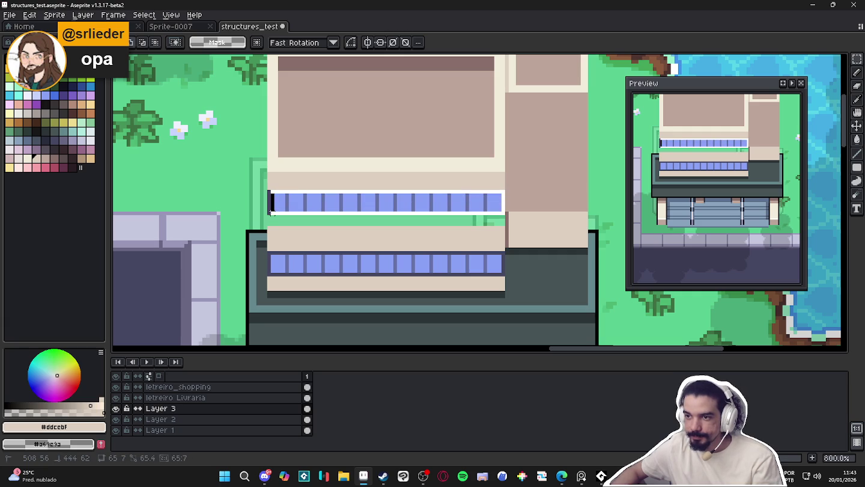
{"action": "left_click_drag", "start_coordinate": [372, 213], "coordinate": [371, 233]}
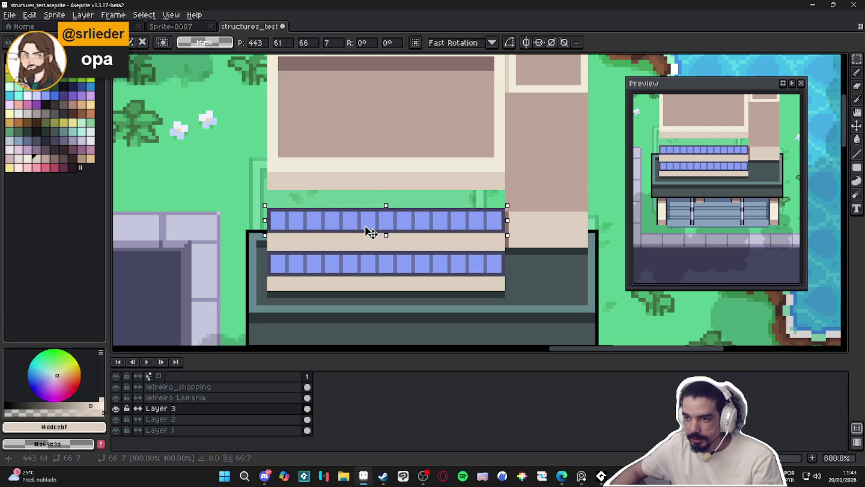
{"action": "key", "text": "b"}
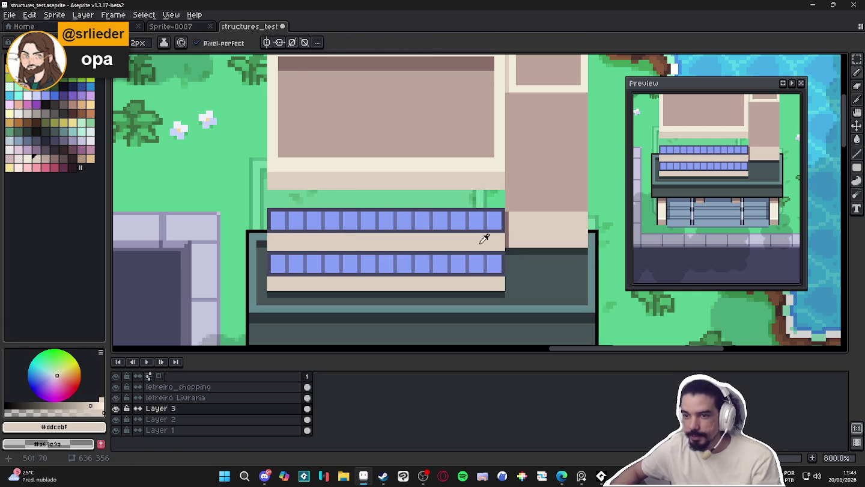
{"action": "left_click", "coordinate": [857, 168]}
{"action": "left_click", "coordinate": [817, 170]}
{"action": "left_click_drag", "start_coordinate": [275, 193], "coordinate": [504, 207]}
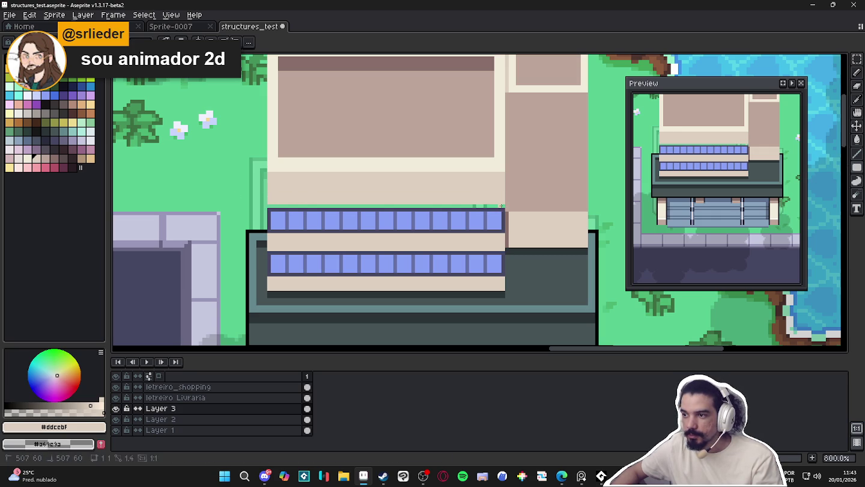
{"action": "left_click_drag", "start_coordinate": [501, 206], "coordinate": [282, 205]}
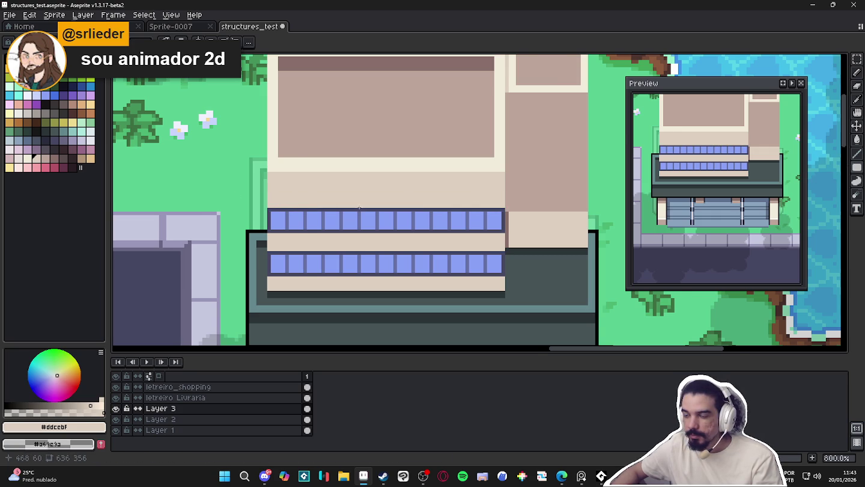
{"action": "scroll", "coordinate": [359, 209], "scroll_direction": "down", "scroll_amount": 1}
- Shift the roof block down two pixels and save the map
{"action": "key", "text": "m"}
{"action": "left_click_drag", "start_coordinate": [289, 97], "coordinate": [466, 196]}
{"action": "key", "text": "Down"}
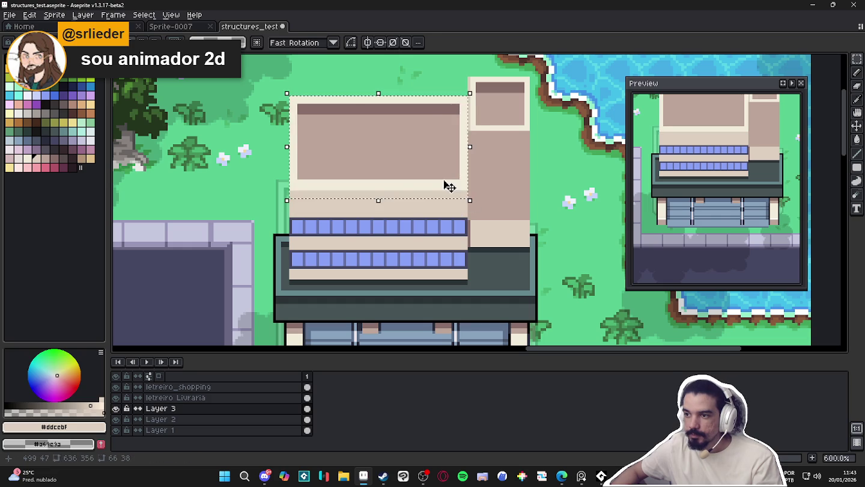
{"action": "key", "text": "Down"}
{"action": "key", "text": "Down"}
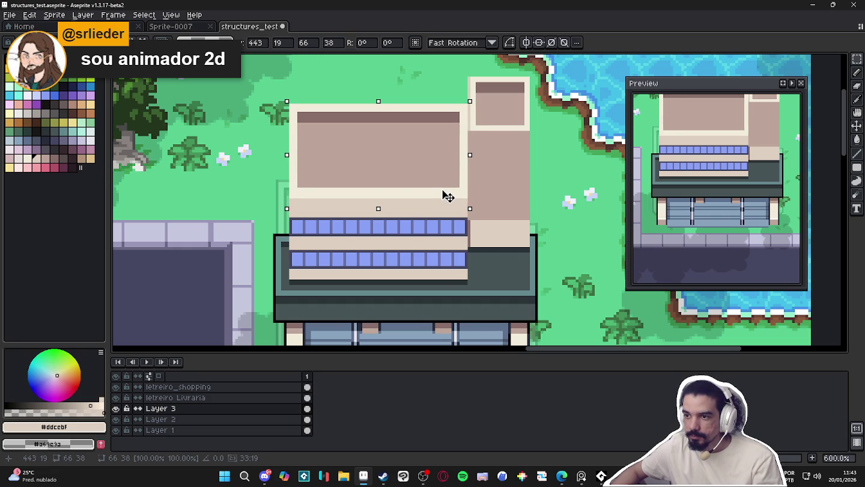
{"action": "key", "text": "ctrl+d"}
{"action": "scroll", "coordinate": [447, 197], "scroll_direction": "down", "scroll_amount": 2}
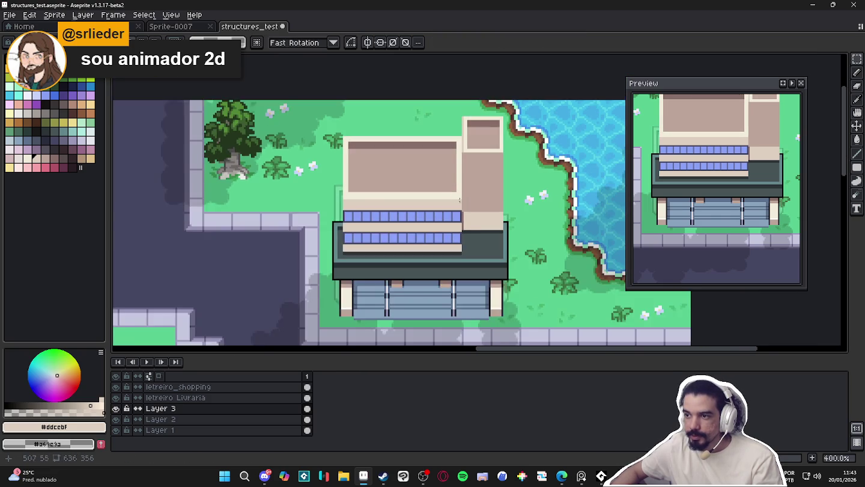
{"action": "scroll", "coordinate": [471, 205], "scroll_direction": "down", "scroll_amount": 1}
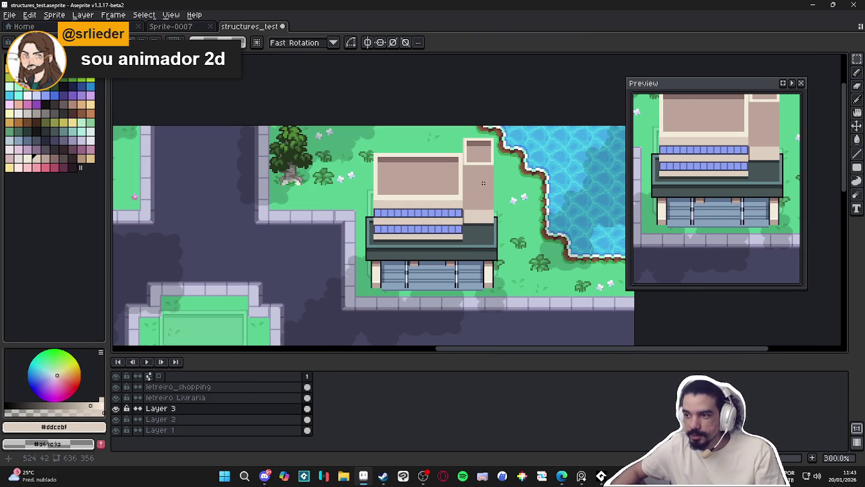
{"action": "scroll", "coordinate": [484, 182], "scroll_direction": "up", "scroll_amount": 3}
{"action": "key", "text": "b"}
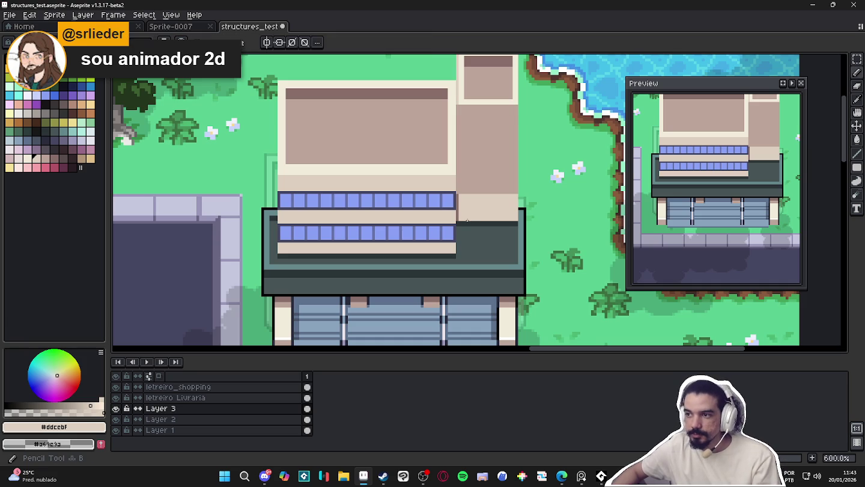
{"action": "scroll", "coordinate": [467, 221], "scroll_direction": "down", "scroll_amount": 2}
{"action": "key", "text": "ctrl+s"}
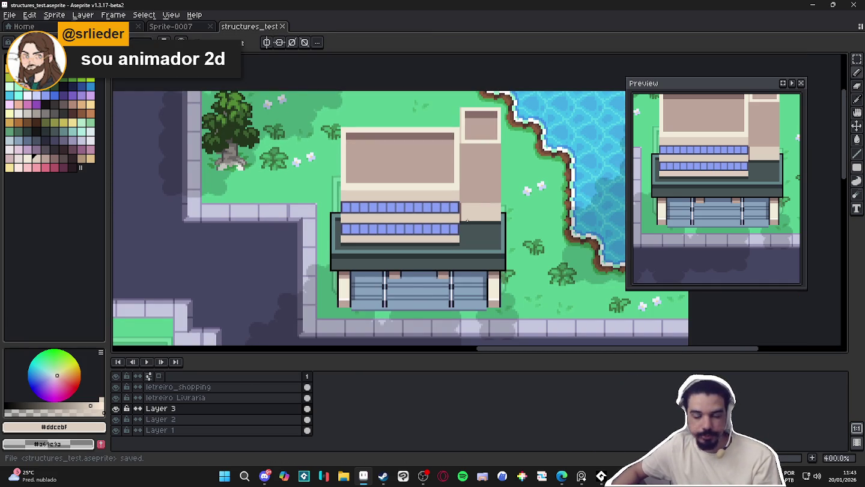
- Draw a short roof-coloured vertical line at the tower's base and save again
{"action": "scroll", "coordinate": [468, 221], "scroll_direction": "down", "scroll_amount": 1}
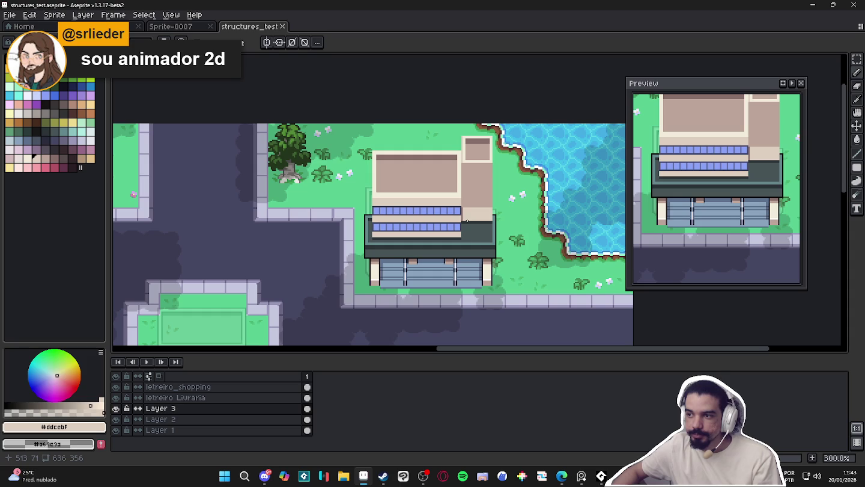
{"action": "scroll", "coordinate": [468, 221], "scroll_direction": "down", "scroll_amount": 1}
{"action": "scroll", "coordinate": [474, 224], "scroll_direction": "up", "scroll_amount": 3}
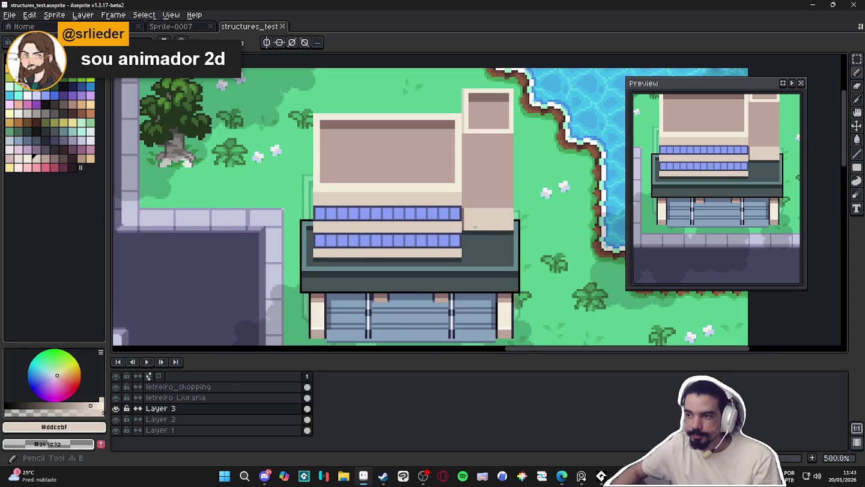
{"action": "scroll", "coordinate": [475, 226], "scroll_direction": "up", "scroll_amount": 1}
{"action": "left_click", "coordinate": [483, 187], "text": "alt"}
{"action": "left_click_drag", "start_coordinate": [461, 207], "coordinate": [457, 235]}
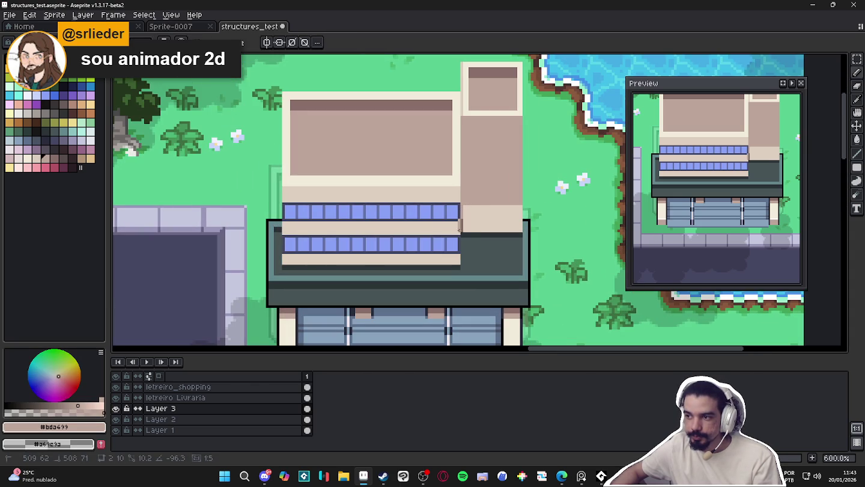
{"action": "scroll", "coordinate": [463, 234], "scroll_direction": "down", "scroll_amount": 4}
{"action": "scroll", "coordinate": [465, 247], "scroll_direction": "up", "scroll_amount": 1}
{"action": "key", "text": "ctrl+s"}
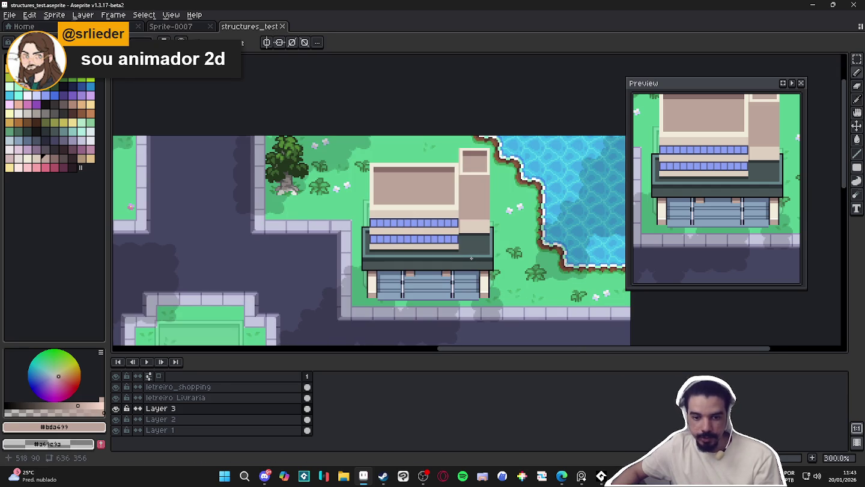
{"action": "key", "text": "v"}
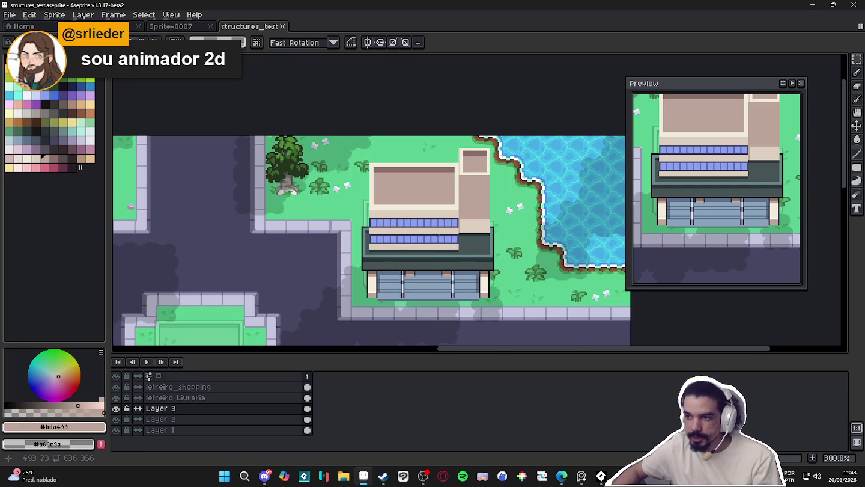
{"action": "scroll", "coordinate": [438, 235], "scroll_direction": "up", "scroll_amount": 3}
{"action": "scroll", "coordinate": [324, 251], "scroll_direction": "up", "scroll_amount": 3}
- With the Pencil, pick a lighter blue and add glare pixels to two windows
{"action": "key", "text": "b"}
{"action": "left_click", "coordinate": [310, 241], "text": "alt"}
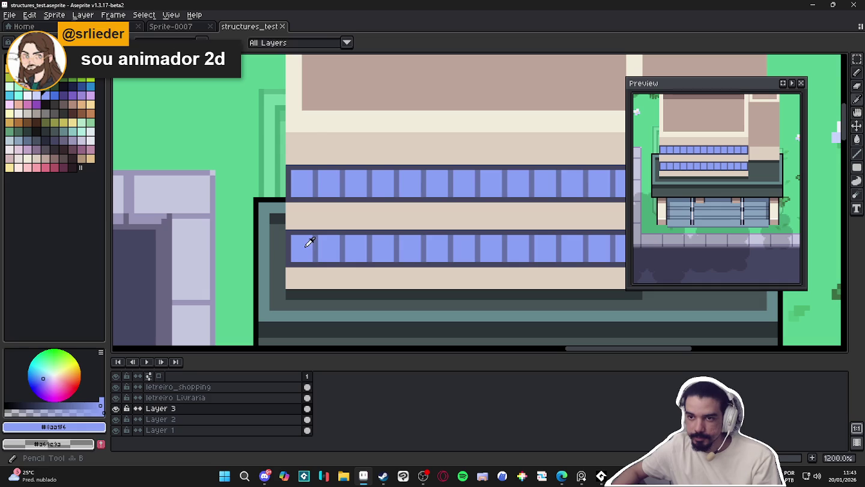
{"action": "left_click", "coordinate": [36, 94]}
{"action": "scroll", "coordinate": [302, 248], "scroll_direction": "up", "scroll_amount": 3}
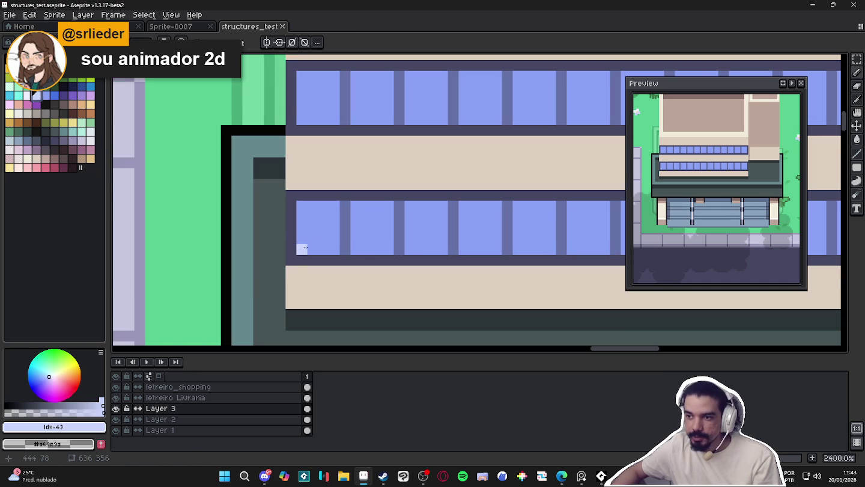
{"action": "left_click", "coordinate": [302, 226]}
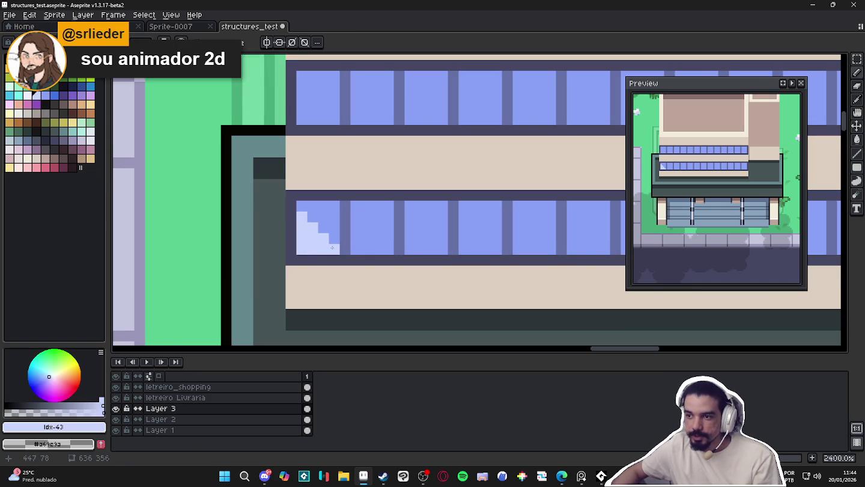
{"action": "scroll", "coordinate": [331, 246], "scroll_direction": "down", "scroll_amount": 6}
{"action": "scroll", "coordinate": [350, 227], "scroll_direction": "up", "scroll_amount": 4}
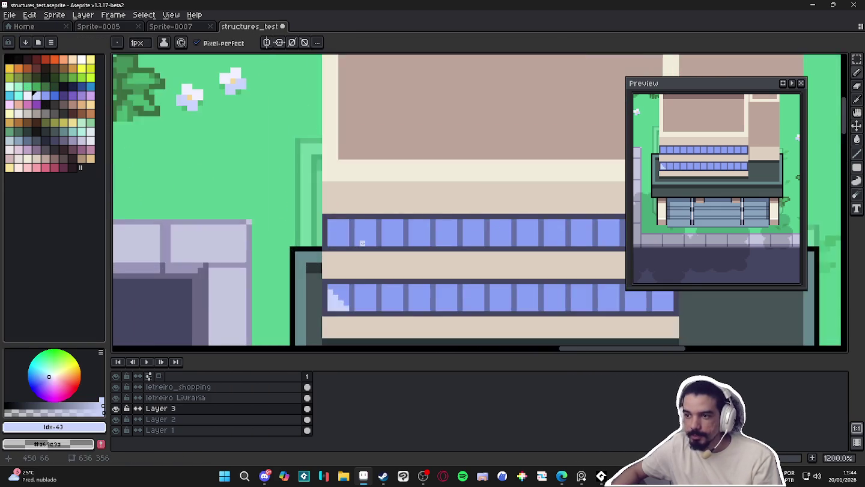
{"action": "scroll", "coordinate": [361, 236], "scroll_direction": "up", "scroll_amount": 2}
{"action": "key", "text": "ctrl"}
{"action": "left_click", "coordinate": [352, 221]}
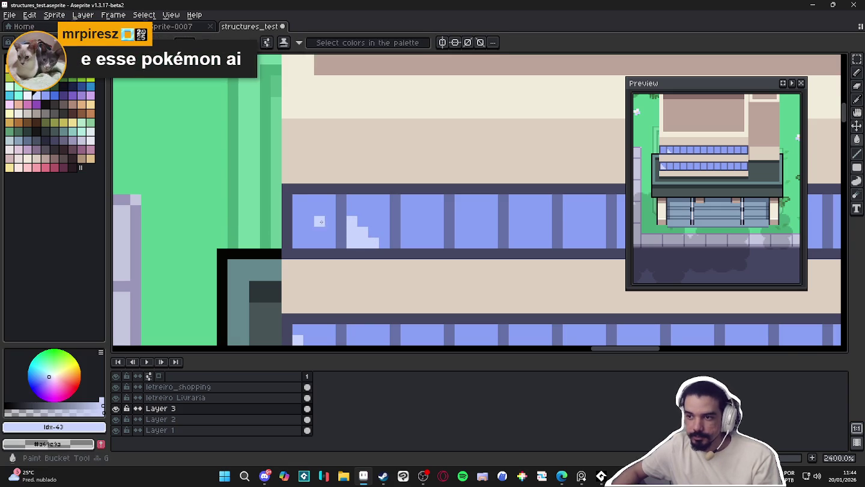
{"action": "scroll", "coordinate": [346, 241], "scroll_direction": "down", "scroll_amount": 6}
{"action": "scroll", "coordinate": [350, 247], "scroll_direction": "down", "scroll_amount": 2}
- Save the map with Ctrl+S and zoom back in on the building's windows
{"action": "left_click_drag", "start_coordinate": [343, 286], "coordinate": [393, 226]}
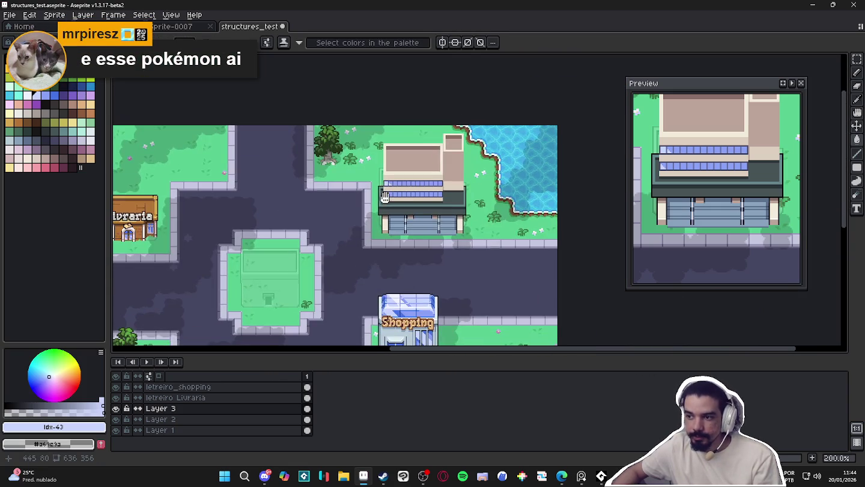
{"action": "scroll", "coordinate": [390, 226], "scroll_direction": "down", "scroll_amount": 2}
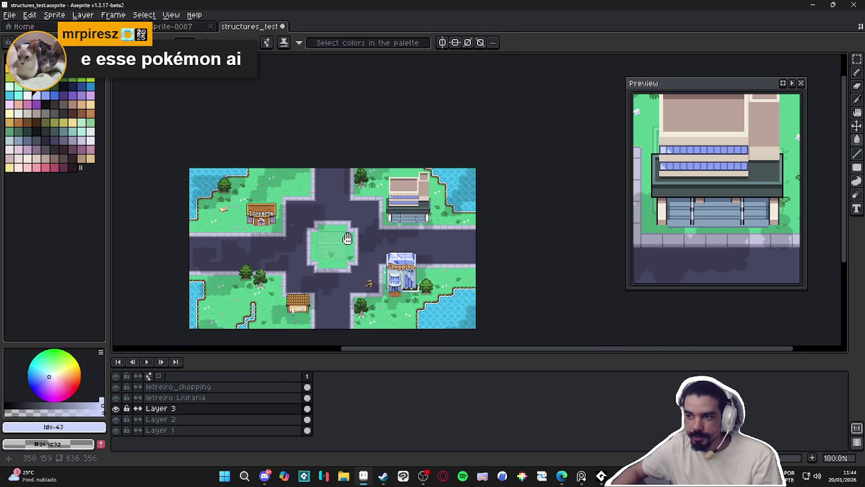
{"action": "scroll", "coordinate": [391, 226], "scroll_direction": "down", "scroll_amount": 1}
{"action": "scroll", "coordinate": [421, 252], "scroll_direction": "up", "scroll_amount": 3}
{"action": "left_click_drag", "start_coordinate": [427, 264], "coordinate": [425, 236]}
{"action": "key", "text": "ctrl+s"}
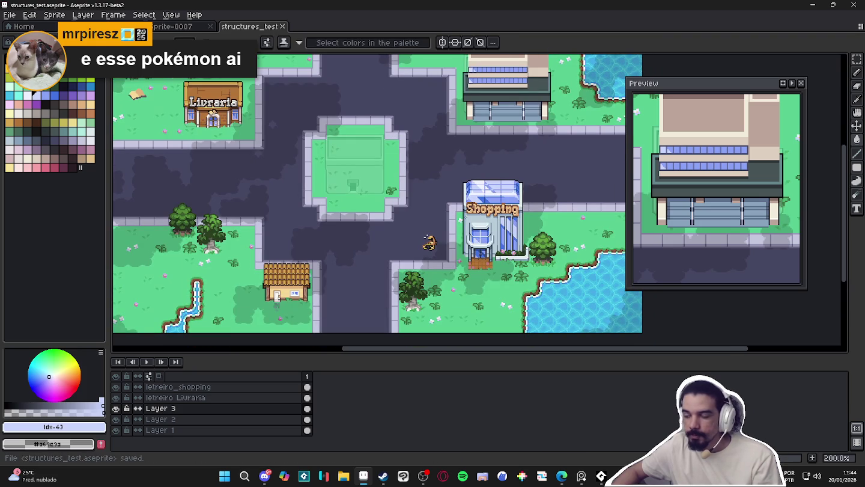
{"action": "left_click_drag", "start_coordinate": [504, 90], "coordinate": [448, 132]}
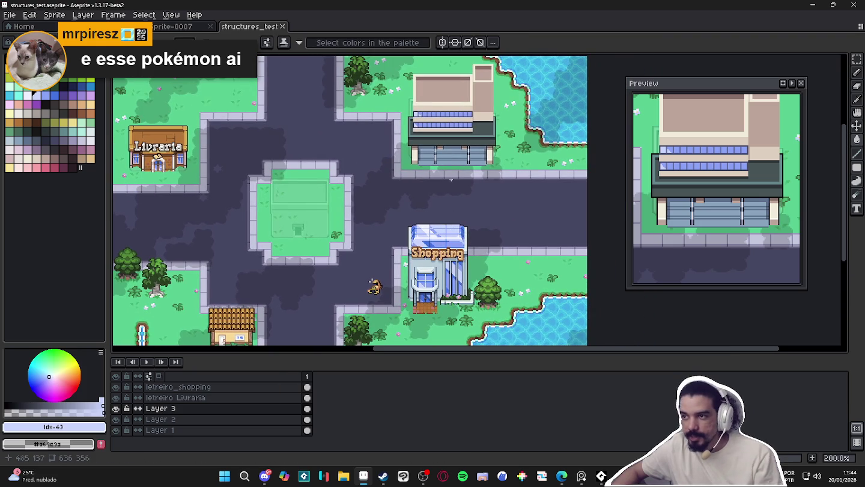
{"action": "scroll", "coordinate": [448, 132], "scroll_direction": "up", "scroll_amount": 1}
{"action": "scroll", "coordinate": [447, 133], "scroll_direction": "up", "scroll_amount": 4}
{"action": "scroll", "coordinate": [447, 133], "scroll_direction": "up", "scroll_amount": 5}
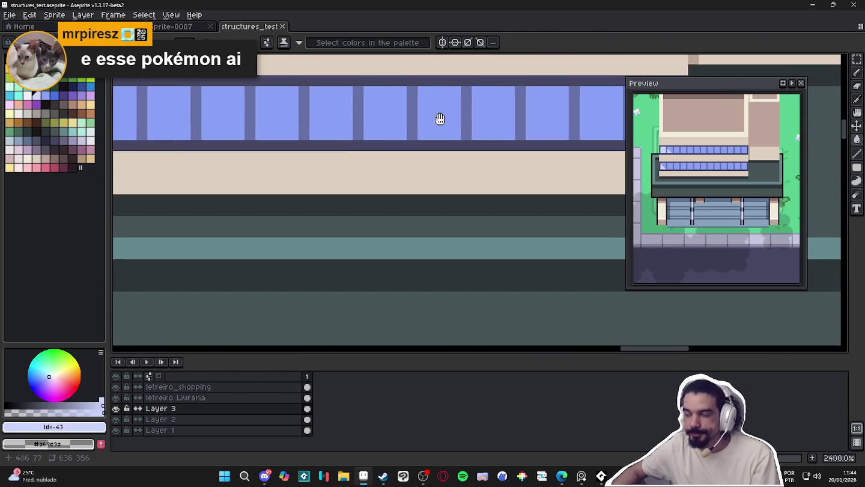
- Split lower-row panes with diagonal stair-step lines and fill their lower-left halves light
{"action": "key", "text": "g"}
{"action": "left_click", "coordinate": [422, 128]}
{"action": "key", "text": "b"}
{"action": "left_click_drag", "start_coordinate": [462, 101], "coordinate": [496, 134]}
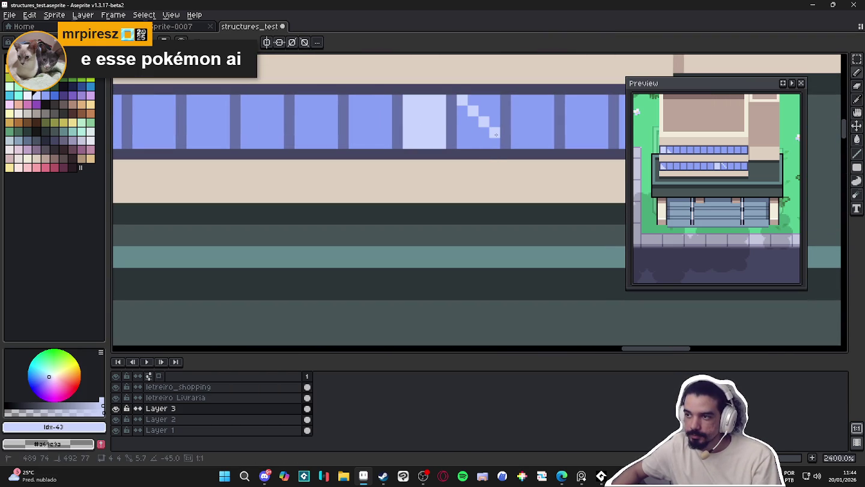
{"action": "key", "text": "g"}
{"action": "left_click", "coordinate": [469, 139]}
{"action": "key", "text": "b"}
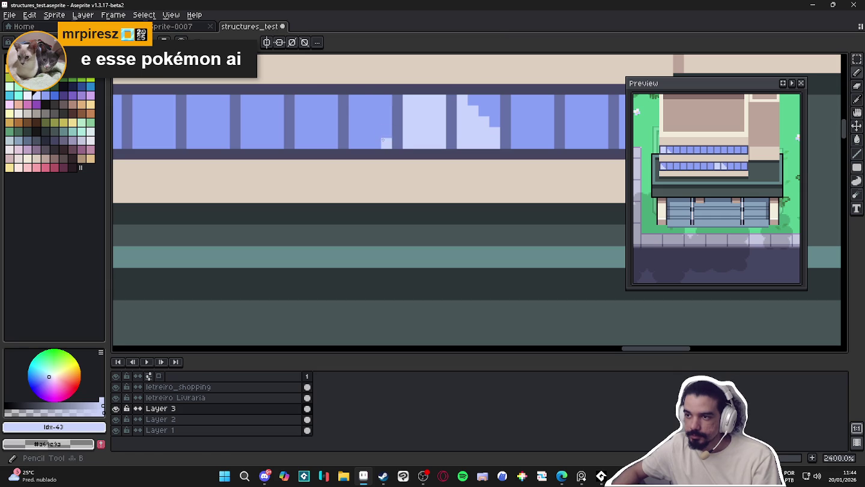
{"action": "left_click_drag", "start_coordinate": [387, 144], "coordinate": [353, 96]}
{"action": "key", "text": "g"}
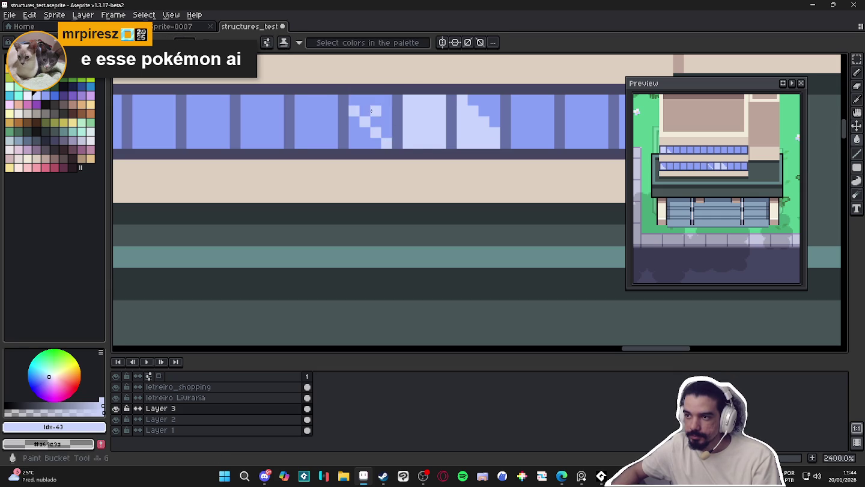
{"action": "left_click", "coordinate": [360, 129]}
{"action": "scroll", "coordinate": [392, 158], "scroll_direction": "down", "scroll_amount": 6}
{"action": "key", "text": "b"}
- Draw a diagonal glare line in an upper-row pane and fill its upper-right half light
{"action": "left_click_drag", "start_coordinate": [392, 157], "coordinate": [380, 183]}
{"action": "scroll", "coordinate": [414, 157], "scroll_direction": "up", "scroll_amount": 6}
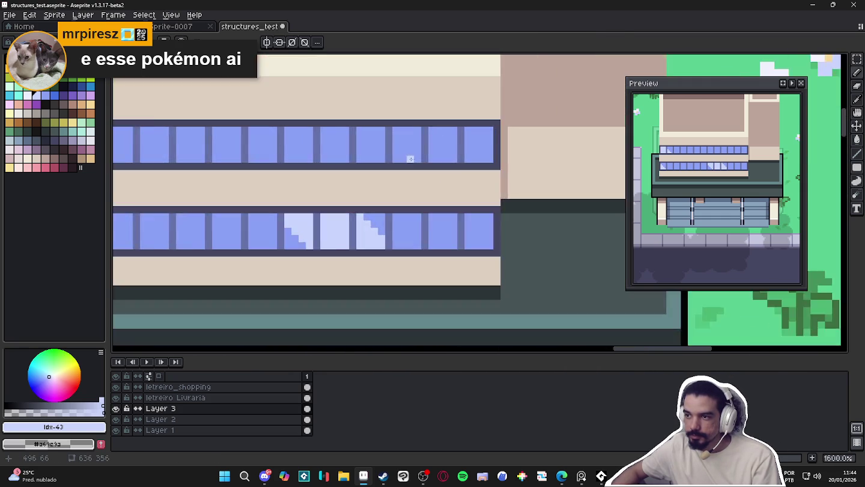
{"action": "scroll", "coordinate": [413, 158], "scroll_direction": "up", "scroll_amount": 1}
{"action": "left_click_drag", "start_coordinate": [414, 159], "coordinate": [384, 117]}
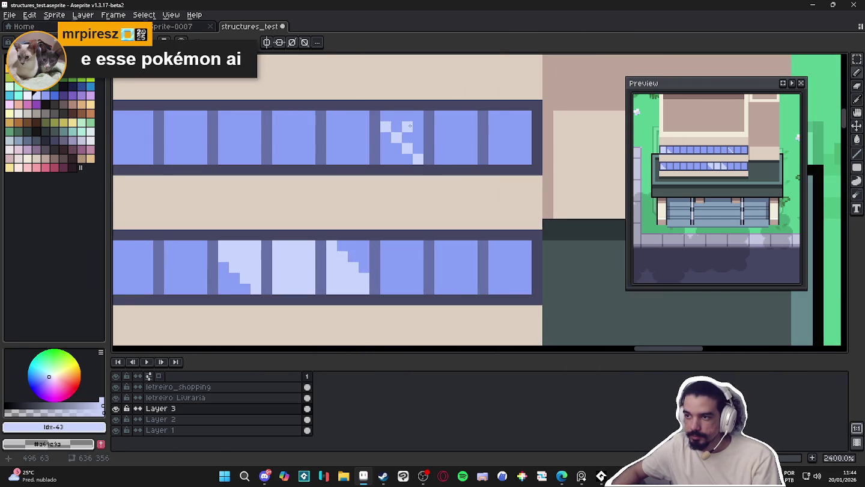
{"action": "key", "text": "g"}
{"action": "left_click", "coordinate": [407, 126]}
- Add light corner cuts, fills and a staircase glare to the remaining upper panes
{"action": "key", "text": "b"}
{"action": "left_click_drag", "start_coordinate": [460, 118], "coordinate": [472, 127]}
{"action": "key", "text": "g"}
{"action": "left_click", "coordinate": [462, 138]}
{"action": "key", "text": "b"}
{"action": "left_click", "coordinate": [495, 149]}
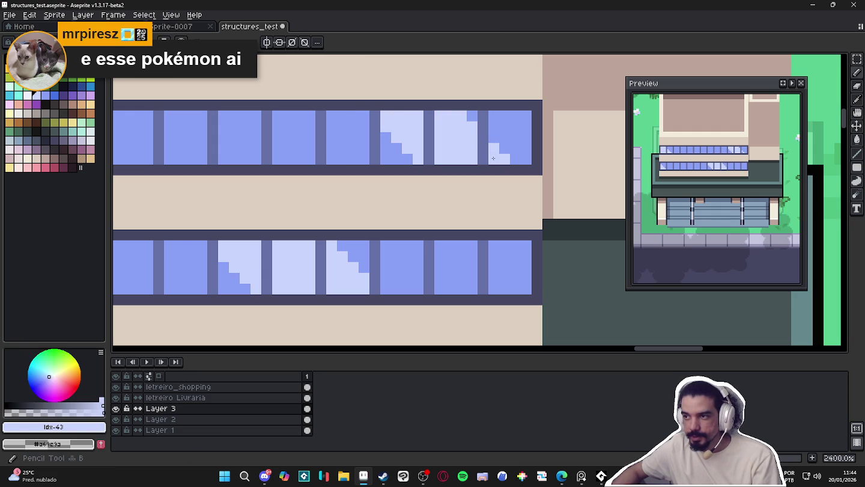
{"action": "scroll", "coordinate": [390, 159], "scroll_direction": "down", "scroll_amount": 5}
{"action": "scroll", "coordinate": [391, 159], "scroll_direction": "up", "scroll_amount": 4}
{"action": "left_click_drag", "start_coordinate": [403, 163], "coordinate": [412, 175]}
{"action": "scroll", "coordinate": [414, 173], "scroll_direction": "down", "scroll_amount": 5}
{"action": "scroll", "coordinate": [389, 184], "scroll_direction": "down", "scroll_amount": 1}
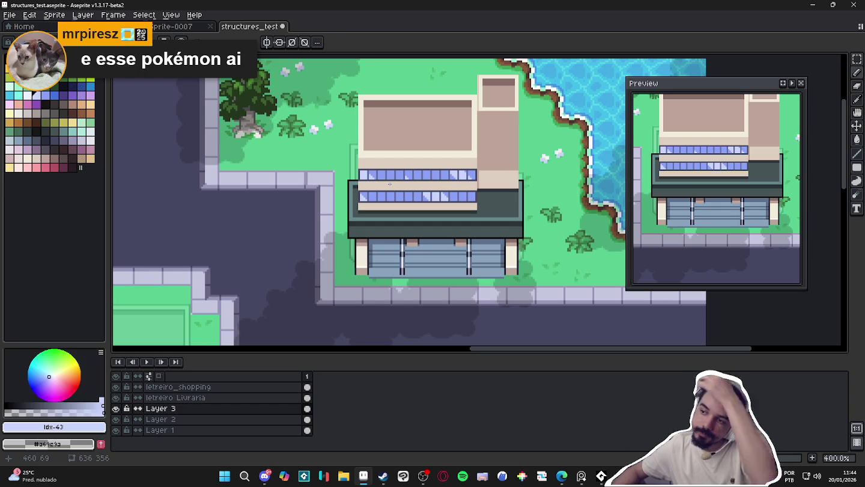
{"action": "scroll", "coordinate": [389, 184], "scroll_direction": "down", "scroll_amount": 1}
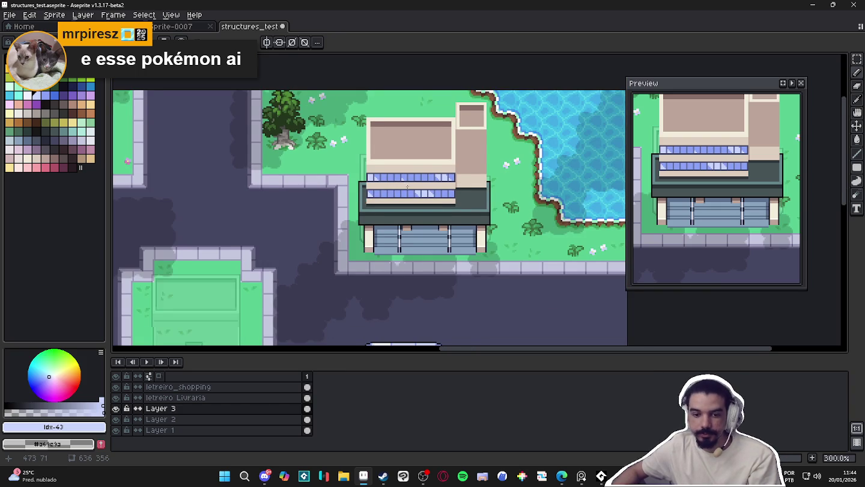
{"action": "left_click_drag", "start_coordinate": [390, 184], "coordinate": [404, 214]}
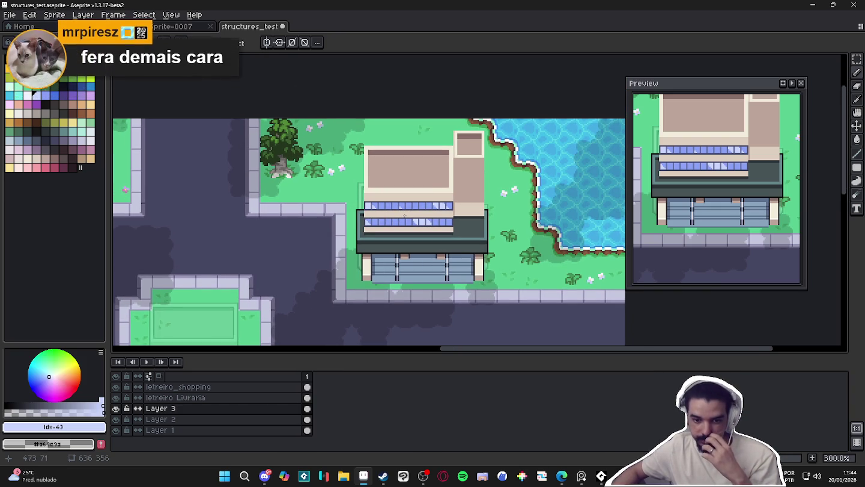
{"action": "scroll", "coordinate": [405, 215], "scroll_direction": "down", "scroll_amount": 1}
{"action": "mouse_move", "coordinate": [387, 229]}
{"action": "left_mouse_down"}
{"action": "mouse_move", "coordinate": [490, 169]}
{"action": "mouse_move", "coordinate": [487, 135]}
{"action": "left_mouse_up"}
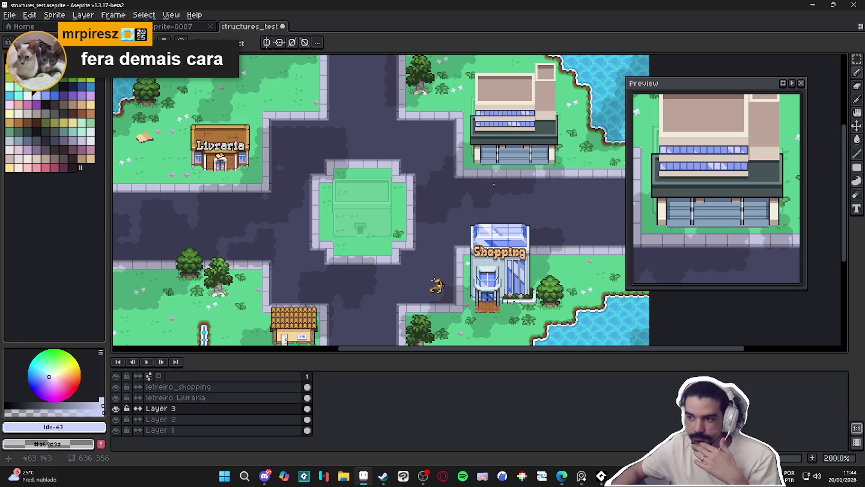
{"action": "scroll", "coordinate": [436, 278], "scroll_direction": "up", "scroll_amount": 2}
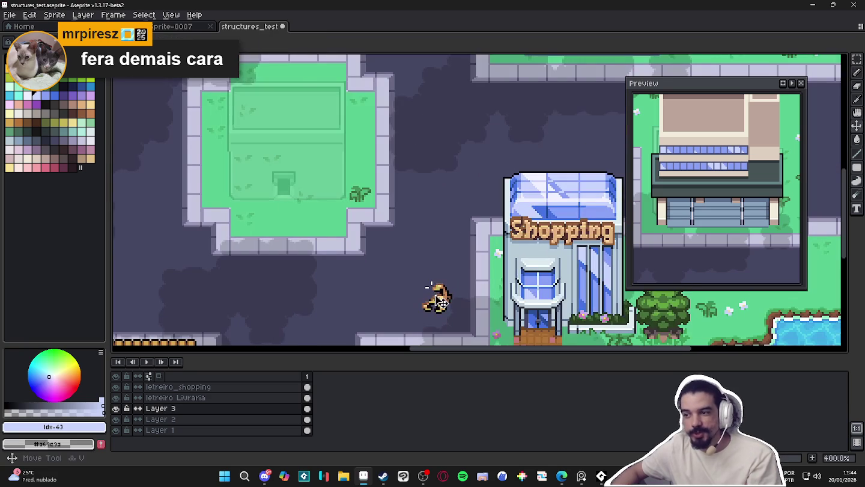
{"action": "scroll", "coordinate": [435, 263], "scroll_direction": "down", "scroll_amount": 2}
{"action": "left_click_drag", "start_coordinate": [494, 216], "coordinate": [462, 246]}
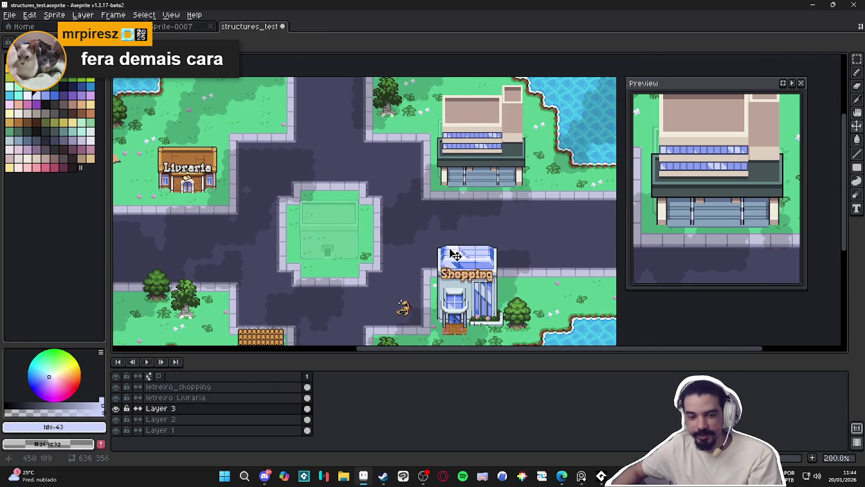
{"action": "scroll", "coordinate": [403, 308], "scroll_direction": "up", "scroll_amount": 2}
{"action": "scroll", "coordinate": [402, 306], "scroll_direction": "down", "scroll_amount": 2}
{"action": "scroll", "coordinate": [460, 195], "scroll_direction": "up", "scroll_amount": 2}
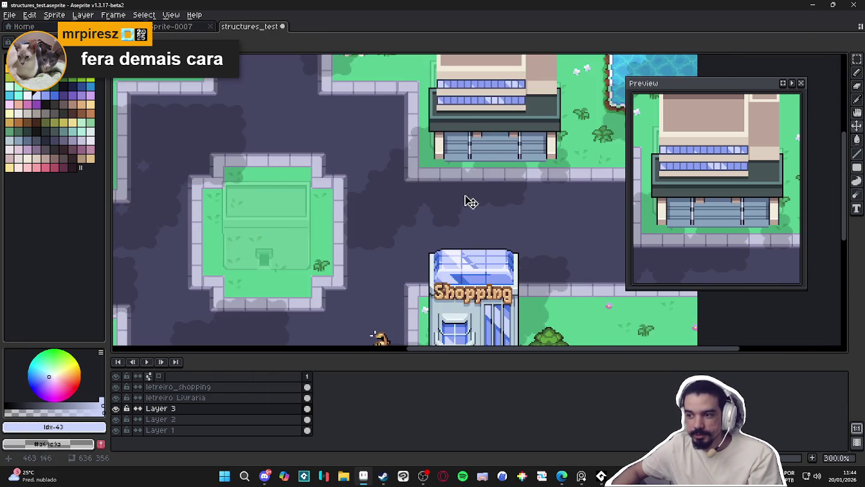
{"action": "scroll", "coordinate": [460, 213], "scroll_direction": "down", "scroll_amount": 2}
{"action": "scroll", "coordinate": [475, 154], "scroll_direction": "up", "scroll_amount": 2}
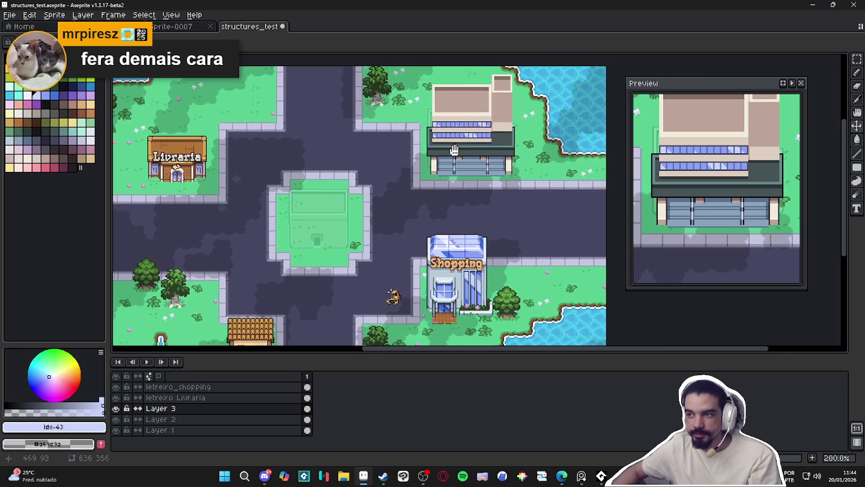
{"action": "scroll", "coordinate": [457, 147], "scroll_direction": "down", "scroll_amount": 2}
{"action": "scroll", "coordinate": [481, 123], "scroll_direction": "up", "scroll_amount": 1}
{"action": "scroll", "coordinate": [481, 123], "scroll_direction": "down", "scroll_amount": 1}
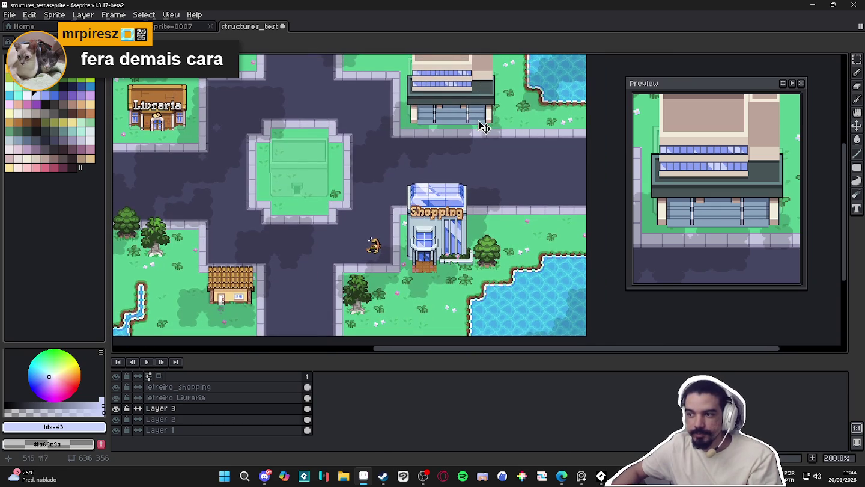
{"action": "scroll", "coordinate": [443, 160], "scroll_direction": "down", "scroll_amount": 1}
{"action": "scroll", "coordinate": [442, 150], "scroll_direction": "up", "scroll_amount": 1}
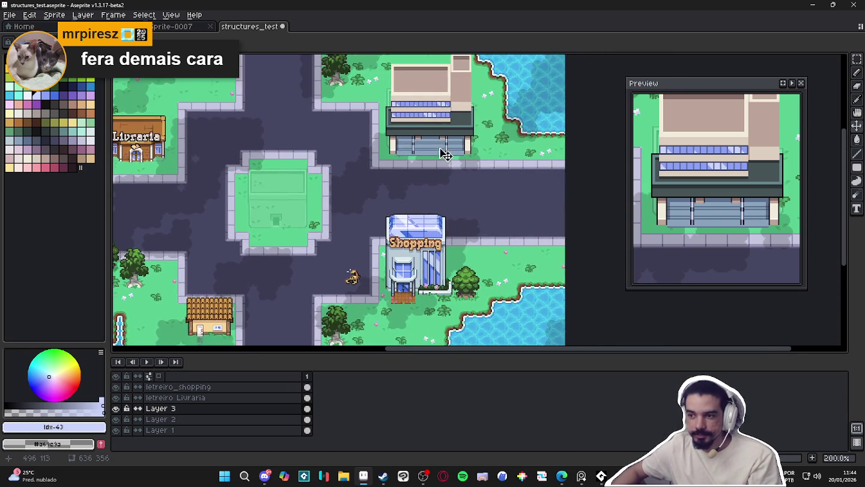
{"action": "scroll", "coordinate": [430, 186], "scroll_direction": "down", "scroll_amount": 1}
{"action": "scroll", "coordinate": [430, 187], "scroll_direction": "up", "scroll_amount": 1}
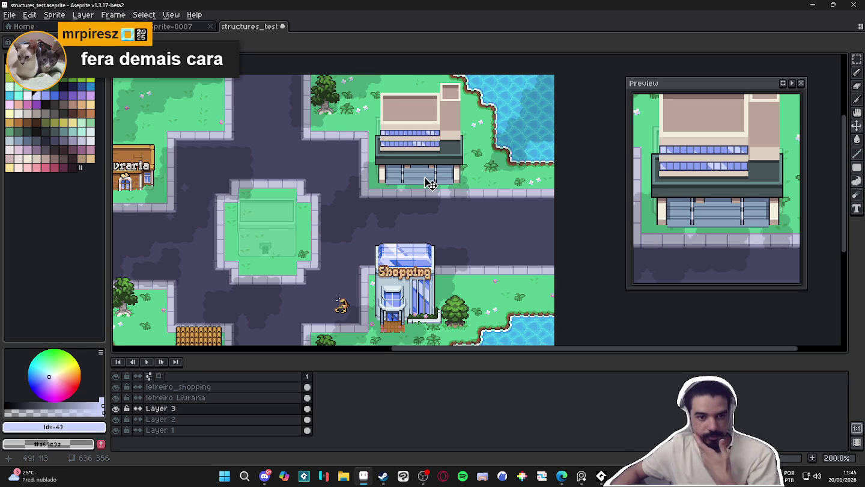
{"action": "key", "text": "alt+Tab"}
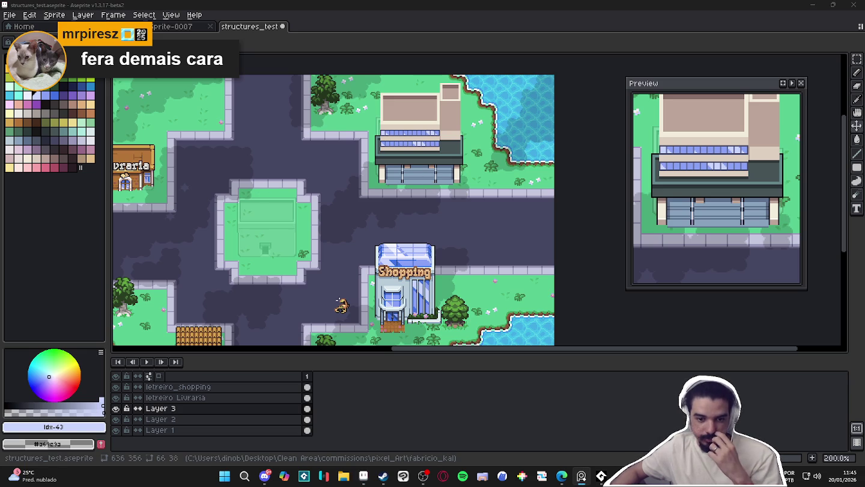
{"action": "key", "text": "alt+Tab"}
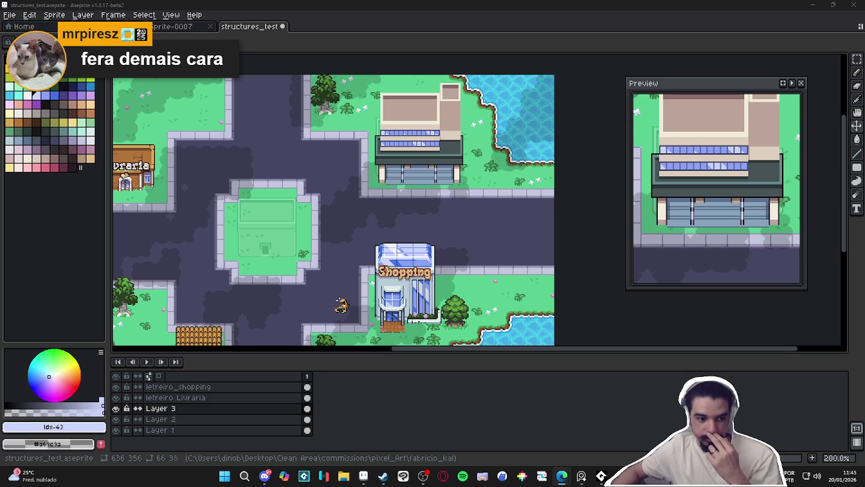
{"action": "left_click", "coordinate": [581, 476]}
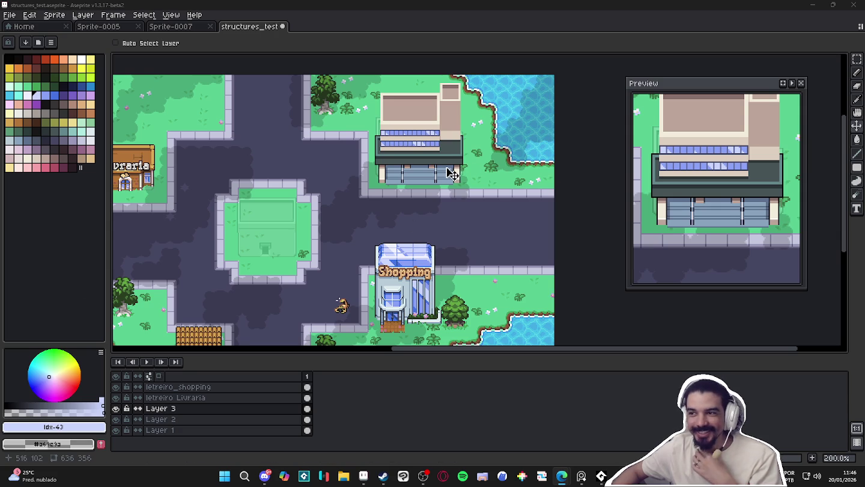
{"action": "left_click", "coordinate": [450, 15]}
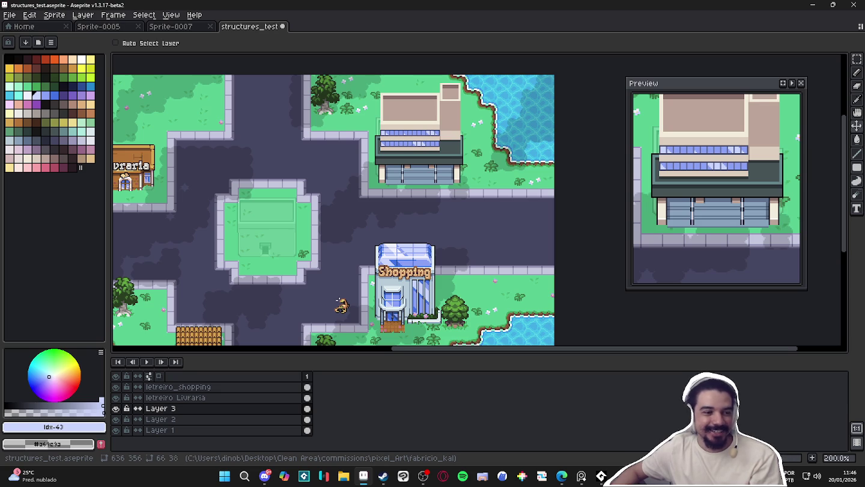
{"action": "key", "text": "alt+Tab"}
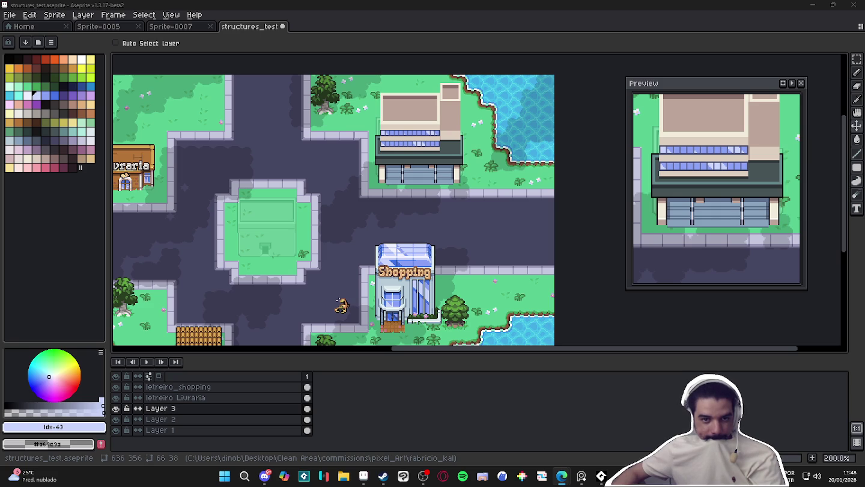
{"action": "key", "text": "alt+Tab"}
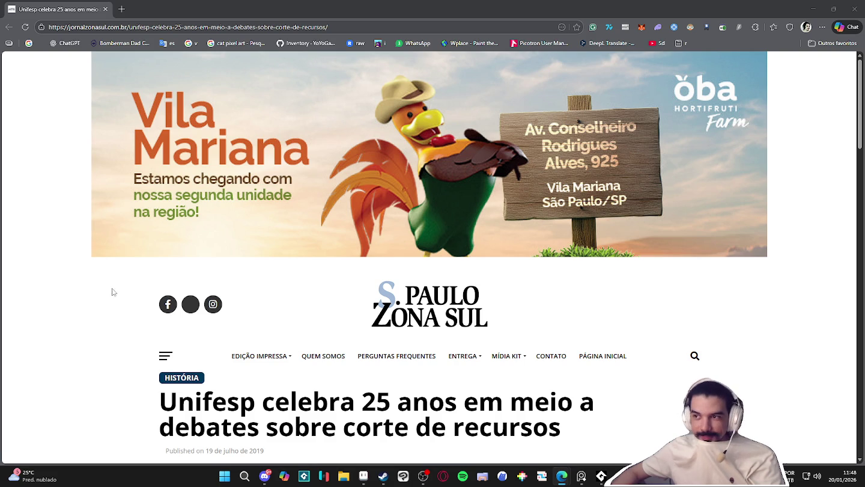
- Copy the Unifesp building photo from the 25-years article
{"action": "scroll", "coordinate": [317, 344], "scroll_direction": "down", "scroll_amount": 2}
{"action": "scroll", "coordinate": [316, 343], "scroll_direction": "down", "scroll_amount": 1}
{"action": "scroll", "coordinate": [316, 344], "scroll_direction": "down", "scroll_amount": 2}
{"action": "scroll", "coordinate": [315, 340], "scroll_direction": "down", "scroll_amount": 2}
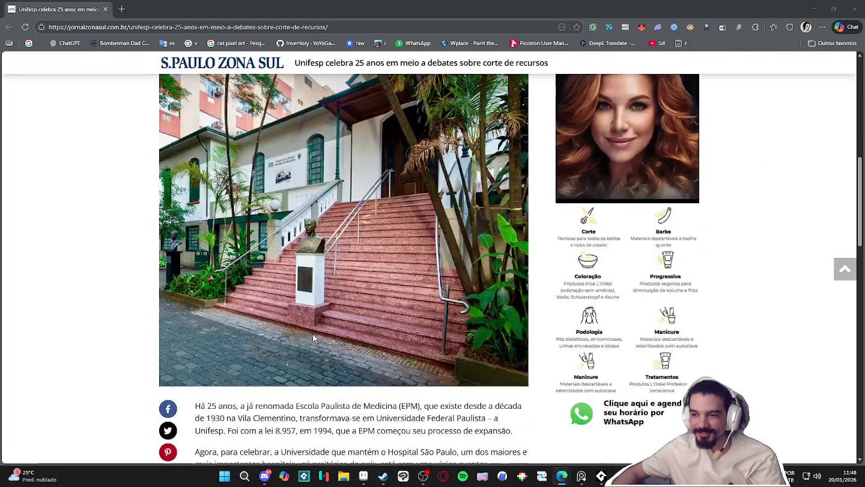
{"action": "scroll", "coordinate": [314, 338], "scroll_direction": "up", "scroll_amount": 3}
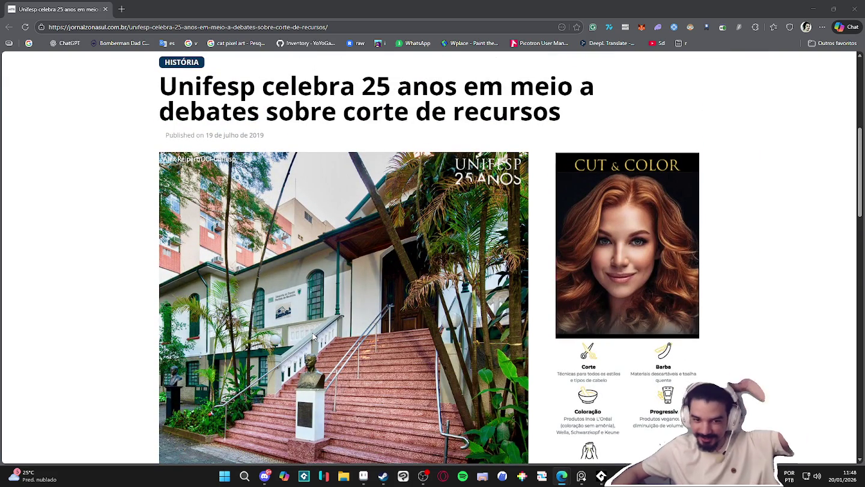
{"action": "right_click", "coordinate": [311, 262]}
{"action": "left_click", "coordinate": [339, 297]}
- Return to the top of the article and start a blank new tab
{"action": "scroll", "coordinate": [320, 266], "scroll_direction": "down", "scroll_amount": 5}
{"action": "scroll", "coordinate": [321, 265], "scroll_direction": "down", "scroll_amount": 5}
{"action": "scroll", "coordinate": [319, 259], "scroll_direction": "down", "scroll_amount": 5}
{"action": "scroll", "coordinate": [319, 261], "scroll_direction": "up", "scroll_amount": 10}
{"action": "scroll", "coordinate": [321, 262], "scroll_direction": "up", "scroll_amount": 5}
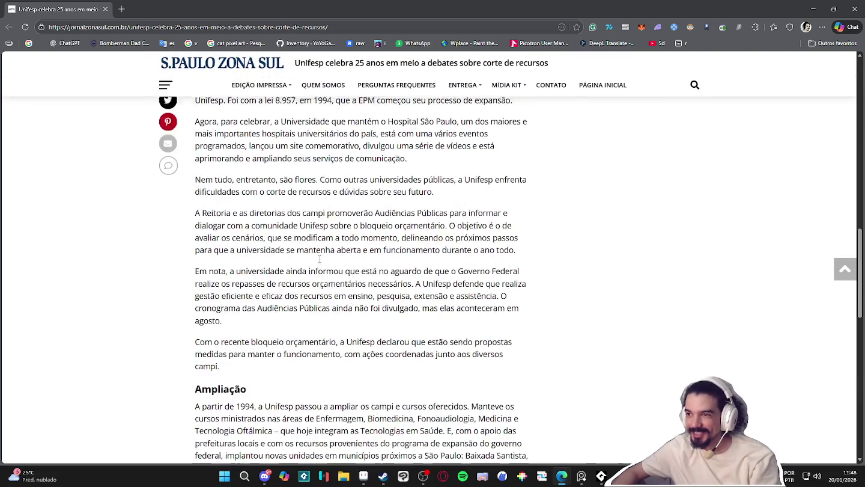
{"action": "scroll", "coordinate": [320, 262], "scroll_direction": "up", "scroll_amount": 10}
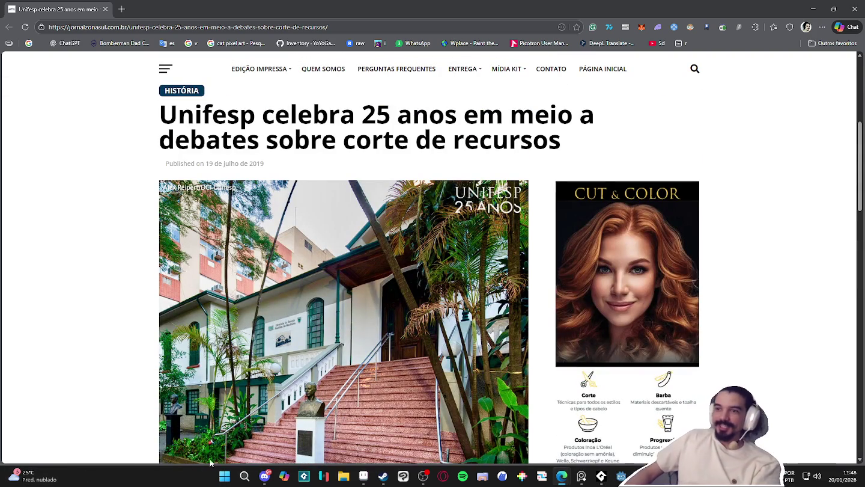
{"action": "left_click", "coordinate": [122, 9]}
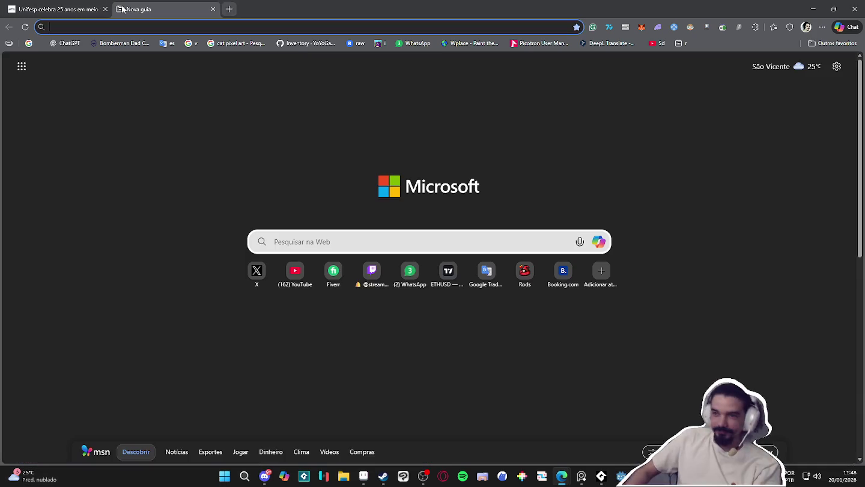
- Search Google for 'unifesp fachada' and browse the image results
{"action": "type", "text": "unif"}
{"action": "type", "text": "esp"}
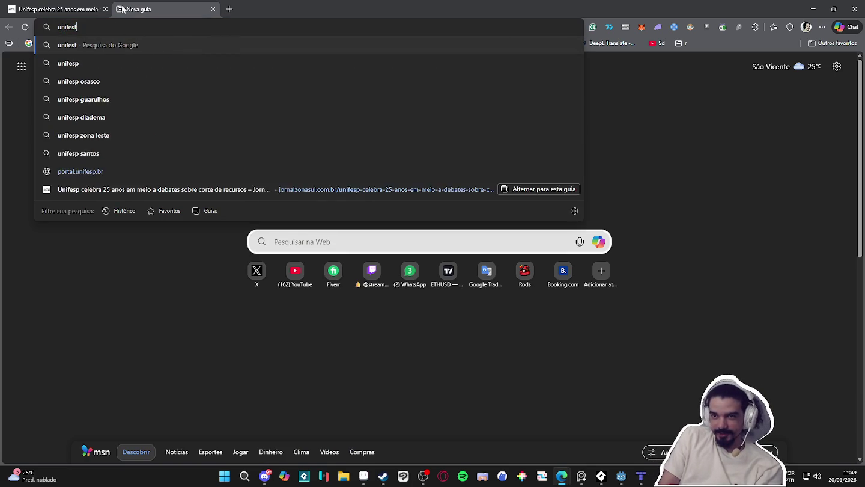
{"action": "type", "text": " fachada"}
{"action": "key", "text": "Return"}
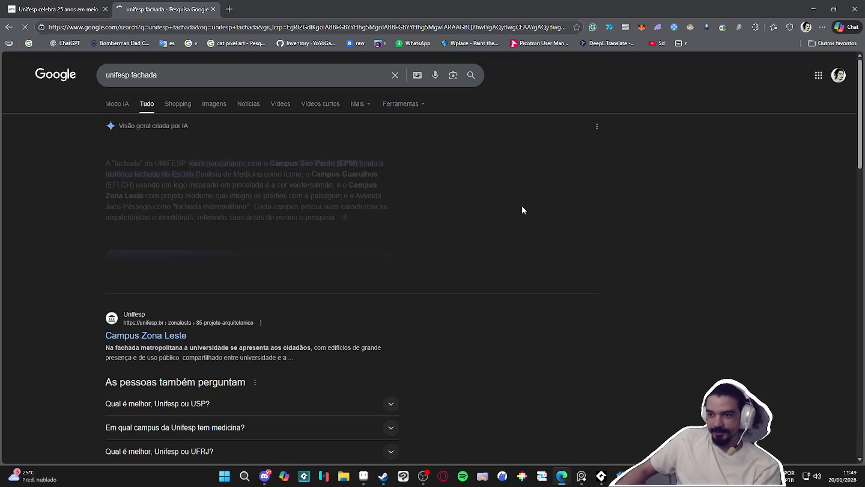
{"action": "left_click", "coordinate": [215, 105]}
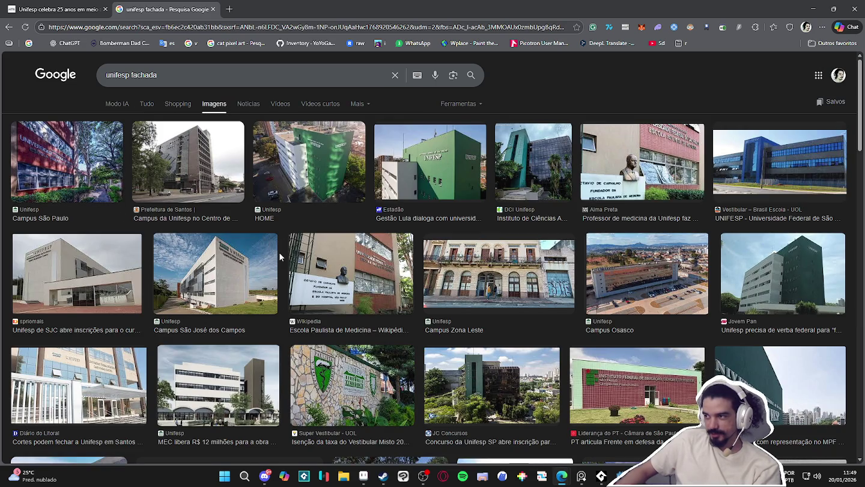
{"action": "scroll", "coordinate": [279, 253], "scroll_direction": "down", "scroll_amount": 1}
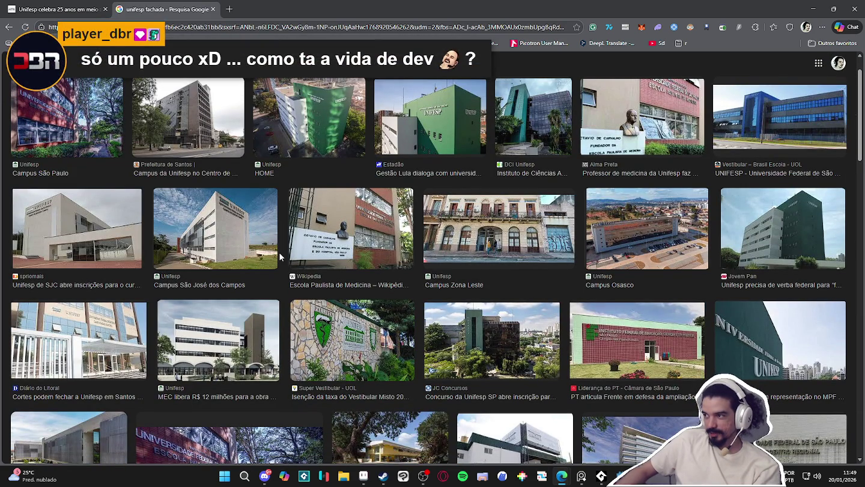
{"action": "scroll", "coordinate": [280, 253], "scroll_direction": "down", "scroll_amount": 3}
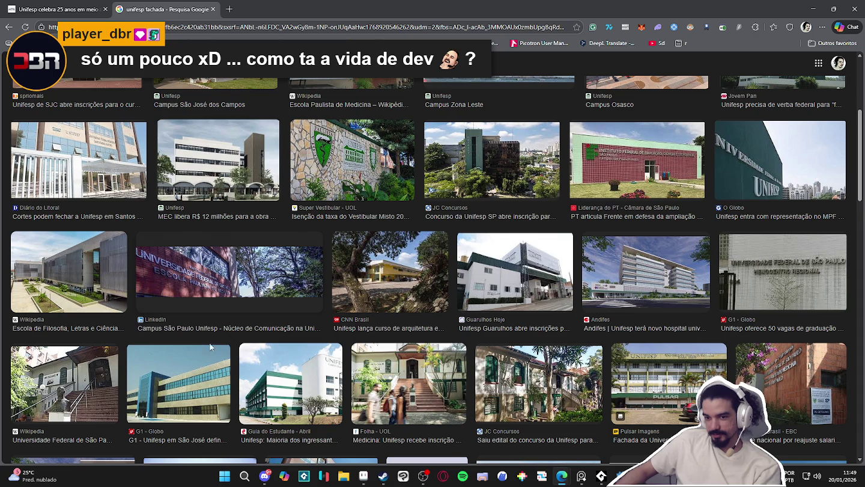
{"action": "scroll", "coordinate": [212, 348], "scroll_direction": "down", "scroll_amount": 1}
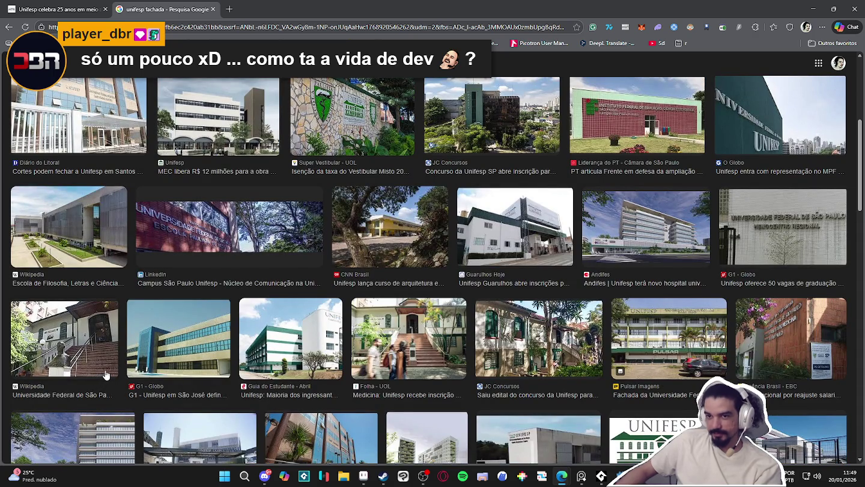
{"action": "scroll", "coordinate": [102, 378], "scroll_direction": "up", "scroll_amount": 1}
{"action": "scroll", "coordinate": [104, 376], "scroll_direction": "up", "scroll_amount": 2}
{"action": "scroll", "coordinate": [106, 375], "scroll_direction": "up", "scroll_amount": 2}
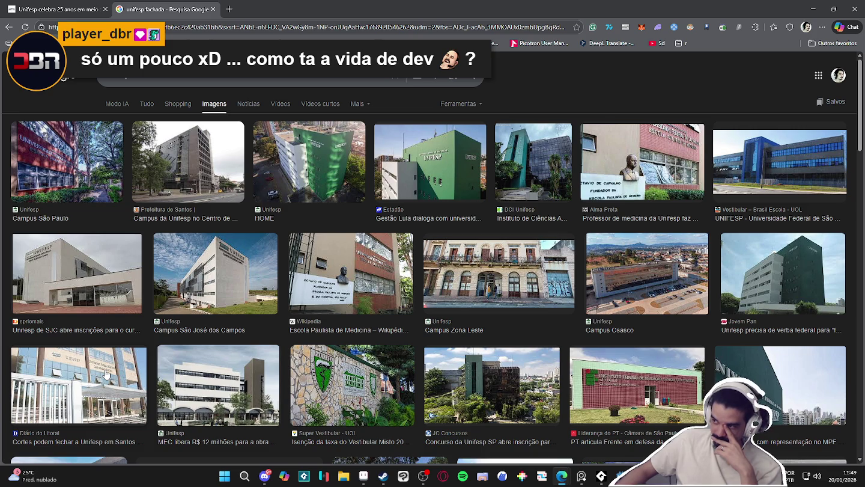
- Preview the blue-glass campus, green UNIFESP building and aerial green-building photos
{"action": "left_click", "coordinate": [773, 189]}
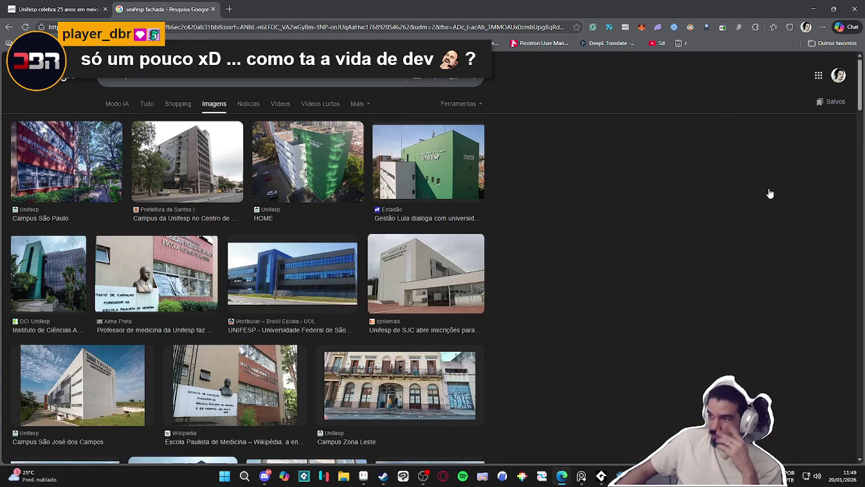
{"action": "scroll", "coordinate": [361, 270], "scroll_direction": "down", "scroll_amount": 1}
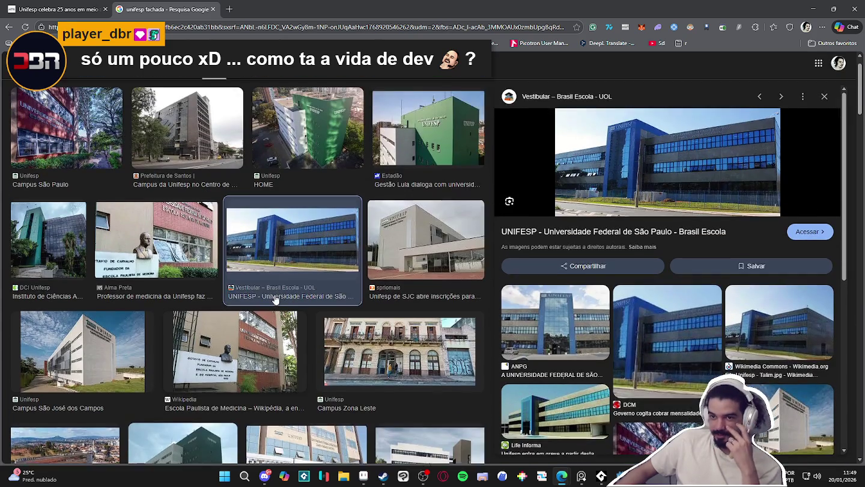
{"action": "scroll", "coordinate": [300, 289], "scroll_direction": "up", "scroll_amount": 1}
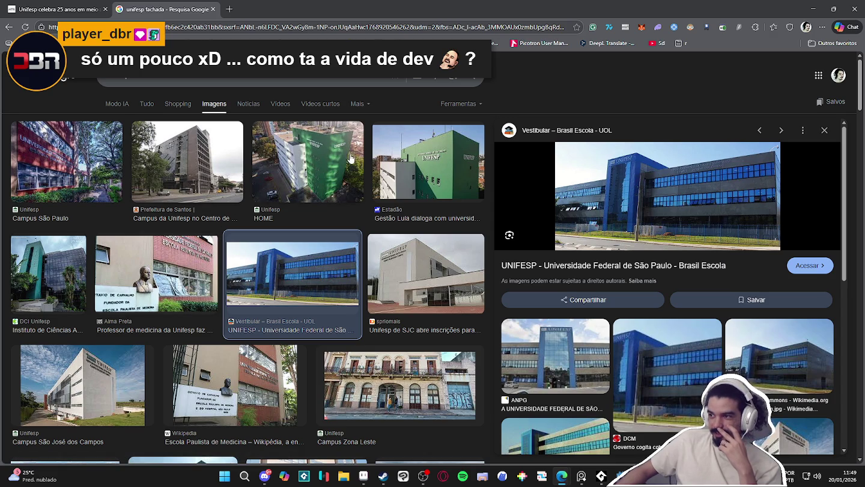
{"action": "left_click", "coordinate": [480, 175]}
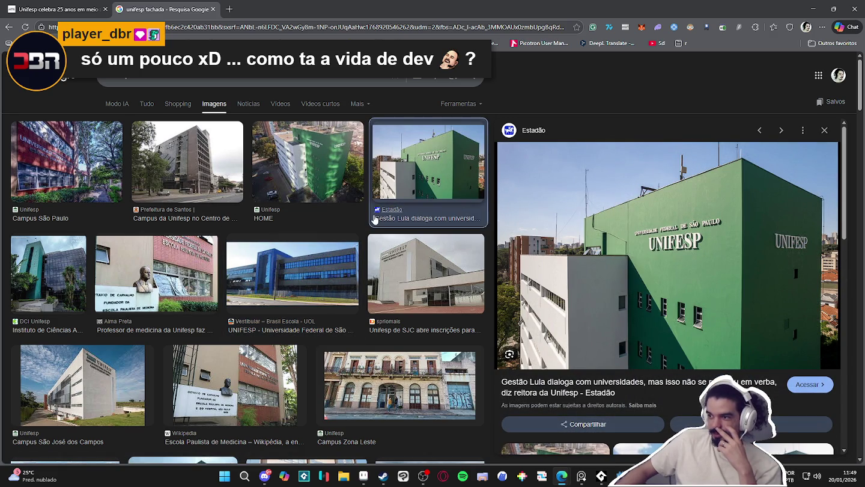
{"action": "scroll", "coordinate": [360, 225], "scroll_direction": "down", "scroll_amount": 1}
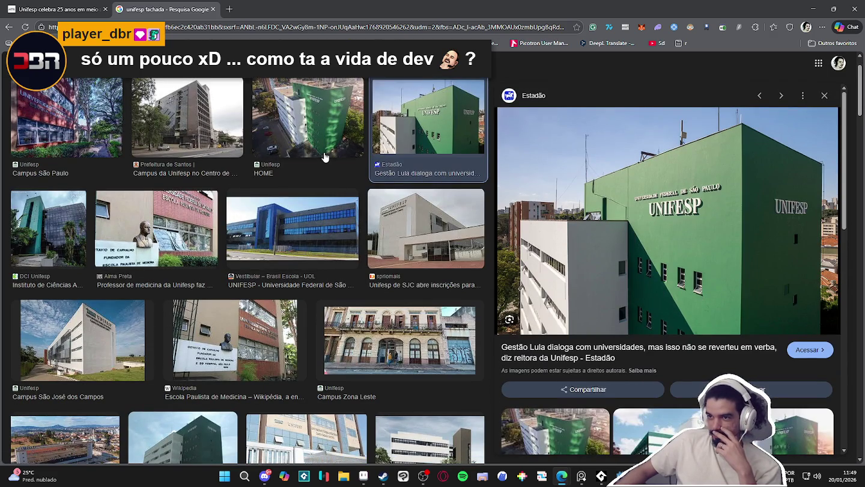
{"action": "left_click", "coordinate": [324, 157]}
- Preview the Wikipedia staircase-entrance photo and the related IGASTROPED staircase image
{"action": "scroll", "coordinate": [311, 252], "scroll_direction": "down", "scroll_amount": 2}
{"action": "scroll", "coordinate": [309, 253], "scroll_direction": "down", "scroll_amount": 2}
{"action": "scroll", "coordinate": [308, 255], "scroll_direction": "down", "scroll_amount": 1}
{"action": "scroll", "coordinate": [307, 256], "scroll_direction": "down", "scroll_amount": 1}
{"action": "scroll", "coordinate": [307, 255], "scroll_direction": "down", "scroll_amount": 2}
{"action": "scroll", "coordinate": [307, 256], "scroll_direction": "down", "scroll_amount": 1}
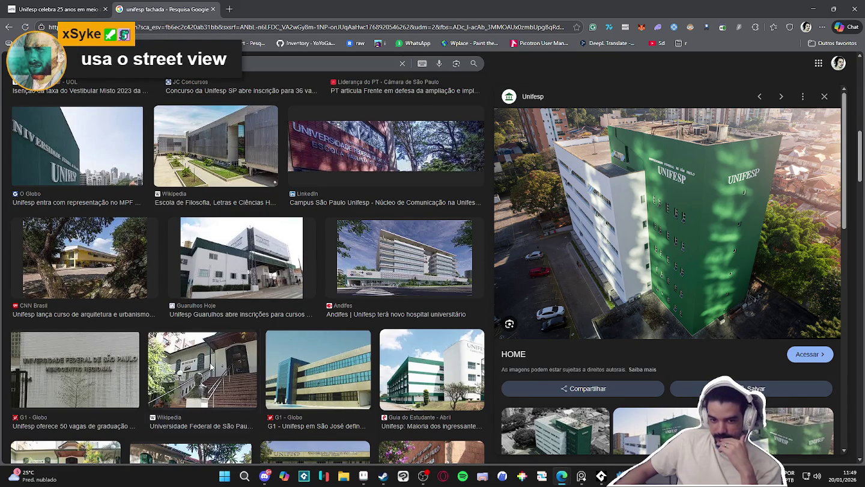
{"action": "left_click", "coordinate": [212, 366]}
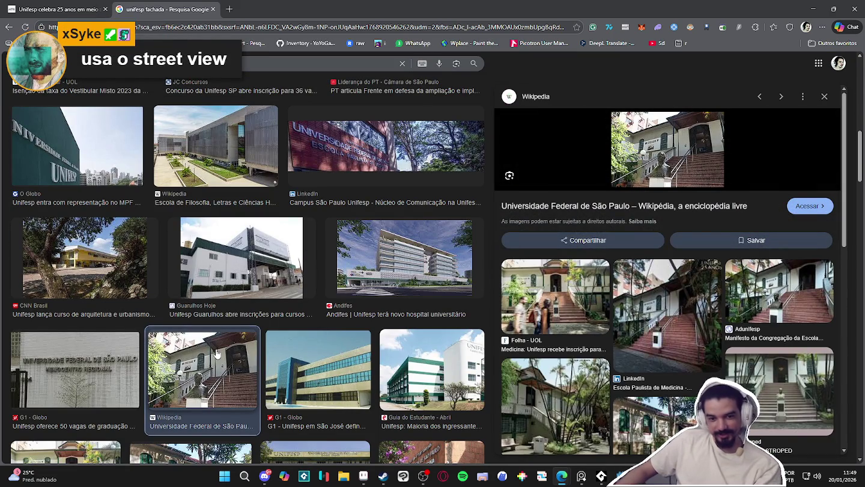
{"action": "scroll", "coordinate": [373, 339], "scroll_direction": "down", "scroll_amount": 3}
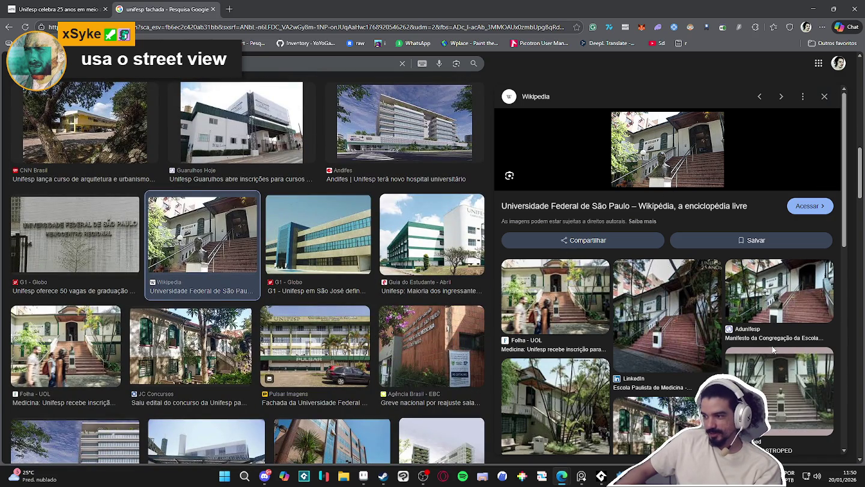
{"action": "left_click", "coordinate": [778, 375]}
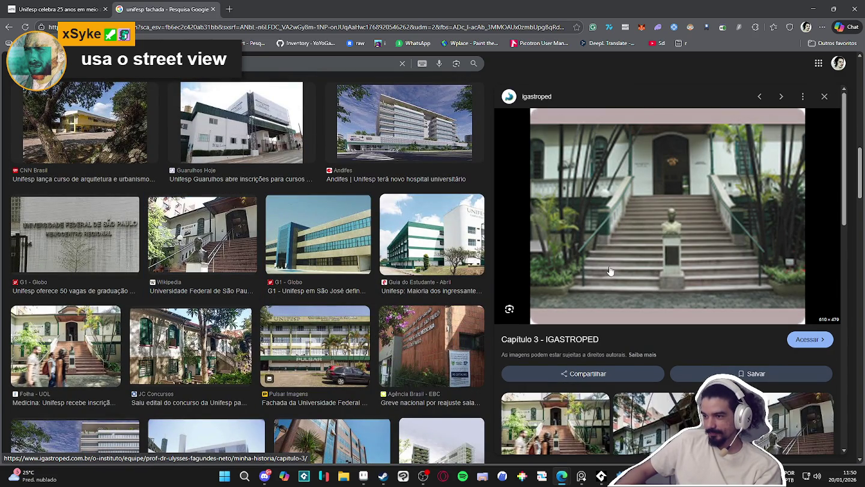
- Check the article, then change the image search to 'unifesp medicina'
{"action": "left_click", "coordinate": [72, 10]}
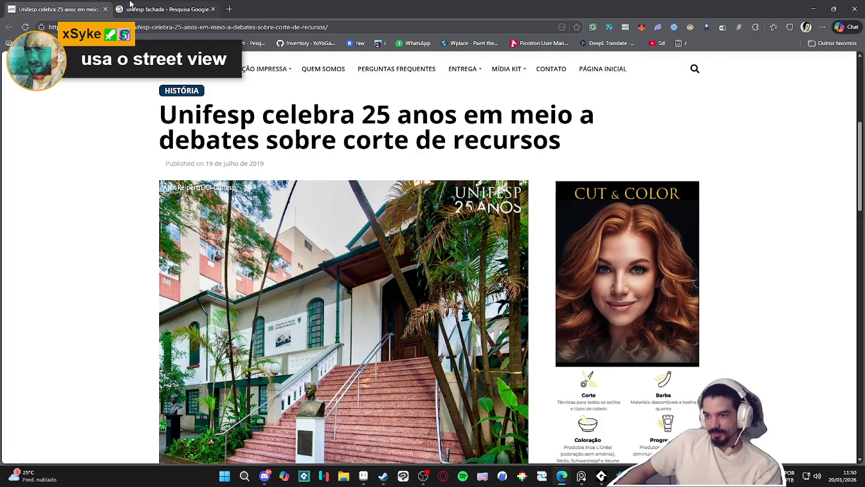
{"action": "left_click", "coordinate": [142, 6]}
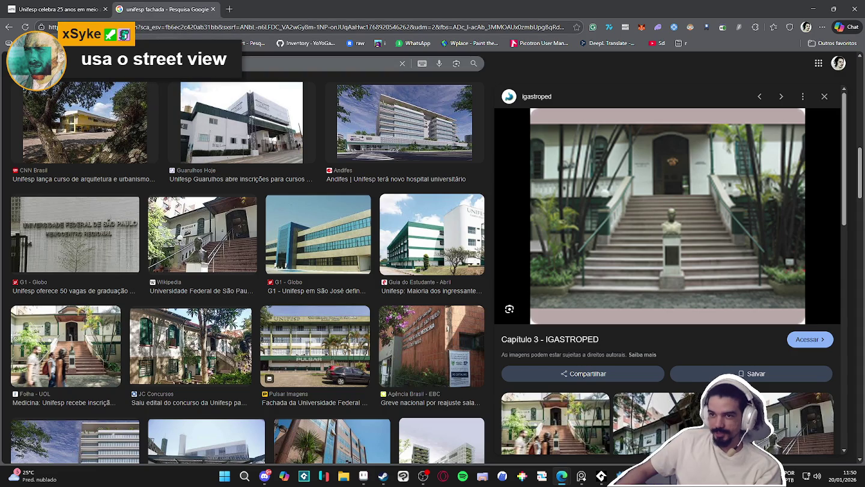
{"action": "scroll", "coordinate": [136, 96], "scroll_direction": "up", "scroll_amount": 5}
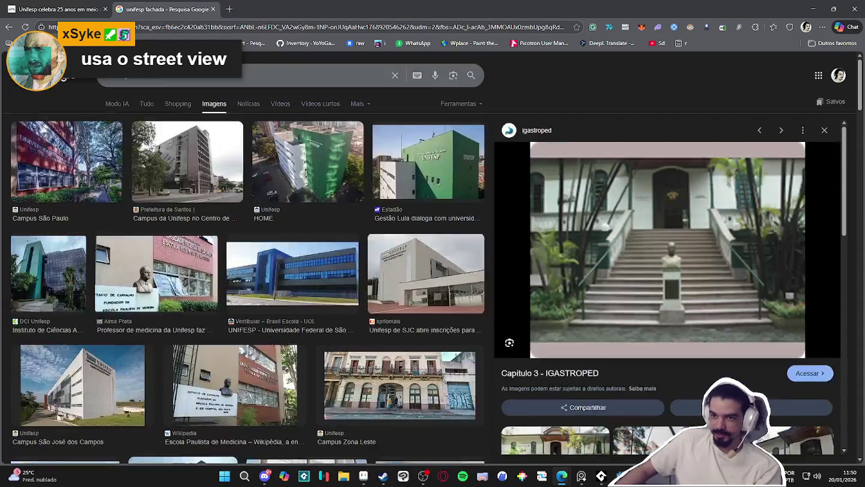
{"action": "key", "text": "BackSpace"}
{"action": "key", "text": "BackSpace"}
{"action": "key", "text": "BackSpace"}
{"action": "type", "text": "medicina"}
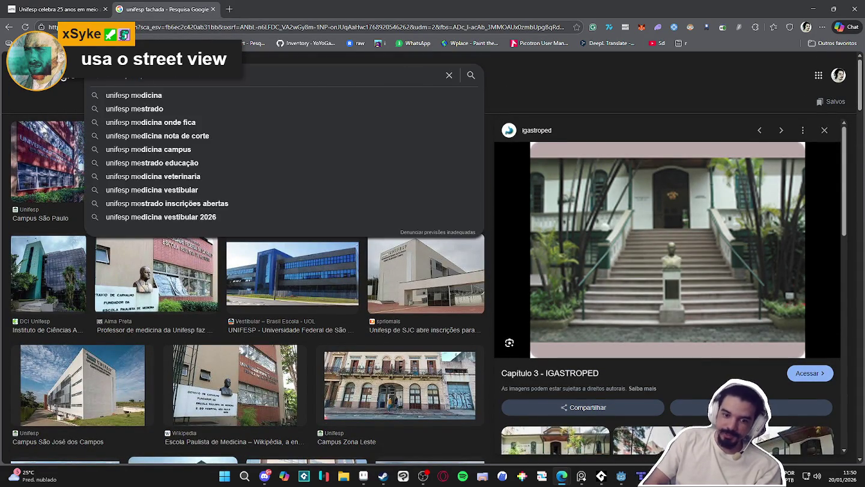
{"action": "key", "text": "Return"}
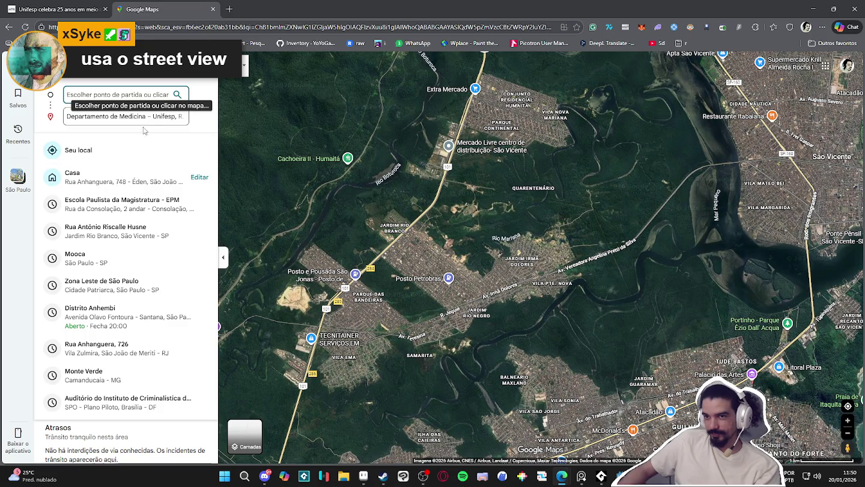
- View the medicine department location in Google Maps, then return to the search results
{"action": "left_click", "coordinate": [129, 117]}
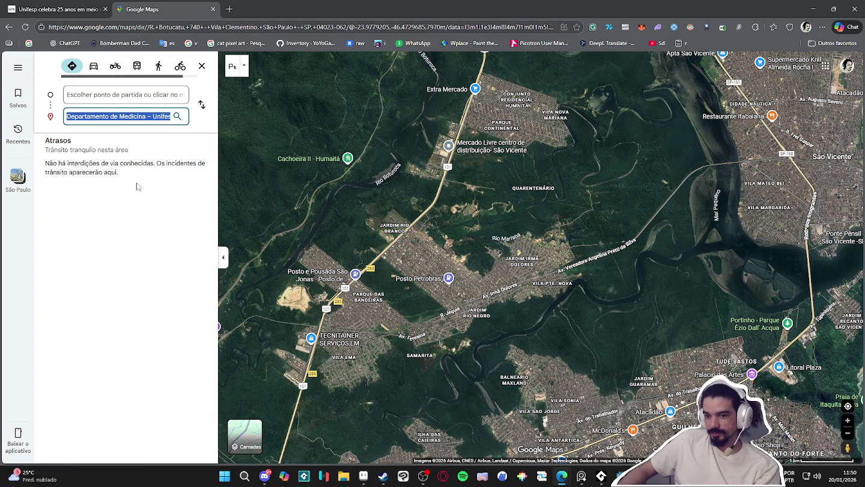
{"action": "left_click", "coordinate": [18, 67]}
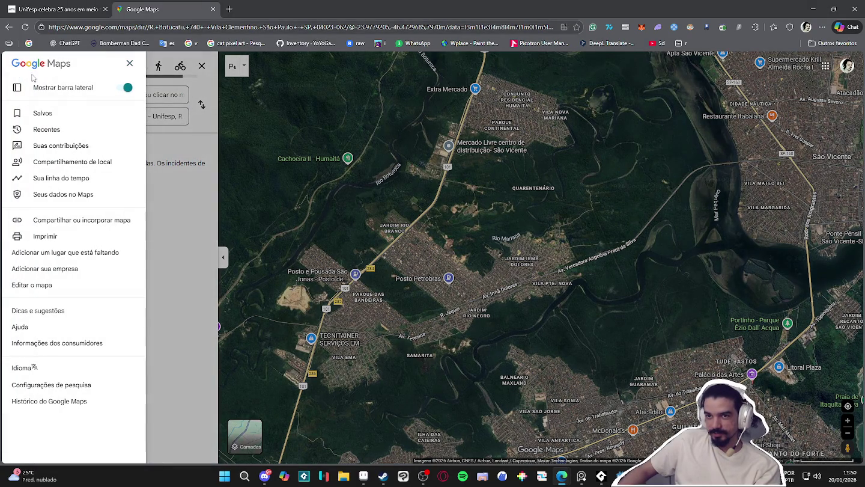
{"action": "left_click", "coordinate": [152, 197]}
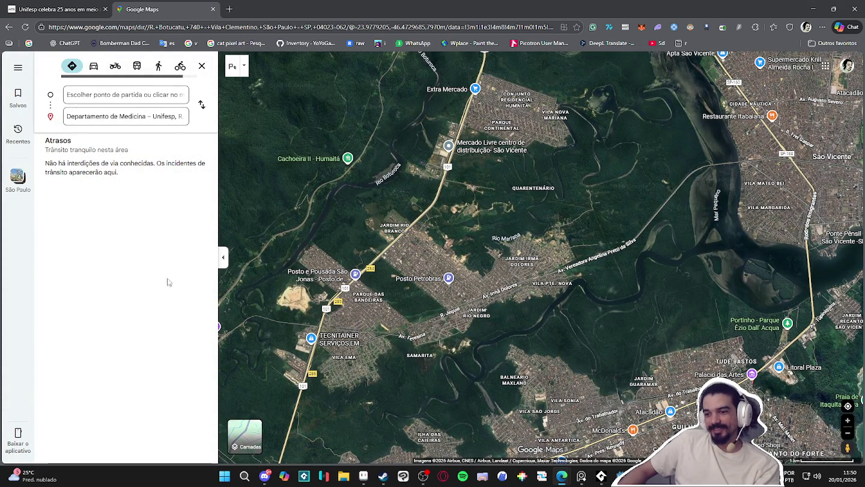
{"action": "left_click", "coordinate": [9, 27]}
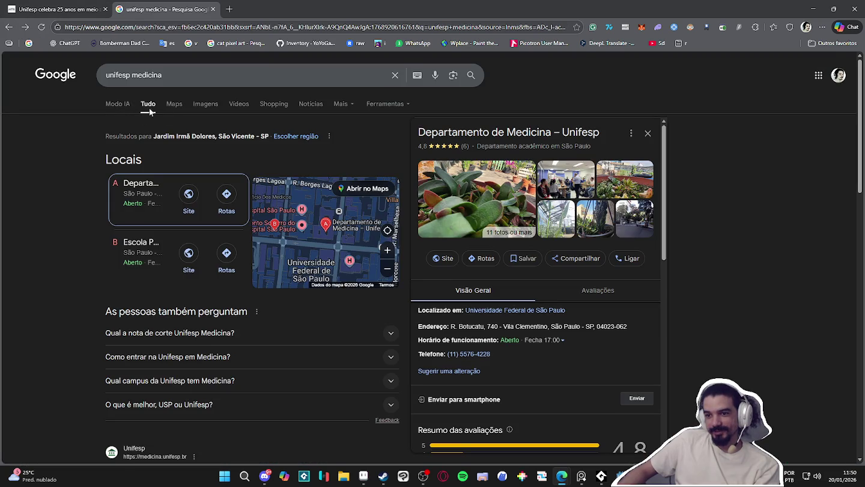
- Search for 'unifesp medicina map' and scroll the results
{"action": "scroll", "coordinate": [91, 198], "scroll_direction": "down", "scroll_amount": 3}
{"action": "scroll", "coordinate": [184, 144], "scroll_direction": "up", "scroll_amount": 3}
{"action": "left_click", "coordinate": [222, 71]}
{"action": "type", "text": "map"}
{"action": "key", "text": "Return"}
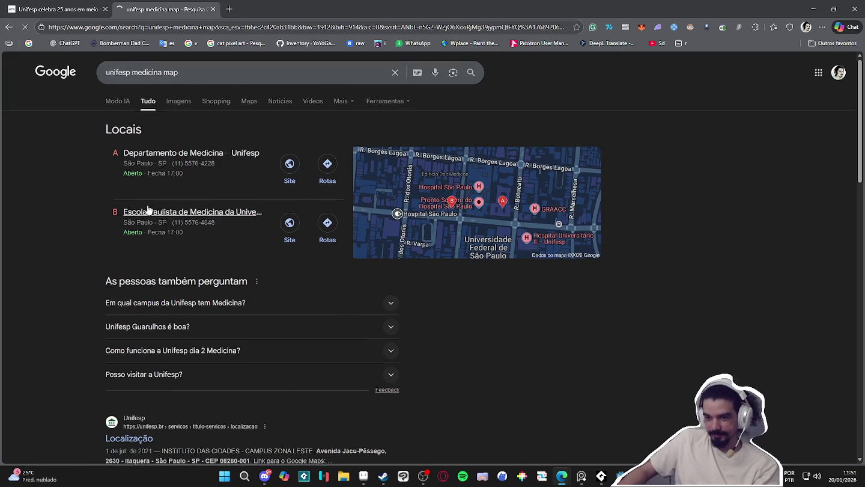
{"action": "scroll", "coordinate": [163, 289], "scroll_direction": "down", "scroll_amount": 3}
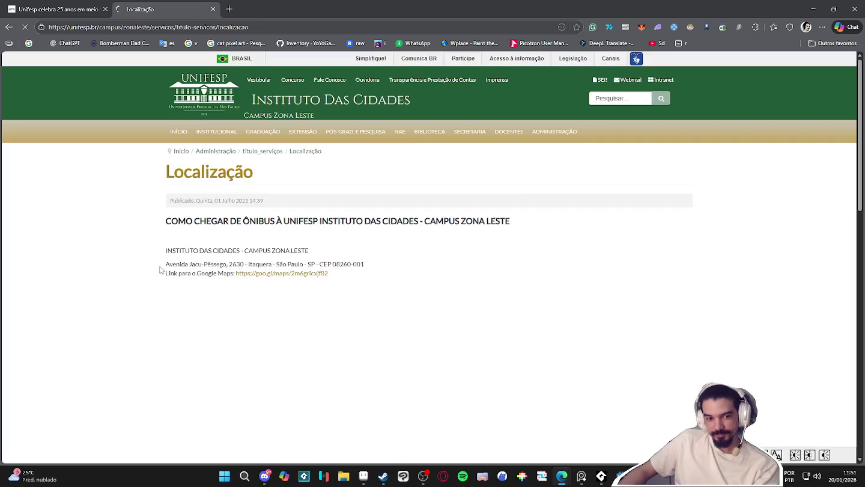
- Open the Instituto das Cidades campus in full Google Maps and zoom in on it
{"action": "scroll", "coordinate": [130, 238], "scroll_direction": "down", "scroll_amount": 3}
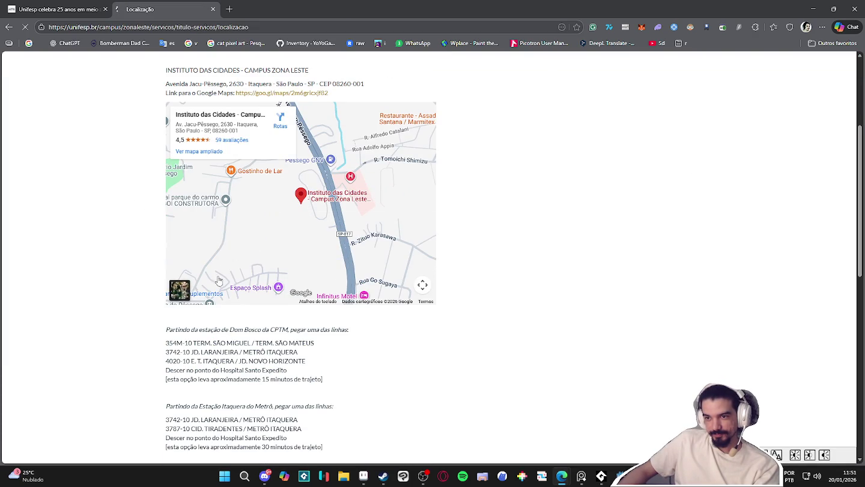
{"action": "scroll", "coordinate": [308, 208], "scroll_direction": "up", "scroll_amount": 3}
{"action": "scroll", "coordinate": [315, 219], "scroll_direction": "down", "scroll_amount": 2}
{"action": "scroll", "coordinate": [321, 226], "scroll_direction": "down", "scroll_amount": 1}
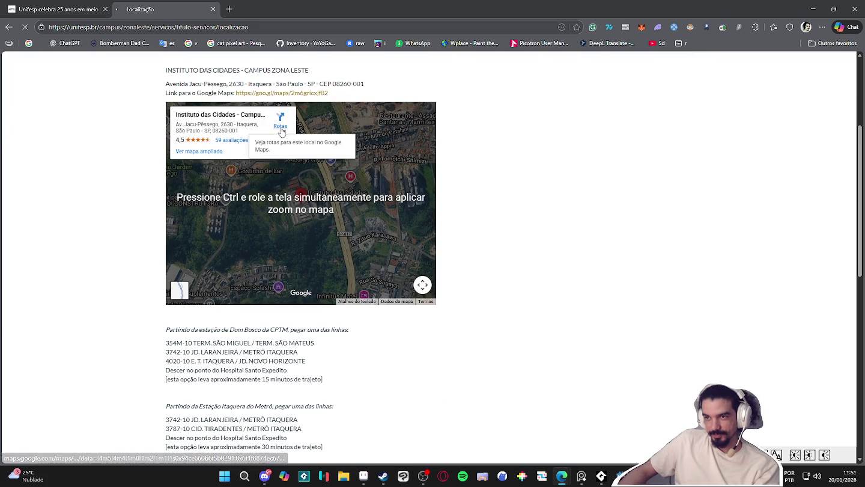
{"action": "left_click", "coordinate": [210, 151]}
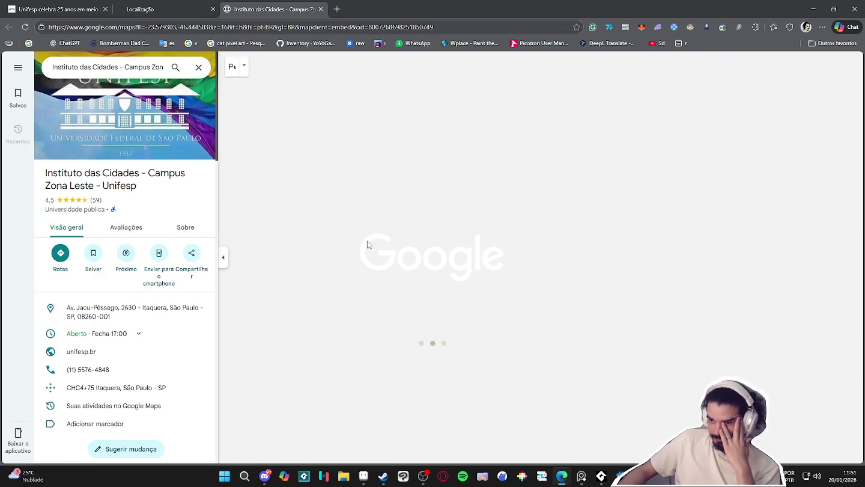
{"action": "scroll", "coordinate": [440, 259], "scroll_direction": "up", "scroll_amount": 1}
{"action": "scroll", "coordinate": [440, 259], "scroll_direction": "up", "scroll_amount": 1}
{"action": "scroll", "coordinate": [437, 261], "scroll_direction": "up", "scroll_amount": 2}
{"action": "scroll", "coordinate": [438, 263], "scroll_direction": "up", "scroll_amount": 1}
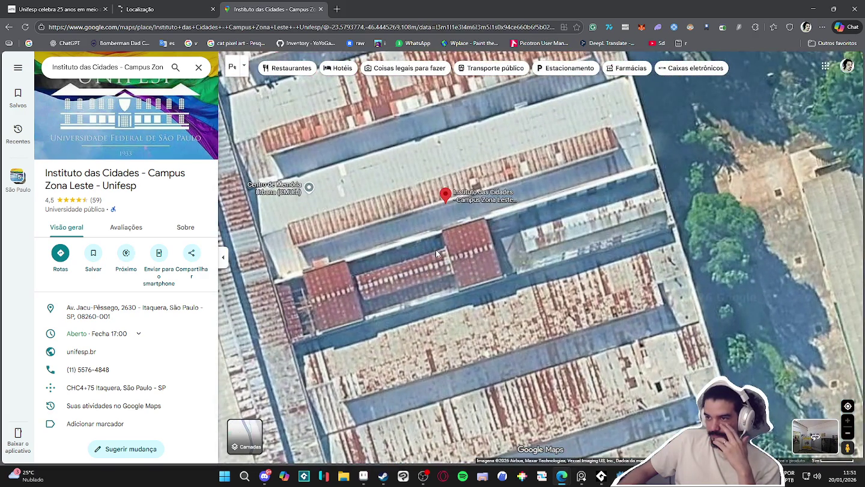
{"action": "scroll", "coordinate": [435, 249], "scroll_direction": "up", "scroll_amount": 1}
{"action": "scroll", "coordinate": [432, 214], "scroll_direction": "up", "scroll_amount": 1}
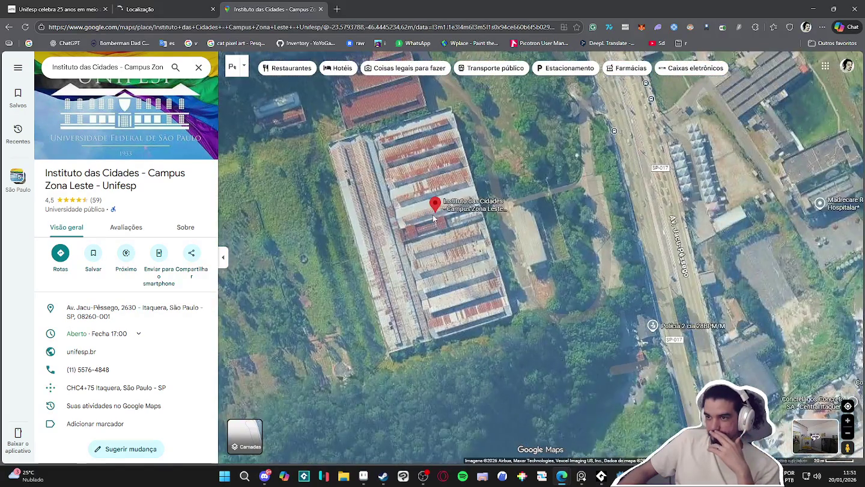
{"action": "scroll", "coordinate": [434, 218], "scroll_direction": "up", "scroll_amount": 1}
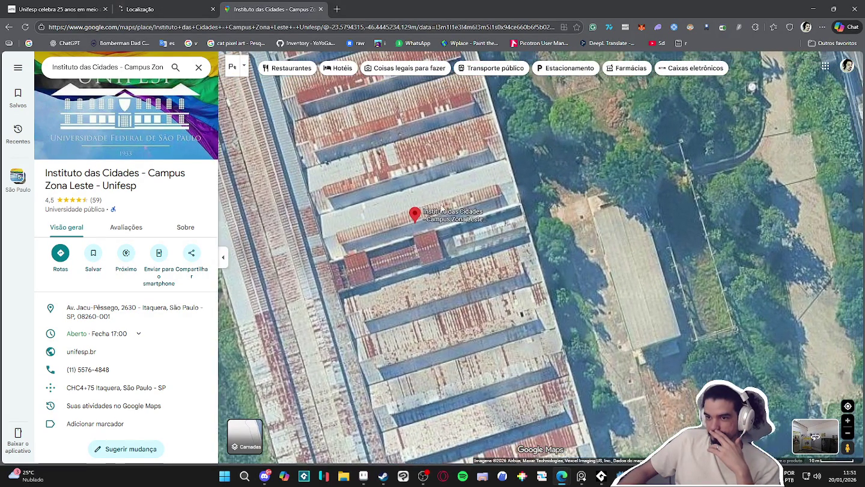
- Check Street View coverage around the campus and enter its indoor 360° panorama
{"action": "left_click_drag", "start_coordinate": [843, 446], "coordinate": [589, 286]}
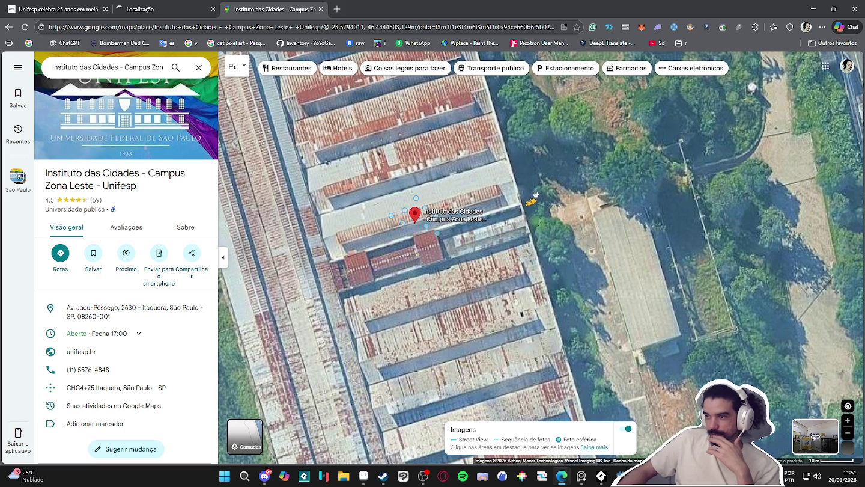
{"action": "left_click", "coordinate": [847, 447]}
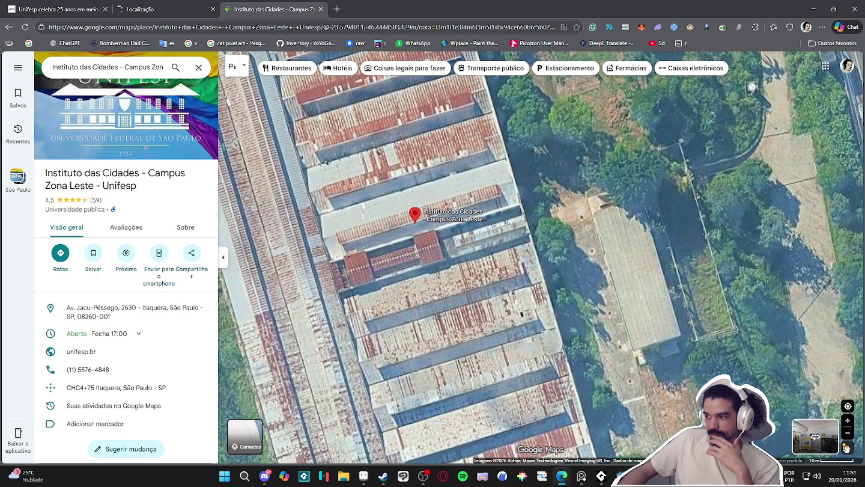
{"action": "left_click_drag", "start_coordinate": [846, 448], "coordinate": [367, 268]}
{"action": "left_click_drag", "start_coordinate": [250, 271], "coordinate": [814, 437]}
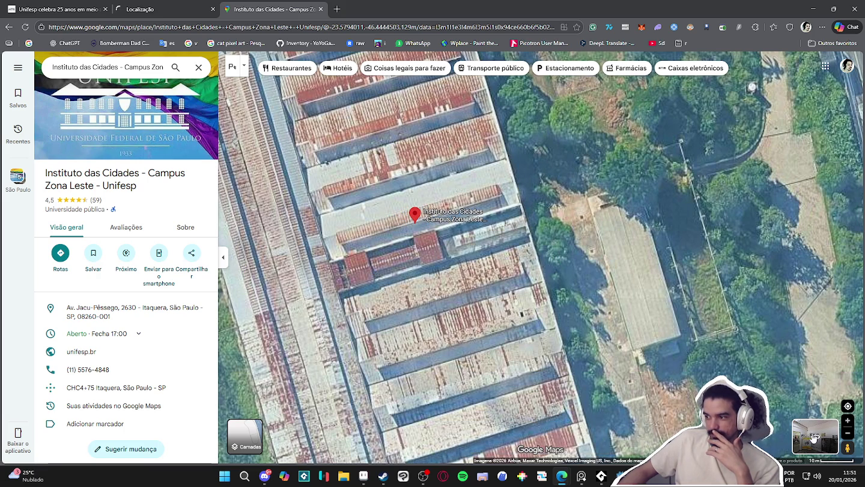
{"action": "left_click", "coordinate": [809, 437]}
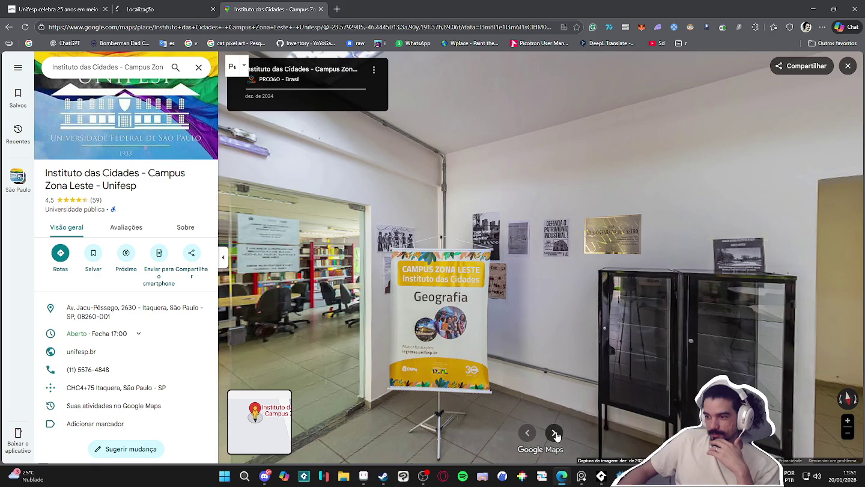
- Browse the campus photos forward to the yellow building, then back to the UNIFESP logo, and close them
{"action": "left_click", "coordinate": [554, 434]}
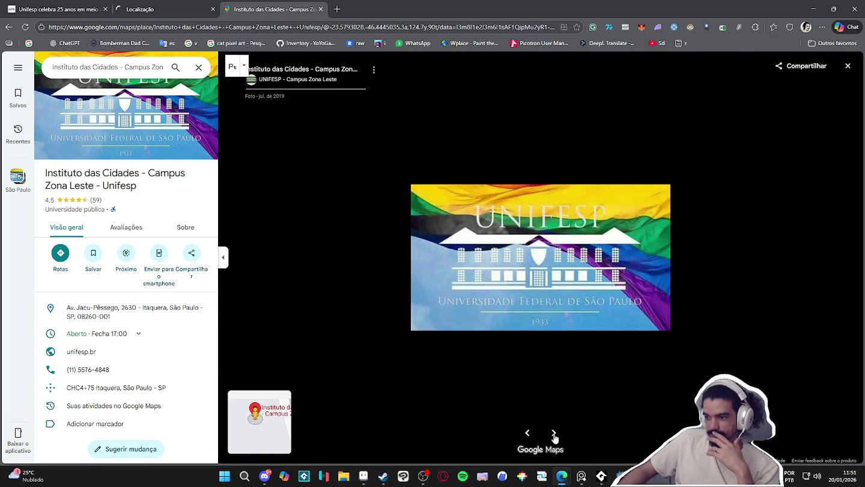
{"action": "left_click", "coordinate": [554, 434]}
{"action": "left_click", "coordinate": [554, 433]}
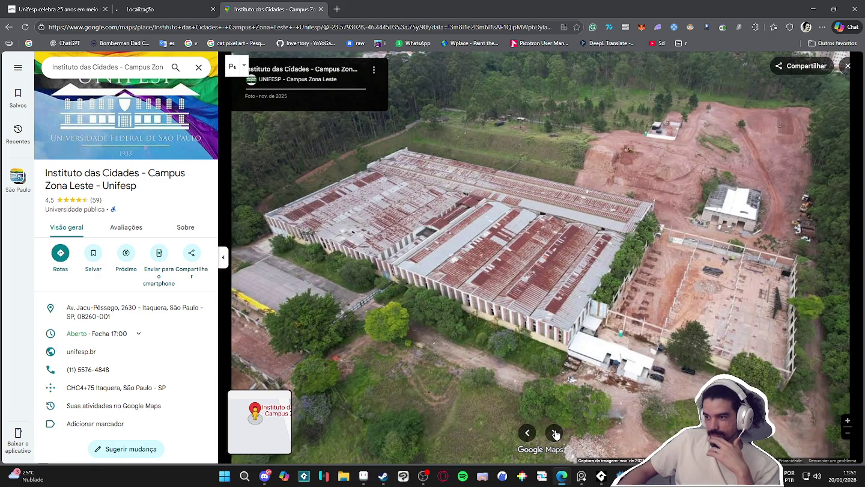
{"action": "left_click", "coordinate": [554, 433]}
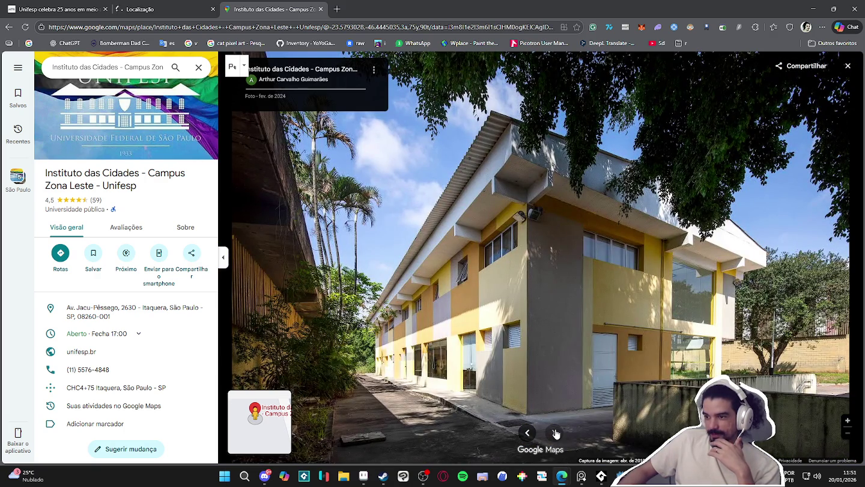
{"action": "left_click", "coordinate": [525, 436]}
{"action": "left_click", "coordinate": [525, 435]}
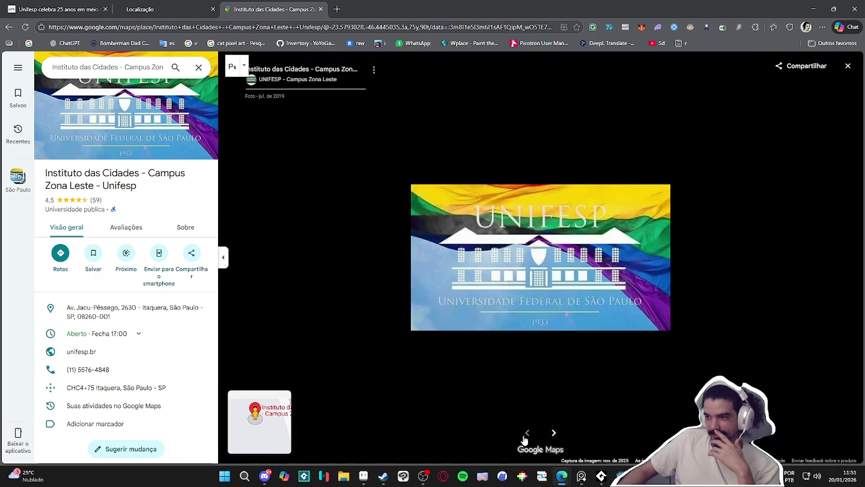
{"action": "left_click", "coordinate": [847, 67]}
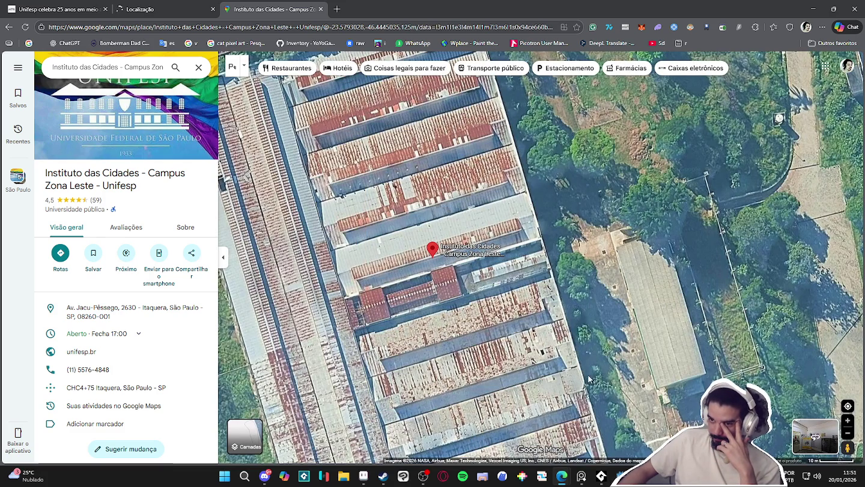
- Enter the indoor Geografia panorama, step outside, and walk past the yellow building along the tree-lined path
{"action": "left_click", "coordinate": [802, 431]}
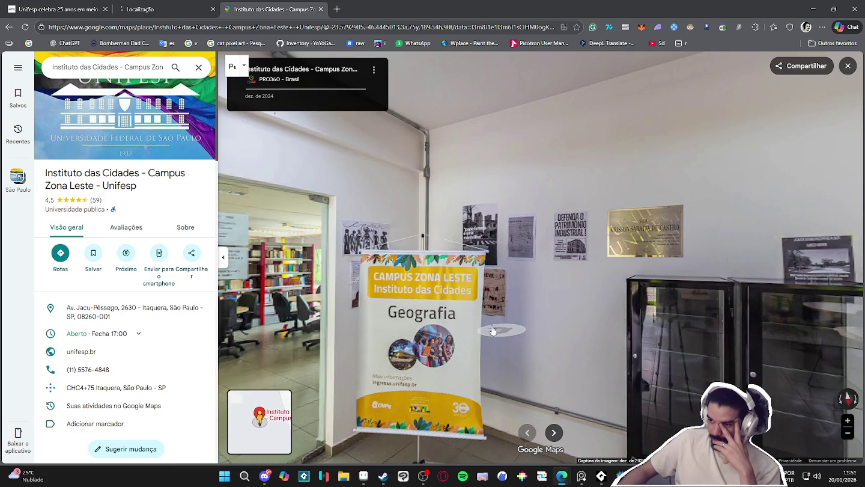
{"action": "left_click_drag", "start_coordinate": [355, 312], "coordinate": [518, 365]}
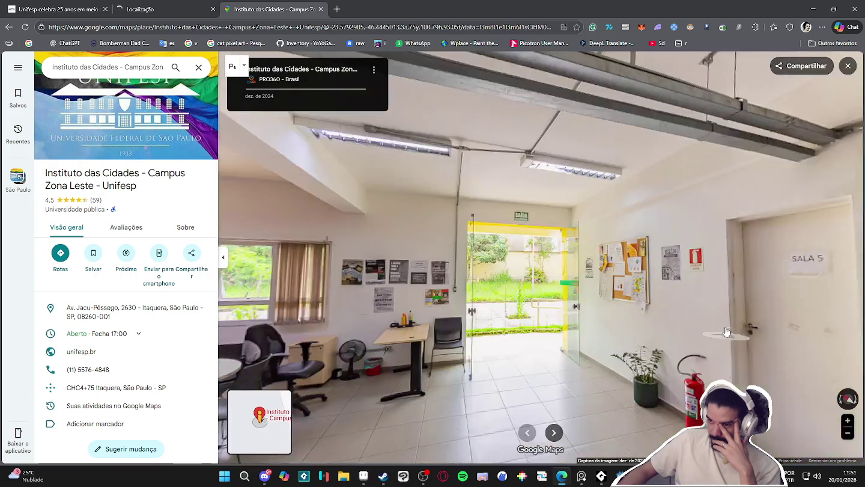
{"action": "left_click", "coordinate": [520, 353]}
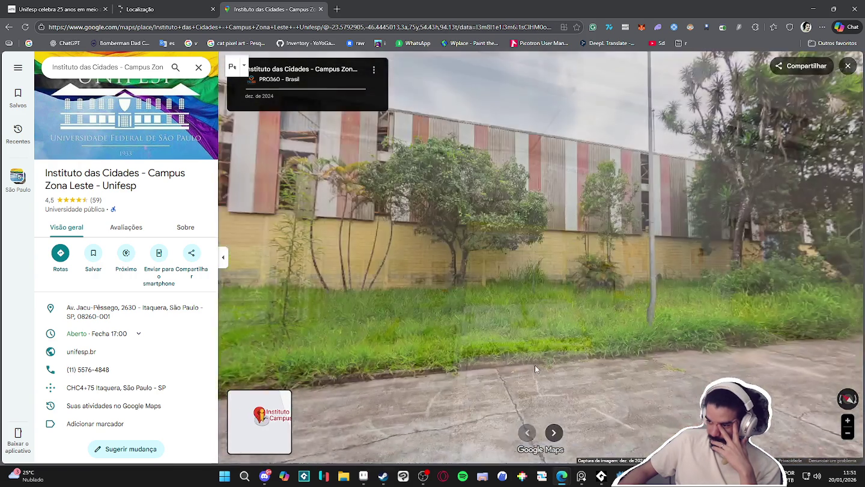
{"action": "mouse_move", "coordinate": [535, 365]}
{"action": "left_mouse_down"}
{"action": "mouse_move", "coordinate": [387, 318]}
{"action": "mouse_move", "coordinate": [558, 329]}
{"action": "left_mouse_up"}
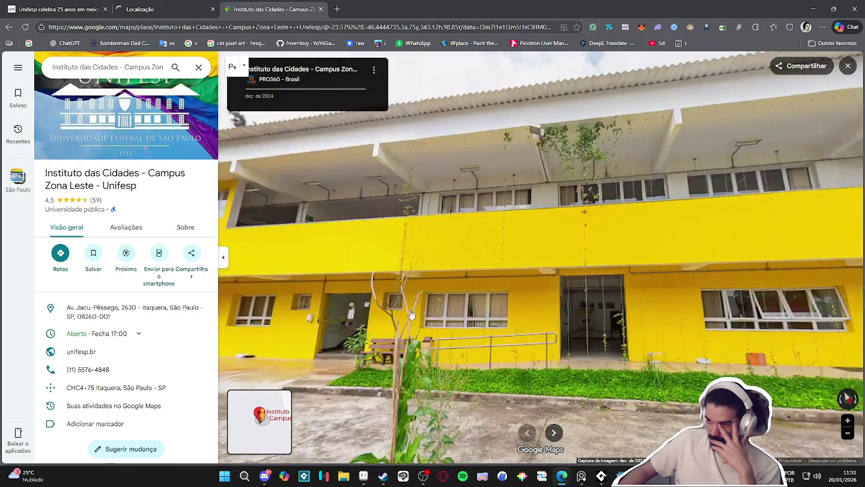
{"action": "left_click", "coordinate": [417, 347]}
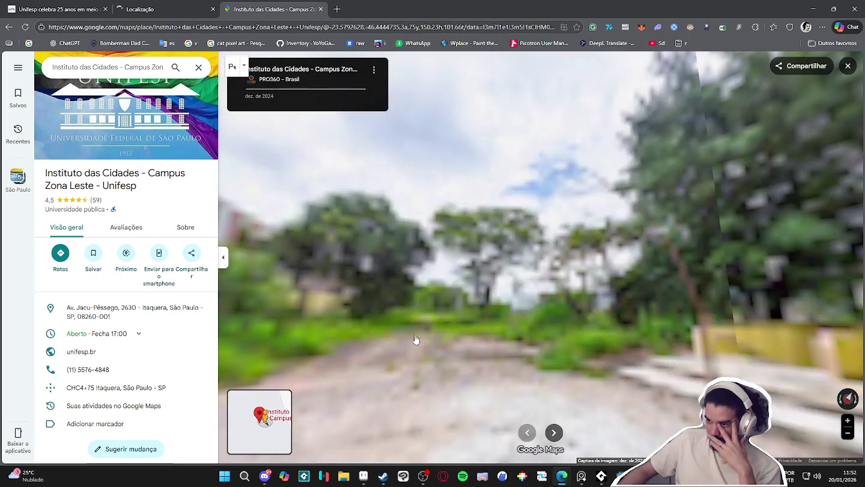
{"action": "mouse_move", "coordinate": [468, 306]}
{"action": "left_mouse_down"}
{"action": "mouse_move", "coordinate": [387, 310]}
{"action": "mouse_move", "coordinate": [483, 338]}
{"action": "mouse_move", "coordinate": [469, 343]}
{"action": "left_mouse_up"}
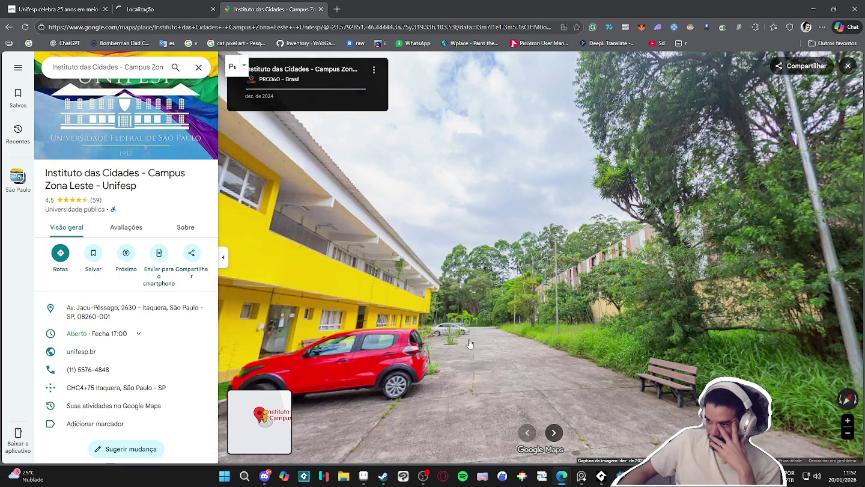
{"action": "left_click", "coordinate": [471, 343]}
{"action": "left_click", "coordinate": [487, 347]}
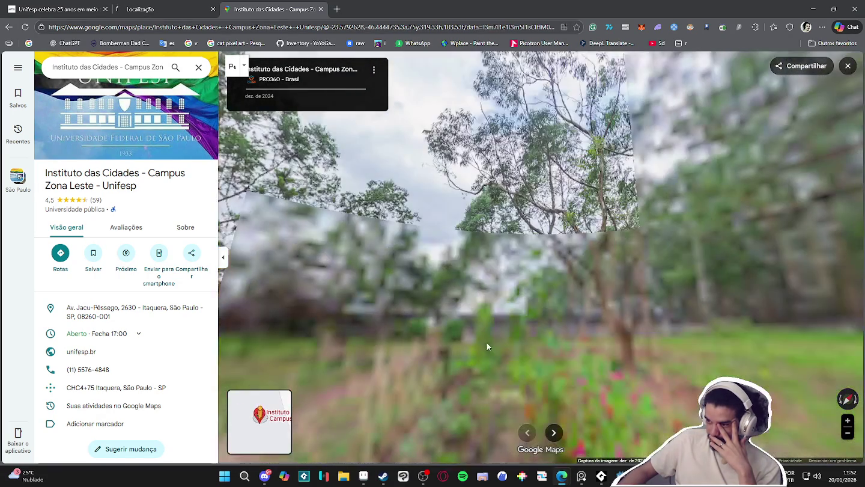
- Walk on across the grassy field into the garden plant beds, then go back to the satellite map
{"action": "left_click", "coordinate": [680, 305]}
{"action": "left_click", "coordinate": [481, 307]}
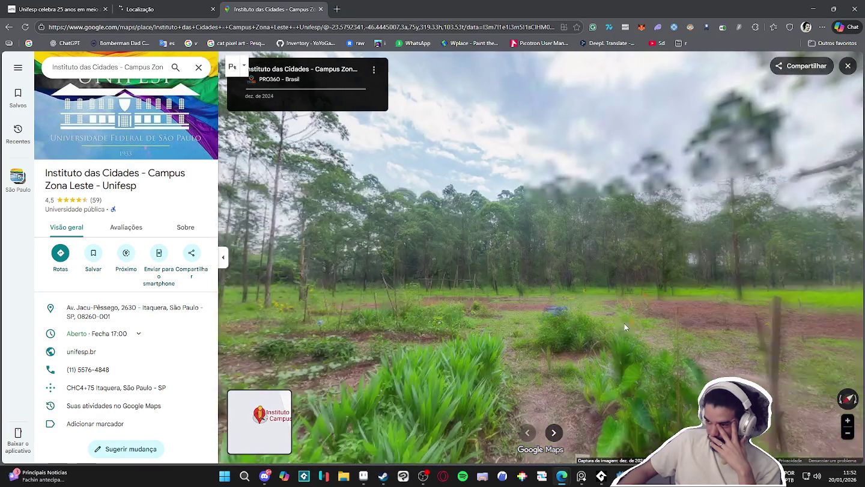
{"action": "left_click", "coordinate": [624, 322]}
{"action": "left_click", "coordinate": [581, 308]}
{"action": "left_click", "coordinate": [560, 312]}
{"action": "left_click", "coordinate": [472, 316]}
{"action": "left_click", "coordinate": [466, 288]}
{"action": "left_click", "coordinate": [460, 264]}
{"action": "left_click", "coordinate": [454, 247]}
{"action": "left_click", "coordinate": [453, 246]}
{"action": "left_click", "coordinate": [349, 213]}
{"action": "left_click", "coordinate": [551, 241]}
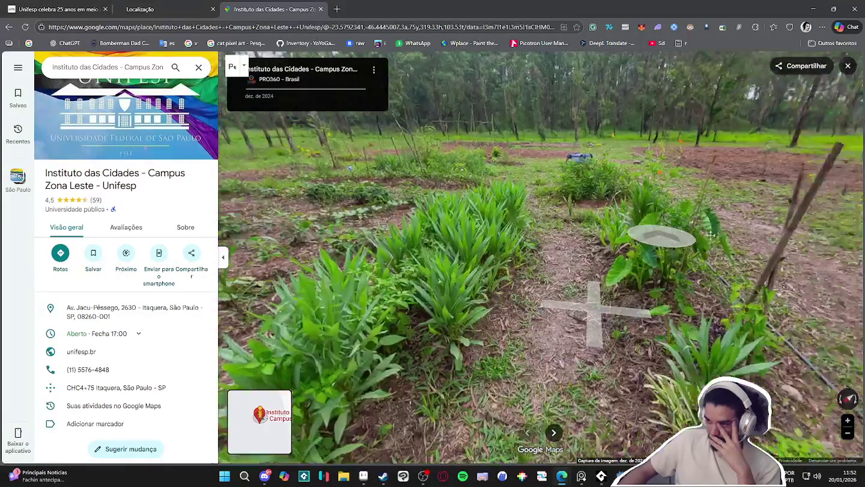
{"action": "left_click", "coordinate": [661, 239]}
{"action": "left_click", "coordinate": [691, 257]}
{"action": "left_click", "coordinate": [721, 277]}
{"action": "mouse_move", "coordinate": [751, 288]}
{"action": "left_mouse_down"}
{"action": "mouse_move", "coordinate": [811, 323]}
{"action": "mouse_move", "coordinate": [103, 209]}
{"action": "left_mouse_up"}
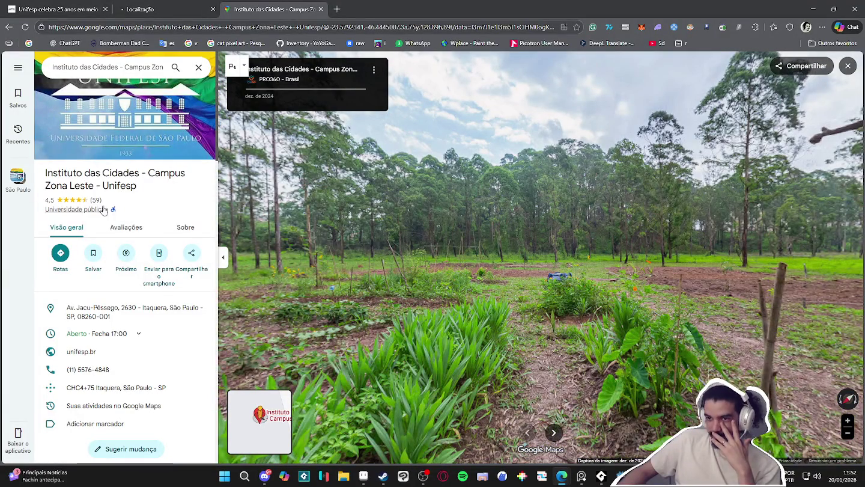
{"action": "left_click", "coordinate": [9, 29]}
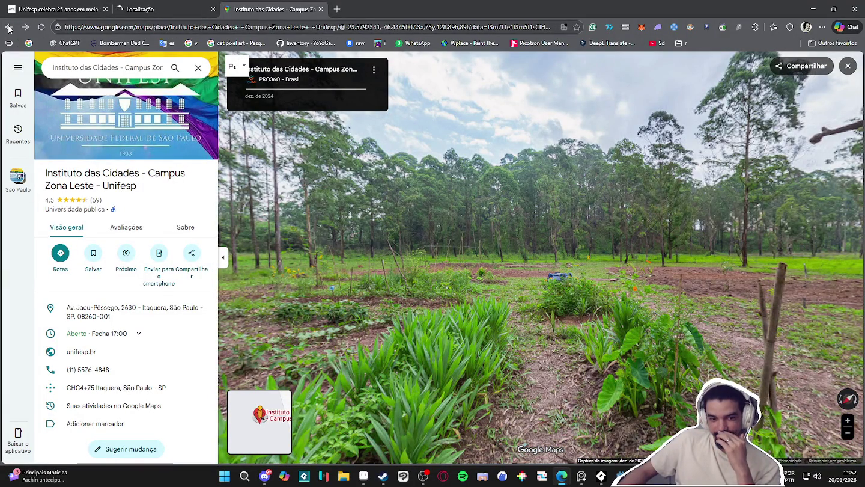
{"action": "left_click", "coordinate": [9, 28]}
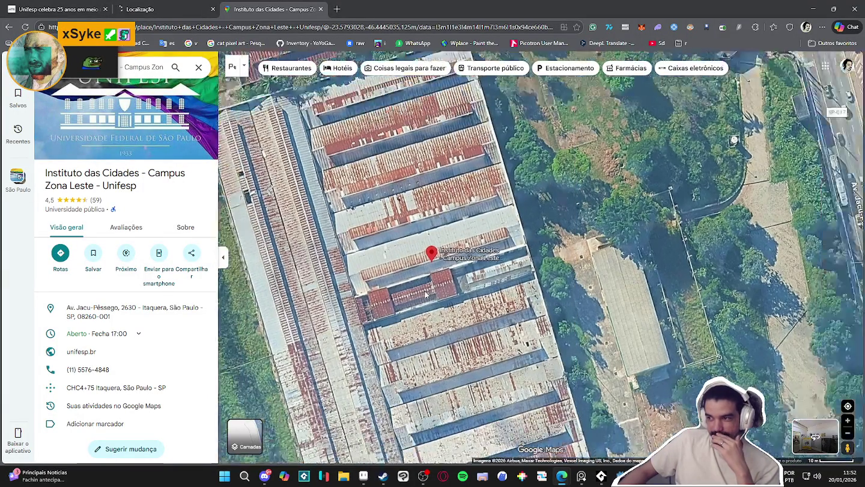
- Bring up the 'unifesp medicina map' results and open the Locais map in Google Maps
{"action": "scroll", "coordinate": [423, 278], "scroll_direction": "down", "scroll_amount": 4}
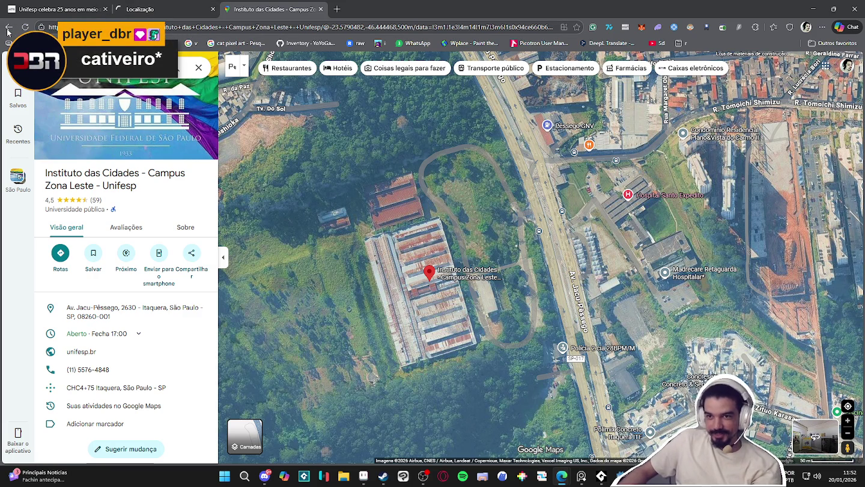
{"action": "left_click", "coordinate": [129, 12]}
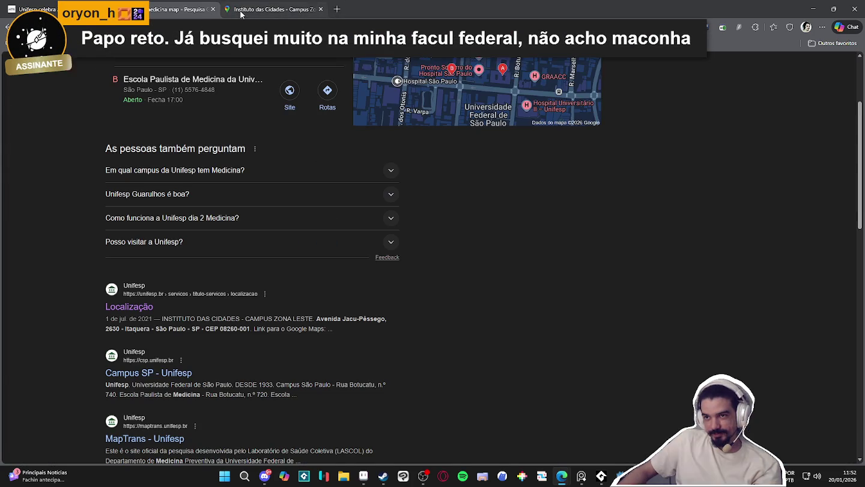
{"action": "left_click", "coordinate": [207, 10]}
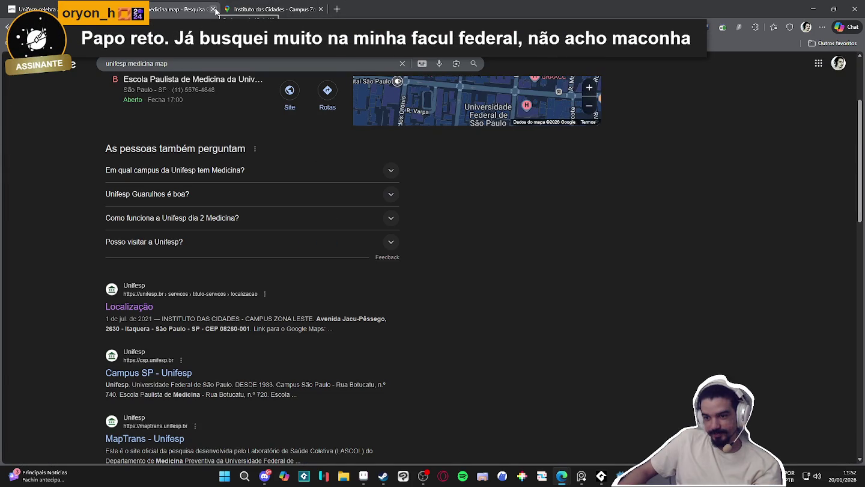
{"action": "scroll", "coordinate": [203, 78], "scroll_direction": "up", "scroll_amount": 3}
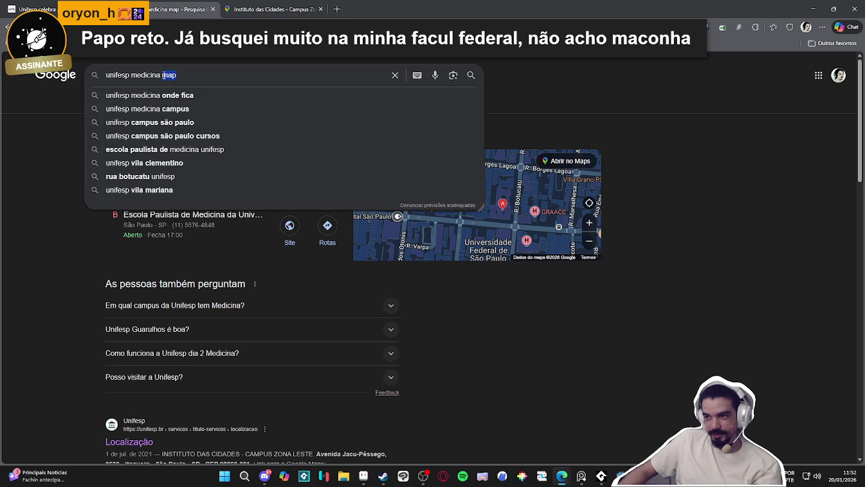
{"action": "key", "text": "Escape"}
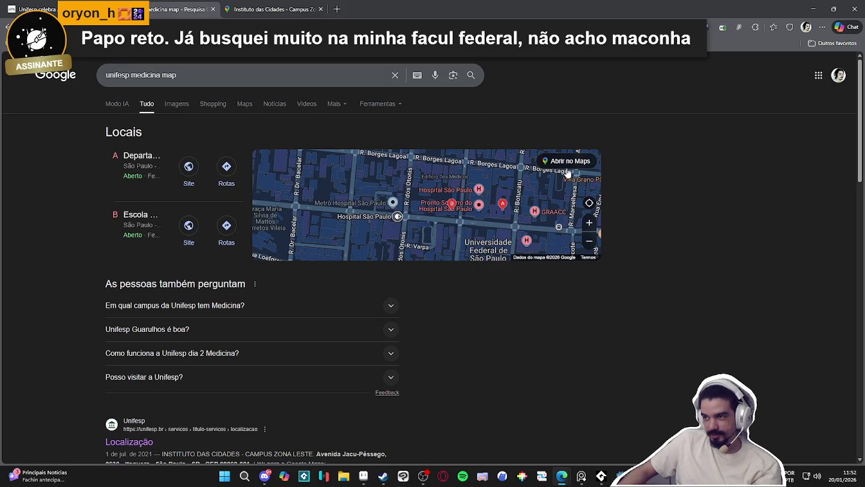
{"action": "left_click", "coordinate": [418, 204]}
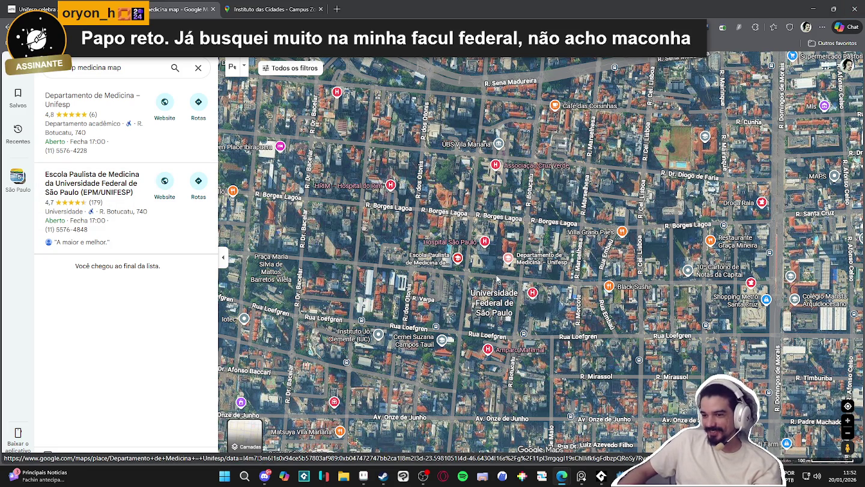
- Open Departamento de Medicina – Unifesp and drop into Street View beside its pin, facing the building
{"action": "scroll", "coordinate": [538, 279], "scroll_direction": "down", "scroll_amount": 2}
{"action": "scroll", "coordinate": [537, 278], "scroll_direction": "up", "scroll_amount": 3}
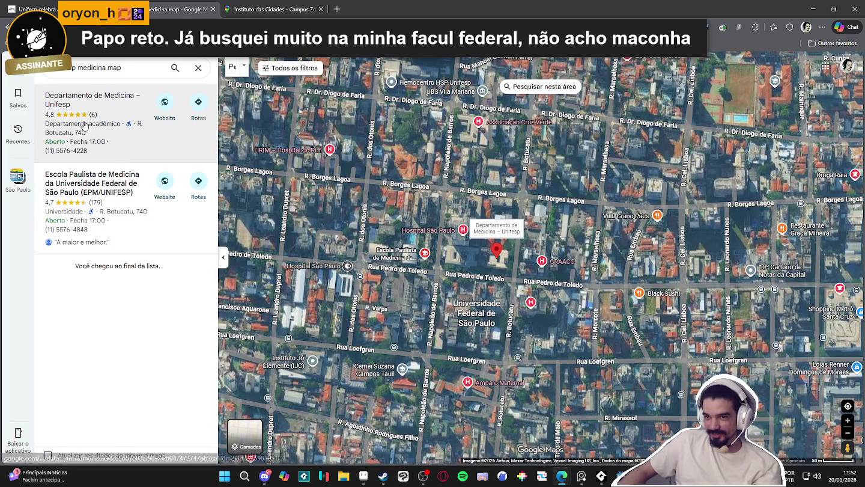
{"action": "left_click", "coordinate": [92, 104]}
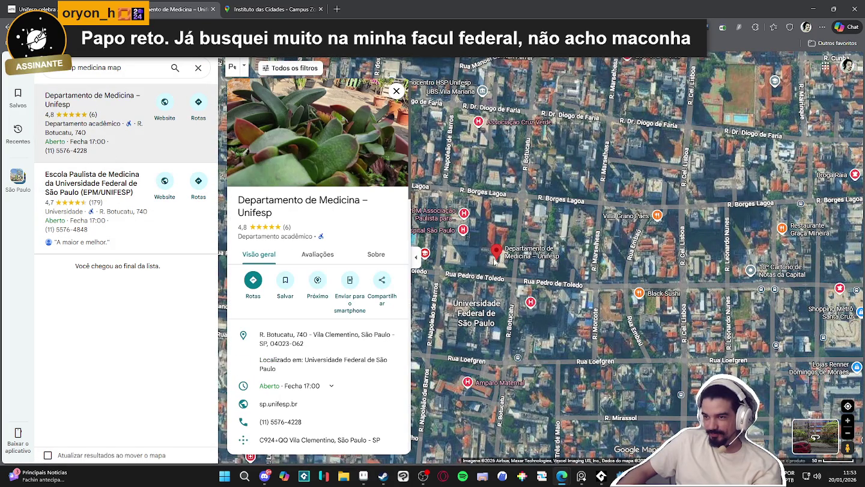
{"action": "mouse_move", "coordinate": [848, 448]}
{"action": "left_mouse_down"}
{"action": "mouse_move", "coordinate": [494, 258]}
{"action": "mouse_move", "coordinate": [498, 278]}
{"action": "left_mouse_up"}
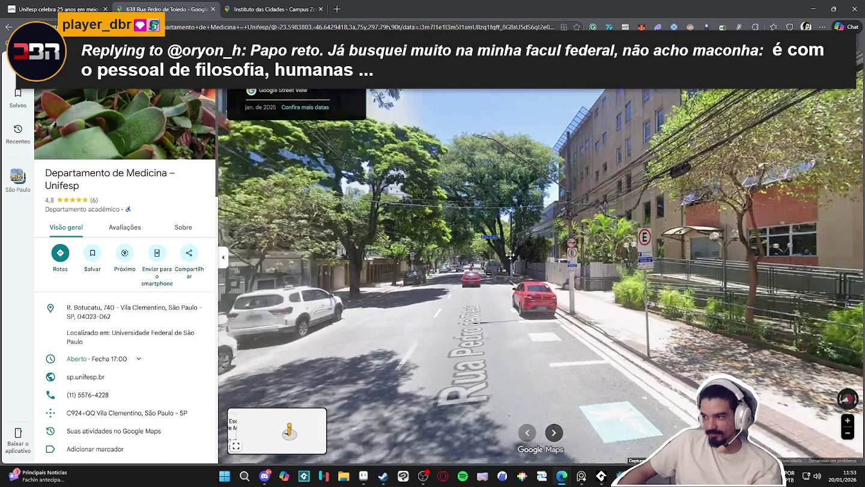
{"action": "mouse_move", "coordinate": [498, 283]}
{"action": "left_mouse_down"}
{"action": "mouse_move", "coordinate": [226, 292]}
{"action": "mouse_move", "coordinate": [752, 292]}
{"action": "mouse_move", "coordinate": [450, 309]}
{"action": "left_mouse_up"}
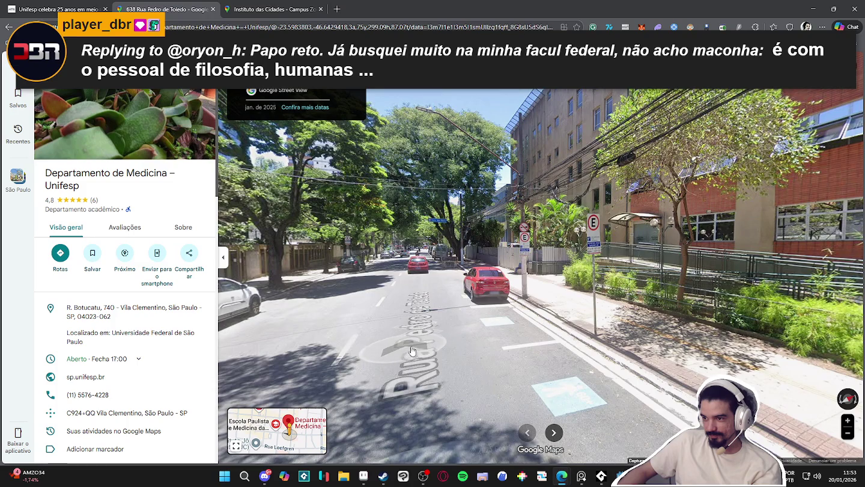
- Move forward on Rua Pedro de Toledo, look up at the red-brick building, then scroll its photo gallery
{"action": "left_click", "coordinate": [391, 349]}
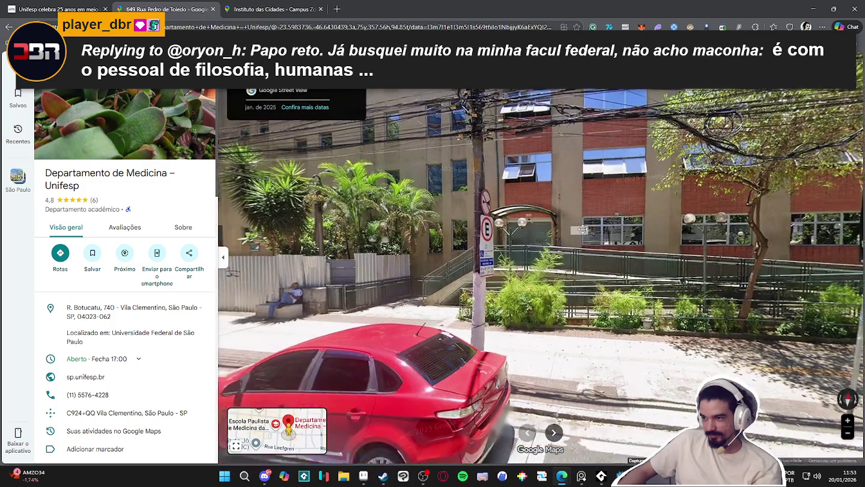
{"action": "mouse_move", "coordinate": [435, 267]}
{"action": "left_mouse_down"}
{"action": "mouse_move", "coordinate": [447, 304]}
{"action": "mouse_move", "coordinate": [535, 209]}
{"action": "mouse_move", "coordinate": [661, 349]}
{"action": "left_mouse_up"}
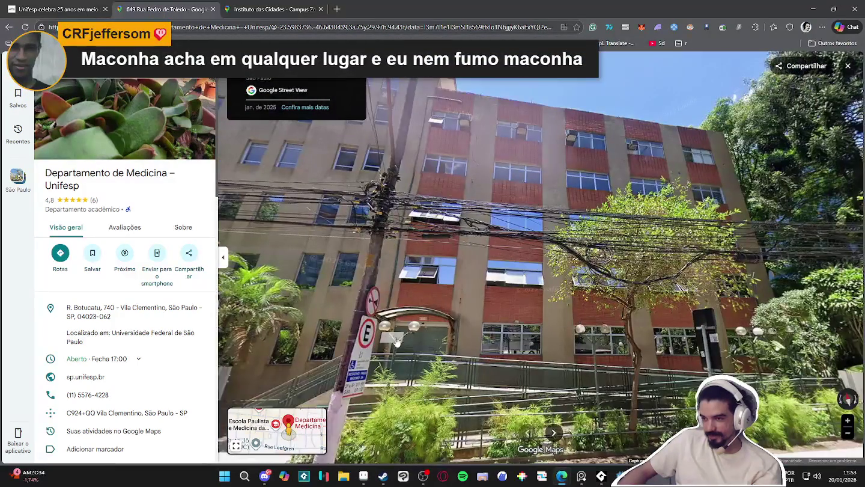
{"action": "left_click", "coordinate": [92, 143]}
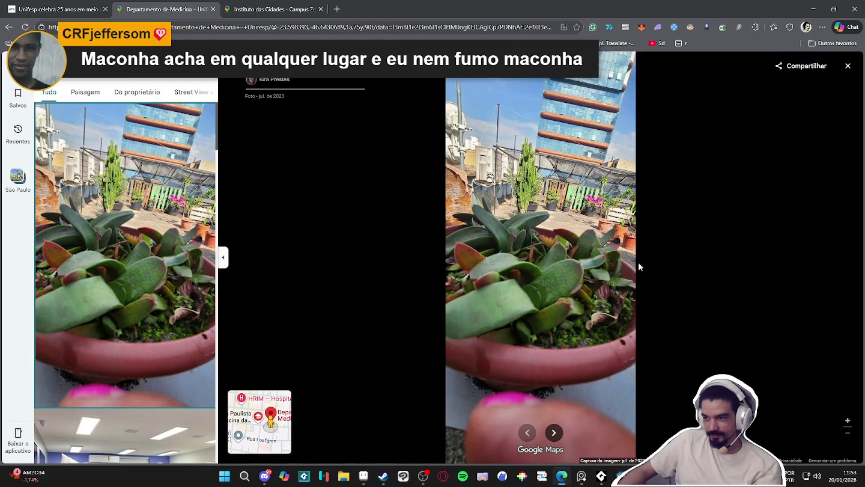
{"action": "scroll", "coordinate": [144, 309], "scroll_direction": "down", "scroll_amount": 3}
{"action": "scroll", "coordinate": [144, 310], "scroll_direction": "down", "scroll_amount": 3}
{"action": "scroll", "coordinate": [146, 311], "scroll_direction": "down", "scroll_amount": 3}
{"action": "scroll", "coordinate": [148, 313], "scroll_direction": "down", "scroll_amount": 3}
{"action": "scroll", "coordinate": [149, 313], "scroll_direction": "down", "scroll_amount": 3}
{"action": "scroll", "coordinate": [148, 313], "scroll_direction": "down", "scroll_amount": 3}
{"action": "scroll", "coordinate": [149, 312], "scroll_direction": "down", "scroll_amount": 3}
{"action": "scroll", "coordinate": [149, 313], "scroll_direction": "down", "scroll_amount": 2}
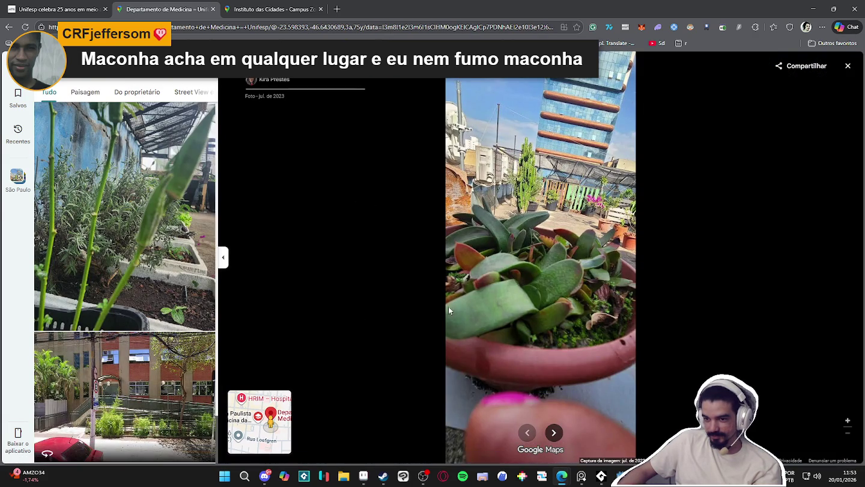
{"action": "scroll", "coordinate": [544, 297], "scroll_direction": "up", "scroll_amount": 2}
{"action": "scroll", "coordinate": [546, 295], "scroll_direction": "down", "scroll_amount": 2}
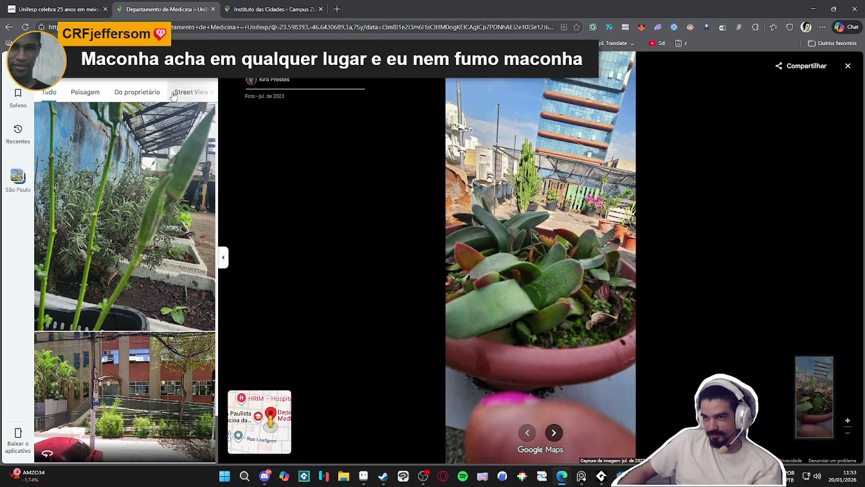
- Go back through browser history to the Google search results
{"action": "left_click", "coordinate": [10, 28]}
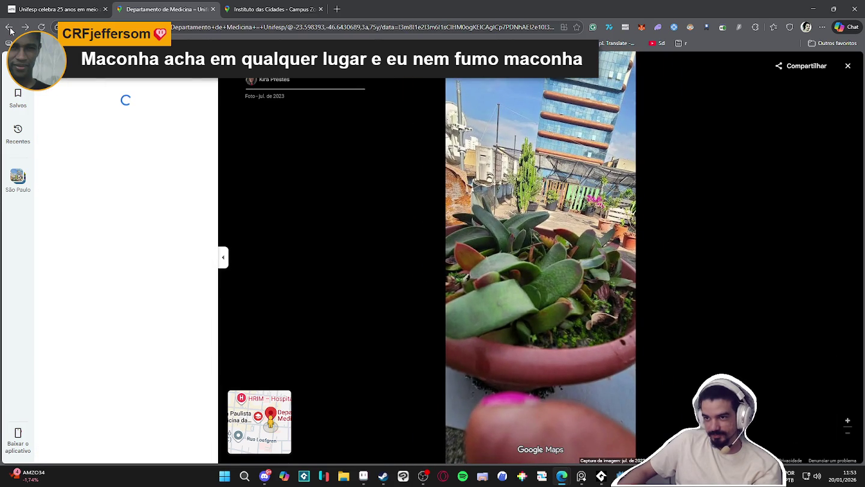
{"action": "left_click", "coordinate": [9, 28]}
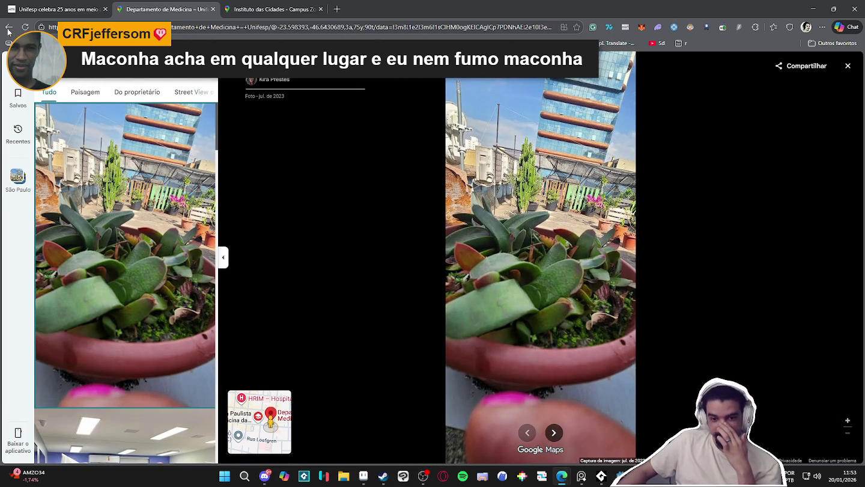
{"action": "left_click", "coordinate": [9, 29]}
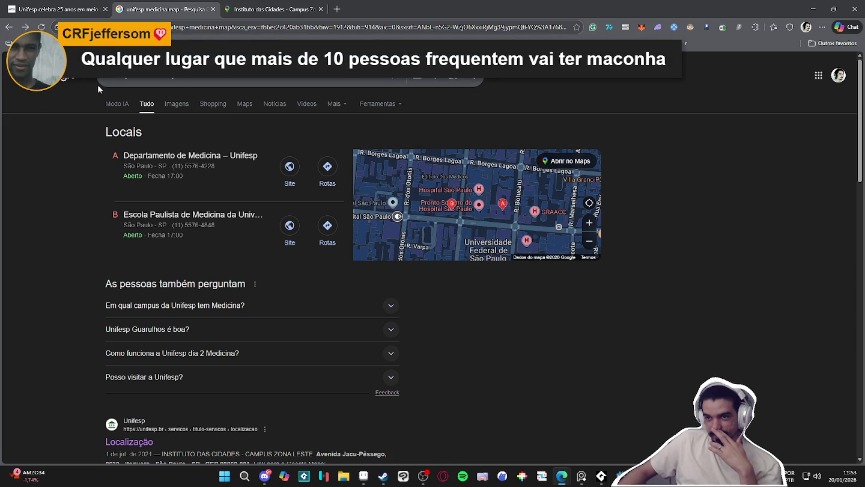
- Return to the 'unifesp medicina' results and open Escola Paulista de Medicina in Google Maps
{"action": "scroll", "coordinate": [58, 146], "scroll_direction": "down", "scroll_amount": 4}
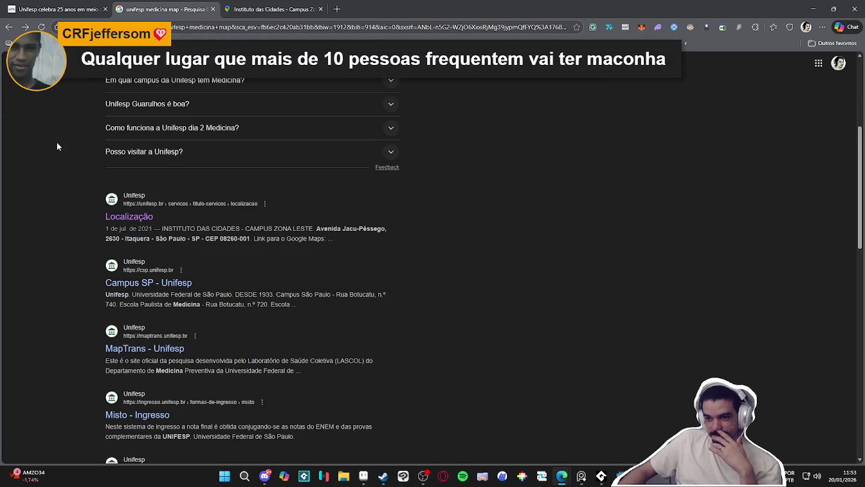
{"action": "left_click", "coordinate": [9, 27]}
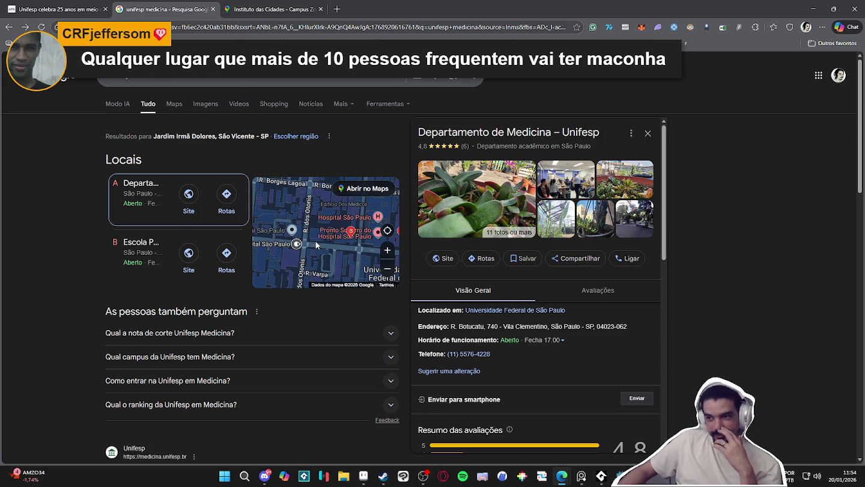
{"action": "scroll", "coordinate": [350, 246], "scroll_direction": "up", "scroll_amount": 5}
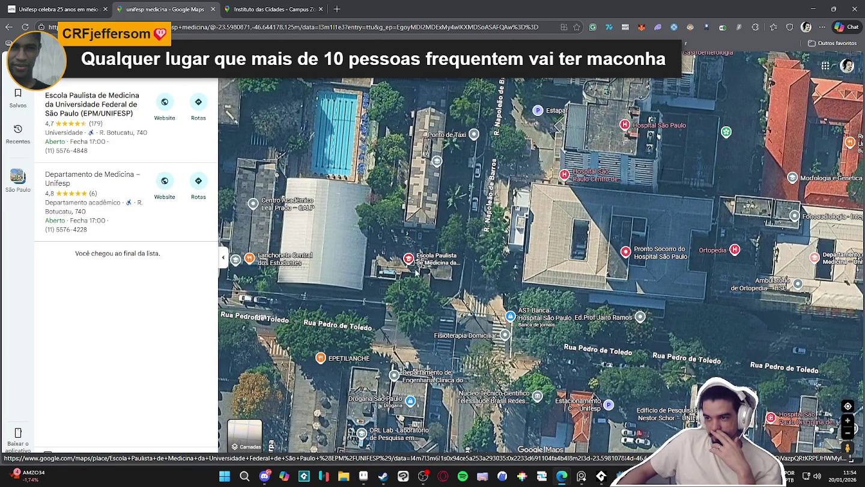
{"action": "left_click", "coordinate": [408, 261]}
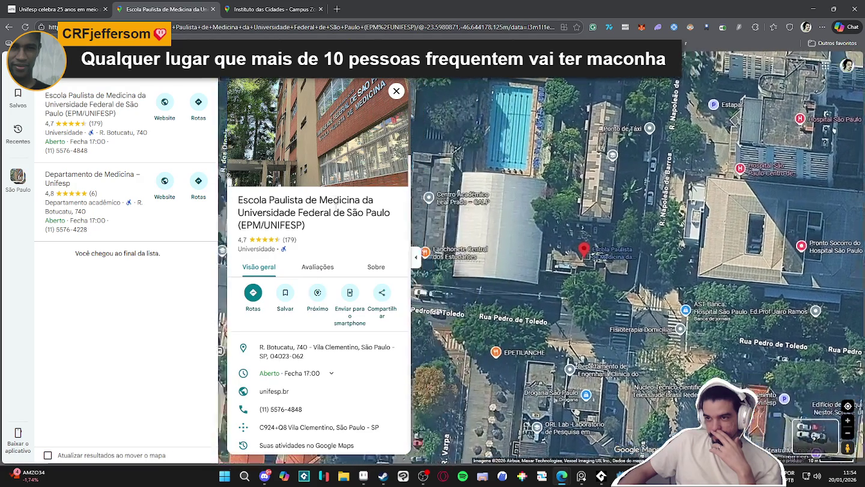
- Open the school's photo viewer and view the white-building photo, then the staircase-with-bust photo full size
{"action": "scroll", "coordinate": [336, 206], "scroll_direction": "down", "scroll_amount": 2}
{"action": "scroll", "coordinate": [337, 180], "scroll_direction": "up", "scroll_amount": 2}
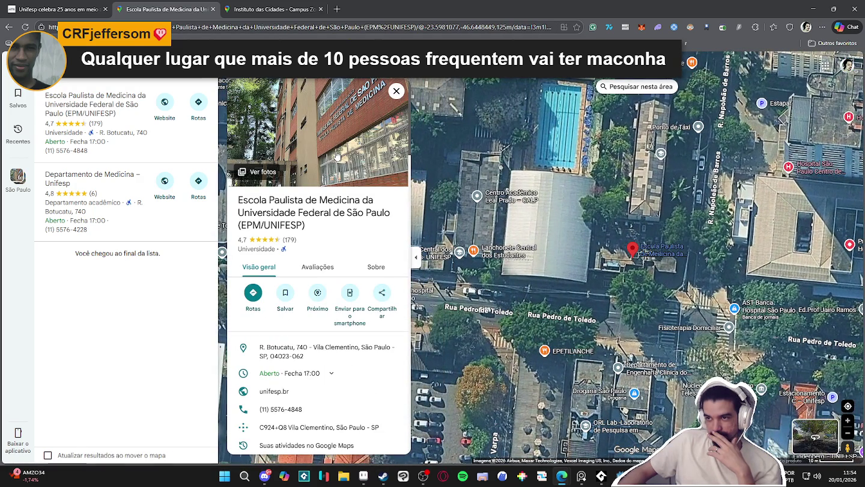
{"action": "left_click", "coordinate": [254, 171]}
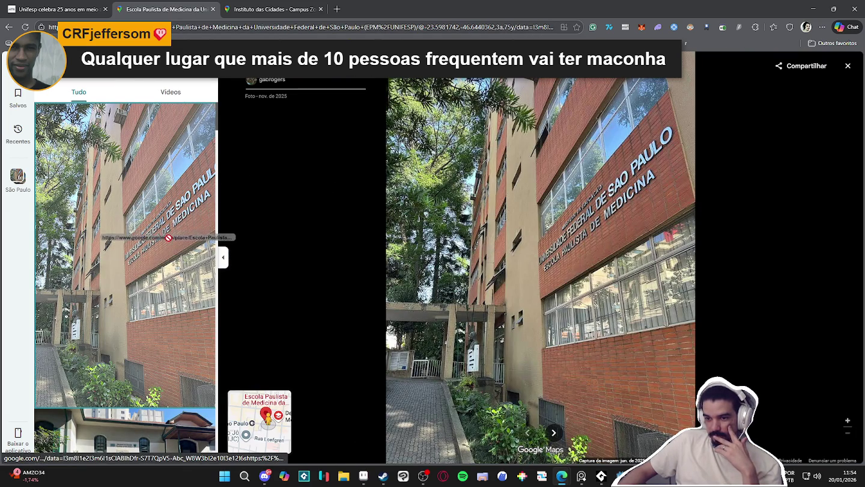
{"action": "scroll", "coordinate": [145, 329], "scroll_direction": "down", "scroll_amount": 2}
{"action": "left_click", "coordinate": [145, 328]}
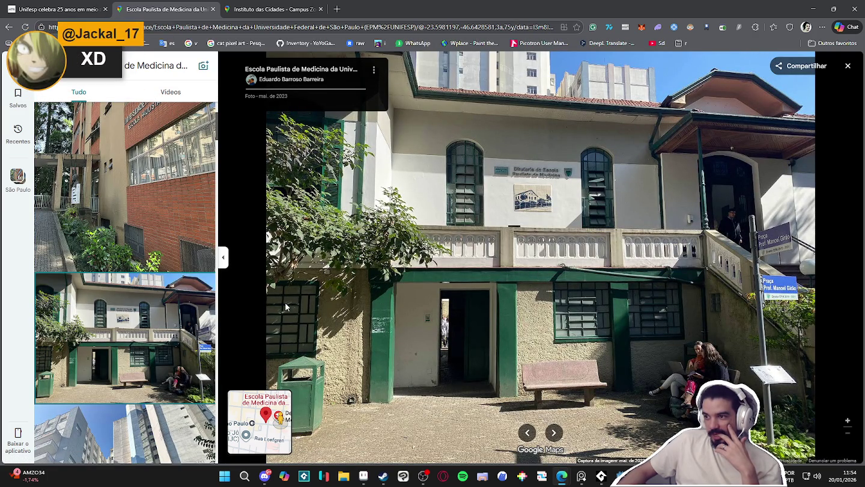
{"action": "scroll", "coordinate": [167, 367], "scroll_direction": "down", "scroll_amount": 3}
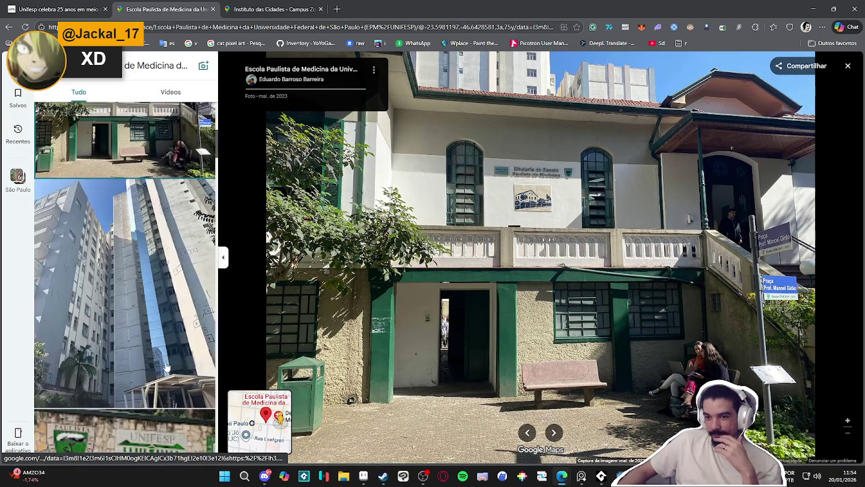
{"action": "scroll", "coordinate": [165, 363], "scroll_direction": "down", "scroll_amount": 5}
{"action": "scroll", "coordinate": [157, 355], "scroll_direction": "down", "scroll_amount": 5}
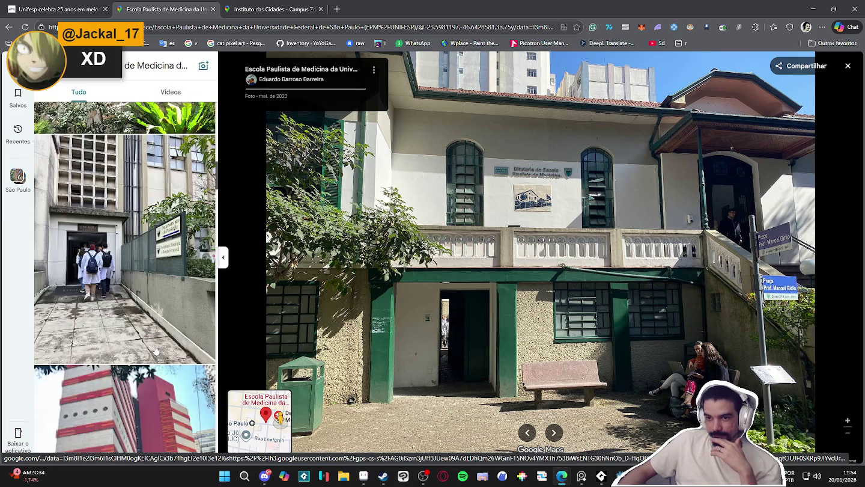
{"action": "scroll", "coordinate": [150, 346], "scroll_direction": "down", "scroll_amount": 4}
{"action": "scroll", "coordinate": [144, 341], "scroll_direction": "down", "scroll_amount": 3}
{"action": "scroll", "coordinate": [140, 336], "scroll_direction": "down", "scroll_amount": 3}
{"action": "scroll", "coordinate": [136, 325], "scroll_direction": "up", "scroll_amount": 5}
{"action": "scroll", "coordinate": [129, 304], "scroll_direction": "up", "scroll_amount": 5}
{"action": "scroll", "coordinate": [123, 282], "scroll_direction": "up", "scroll_amount": 4}
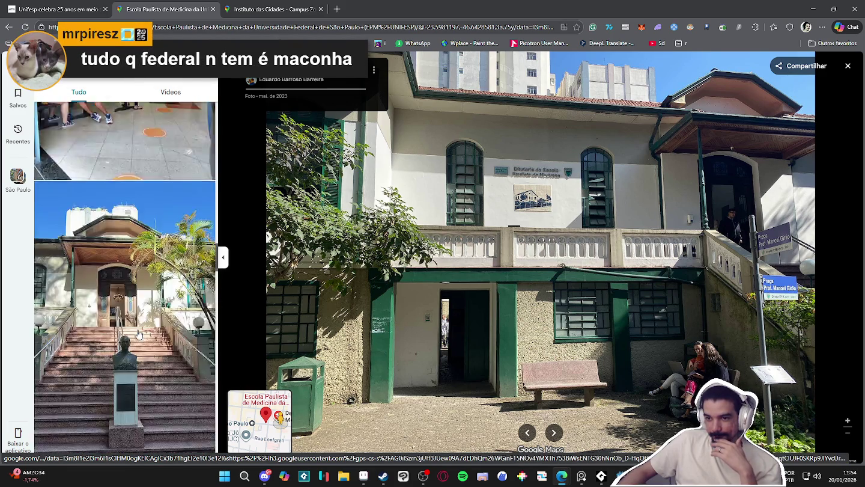
{"action": "scroll", "coordinate": [117, 259], "scroll_direction": "up", "scroll_amount": 3}
{"action": "left_click", "coordinate": [114, 248]}
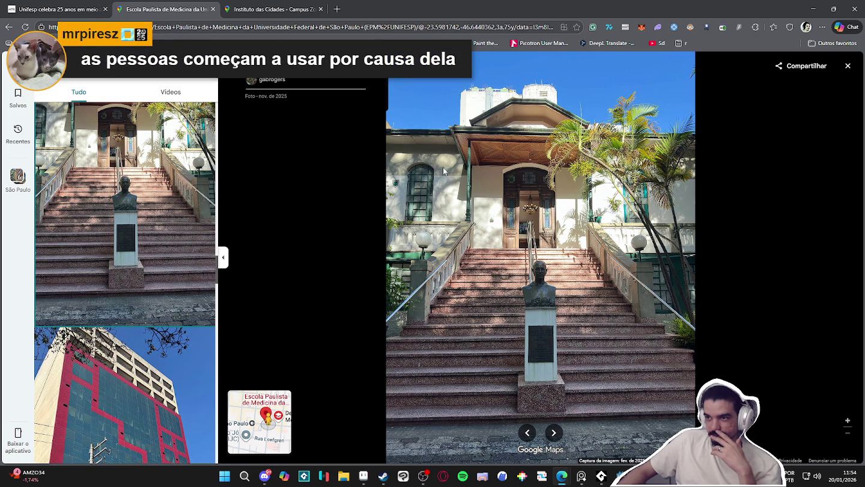
- Scroll through the rest of the photo list, then screen-capture the staircase facade photo area
{"action": "scroll", "coordinate": [159, 303], "scroll_direction": "down", "scroll_amount": 3}
{"action": "scroll", "coordinate": [154, 303], "scroll_direction": "down", "scroll_amount": 3}
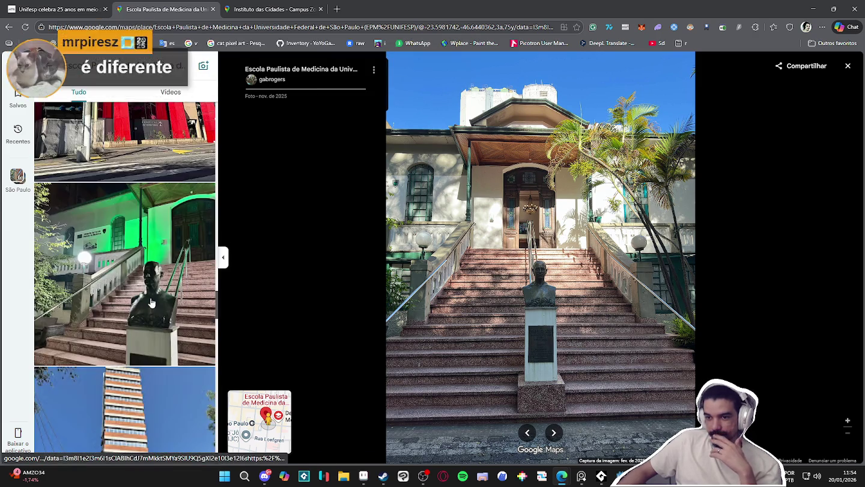
{"action": "scroll", "coordinate": [150, 303], "scroll_direction": "down", "scroll_amount": 3}
{"action": "scroll", "coordinate": [150, 304], "scroll_direction": "up", "scroll_amount": 2}
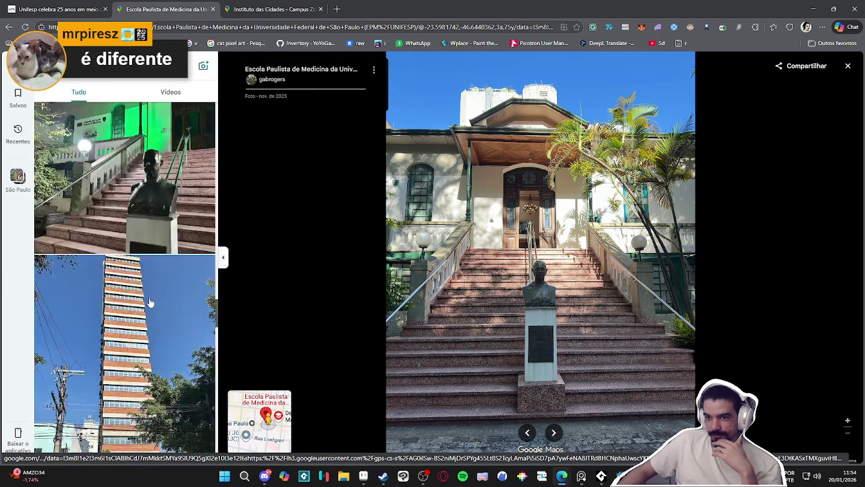
{"action": "scroll", "coordinate": [133, 258], "scroll_direction": "down", "scroll_amount": 1}
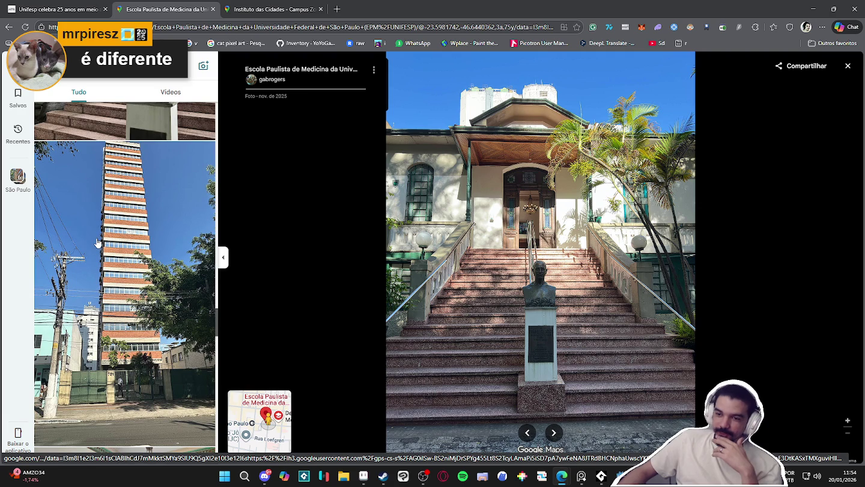
{"action": "scroll", "coordinate": [96, 241], "scroll_direction": "down", "scroll_amount": 1}
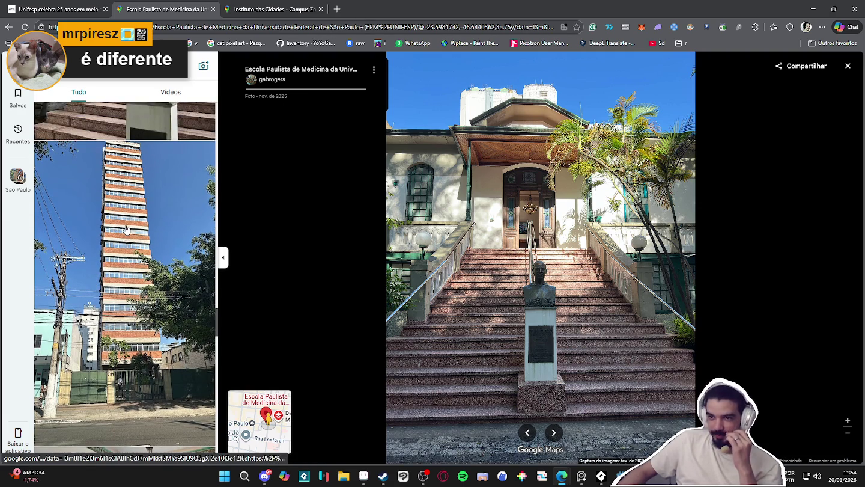
{"action": "scroll", "coordinate": [130, 226], "scroll_direction": "down", "scroll_amount": 1}
{"action": "scroll", "coordinate": [127, 229], "scroll_direction": "down", "scroll_amount": 3}
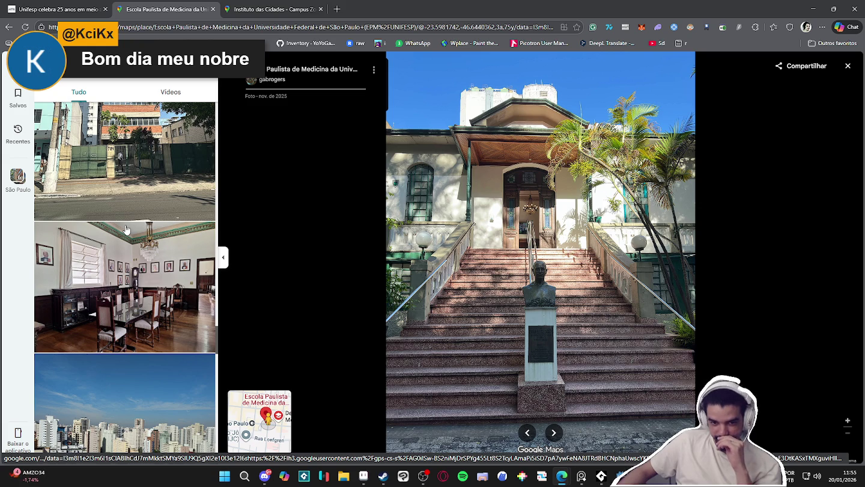
{"action": "scroll", "coordinate": [126, 231], "scroll_direction": "down", "scroll_amount": 3}
{"action": "scroll", "coordinate": [127, 230], "scroll_direction": "down", "scroll_amount": 3}
{"action": "scroll", "coordinate": [127, 229], "scroll_direction": "down", "scroll_amount": 3}
{"action": "scroll", "coordinate": [127, 229], "scroll_direction": "down", "scroll_amount": 3}
{"action": "scroll", "coordinate": [126, 230], "scroll_direction": "down", "scroll_amount": 3}
{"action": "scroll", "coordinate": [126, 230], "scroll_direction": "down", "scroll_amount": 3}
{"action": "scroll", "coordinate": [125, 229], "scroll_direction": "down", "scroll_amount": 3}
{"action": "scroll", "coordinate": [122, 230], "scroll_direction": "up", "scroll_amount": 3}
{"action": "scroll", "coordinate": [122, 229], "scroll_direction": "down", "scroll_amount": 4}
{"action": "scroll", "coordinate": [123, 230], "scroll_direction": "down", "scroll_amount": 3}
{"action": "scroll", "coordinate": [123, 231], "scroll_direction": "down", "scroll_amount": 3}
{"action": "scroll", "coordinate": [122, 230], "scroll_direction": "down", "scroll_amount": 1}
{"action": "scroll", "coordinate": [122, 230], "scroll_direction": "down", "scroll_amount": 3}
{"action": "scroll", "coordinate": [122, 231], "scroll_direction": "down", "scroll_amount": 3}
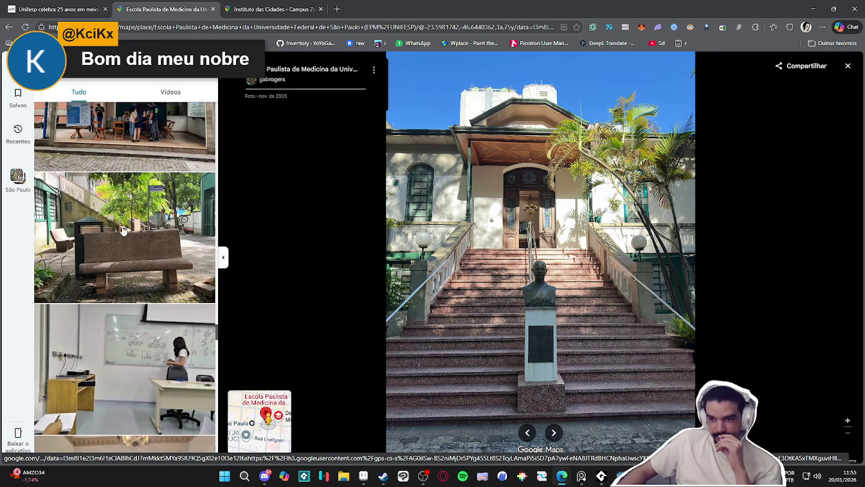
{"action": "scroll", "coordinate": [122, 230], "scroll_direction": "up", "scroll_amount": 3}
{"action": "scroll", "coordinate": [122, 229], "scroll_direction": "down", "scroll_amount": 3}
{"action": "scroll", "coordinate": [122, 231], "scroll_direction": "down", "scroll_amount": 3}
{"action": "scroll", "coordinate": [121, 230], "scroll_direction": "down", "scroll_amount": 3}
{"action": "scroll", "coordinate": [117, 234], "scroll_direction": "down", "scroll_amount": 2}
{"action": "scroll", "coordinate": [116, 233], "scroll_direction": "down", "scroll_amount": 3}
{"action": "scroll", "coordinate": [117, 234], "scroll_direction": "down", "scroll_amount": 3}
{"action": "scroll", "coordinate": [116, 234], "scroll_direction": "down", "scroll_amount": 3}
{"action": "scroll", "coordinate": [117, 233], "scroll_direction": "down", "scroll_amount": 3}
{"action": "scroll", "coordinate": [116, 235], "scroll_direction": "down", "scroll_amount": 3}
{"action": "scroll", "coordinate": [116, 234], "scroll_direction": "down", "scroll_amount": 3}
{"action": "scroll", "coordinate": [117, 234], "scroll_direction": "down", "scroll_amount": 3}
{"action": "scroll", "coordinate": [117, 234], "scroll_direction": "down", "scroll_amount": 3}
{"action": "scroll", "coordinate": [116, 233], "scroll_direction": "down", "scroll_amount": 3}
{"action": "scroll", "coordinate": [116, 234], "scroll_direction": "down", "scroll_amount": 3}
{"action": "scroll", "coordinate": [117, 233], "scroll_direction": "down", "scroll_amount": 3}
{"action": "scroll", "coordinate": [117, 234], "scroll_direction": "down", "scroll_amount": 3}
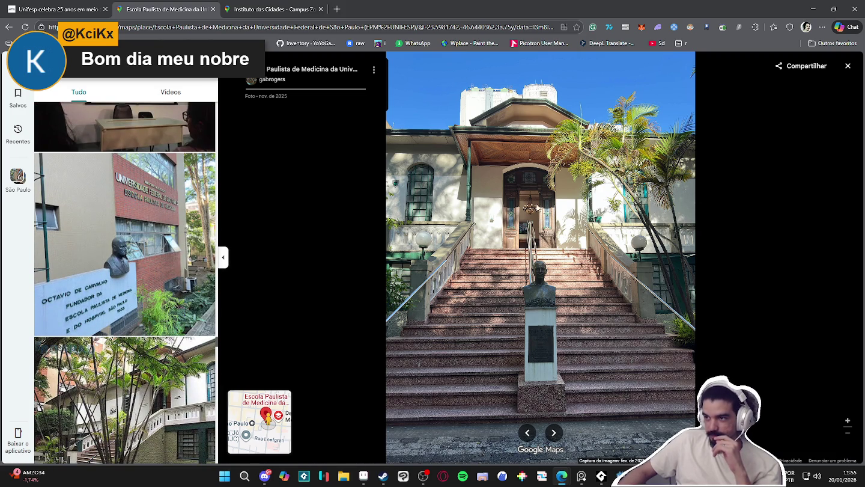
{"action": "scroll", "coordinate": [155, 252], "scroll_direction": "down", "scroll_amount": 3}
{"action": "scroll", "coordinate": [155, 252], "scroll_direction": "down", "scroll_amount": 3}
{"action": "scroll", "coordinate": [154, 252], "scroll_direction": "down", "scroll_amount": 3}
{"action": "scroll", "coordinate": [155, 251], "scroll_direction": "down", "scroll_amount": 3}
{"action": "scroll", "coordinate": [103, 158], "scroll_direction": "down", "scroll_amount": 3}
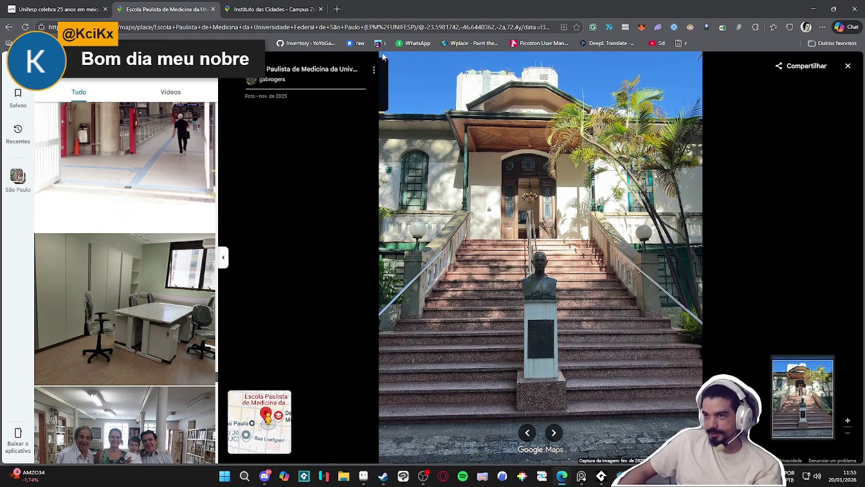
{"action": "key", "text": "super+shift+s"}
{"action": "left_click_drag", "start_coordinate": [376, 51], "coordinate": [700, 462]}
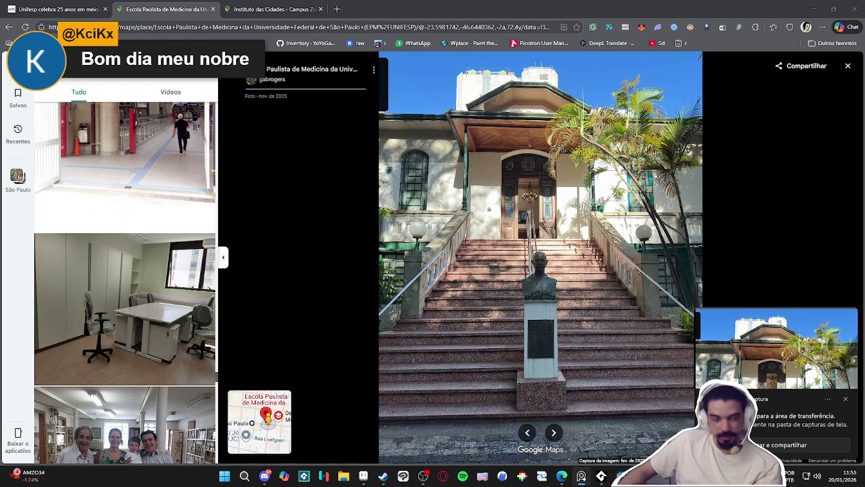
- Close the photo viewer, pan west of the school, and enter Street View on Rua Pedro de Toledo
{"action": "left_click", "coordinate": [847, 66]}
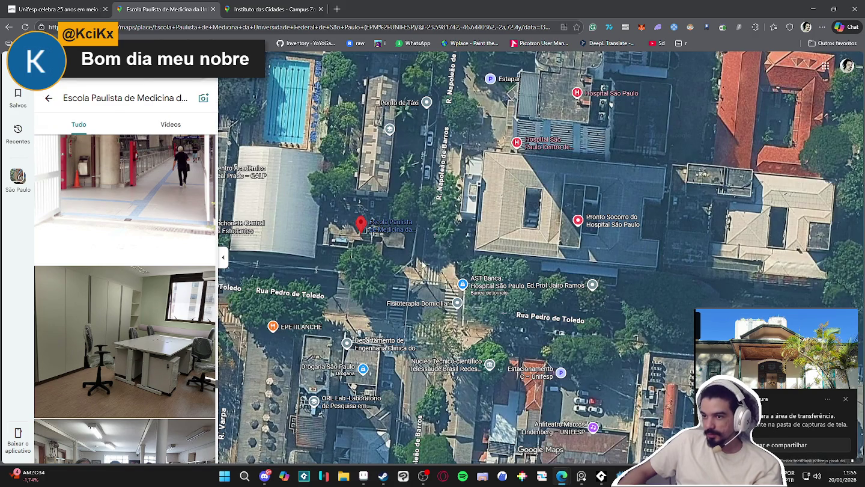
{"action": "key", "text": "alt+Left"}
{"action": "key", "text": "alt+Left"}
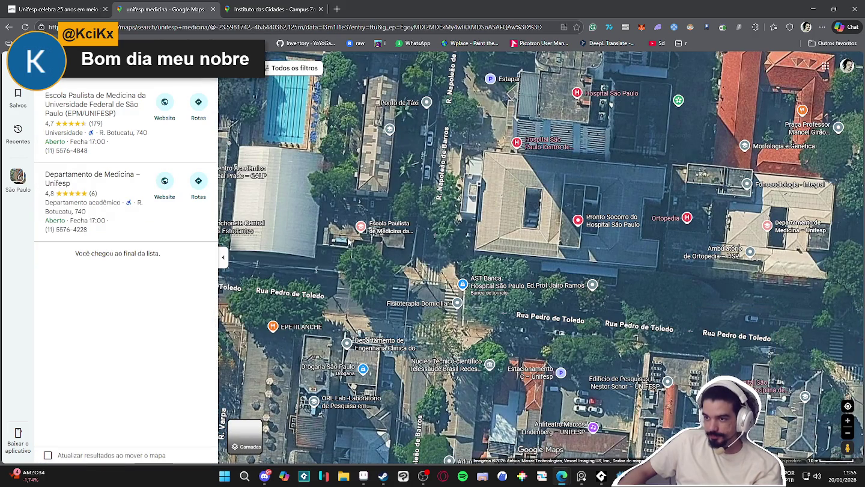
{"action": "scroll", "coordinate": [348, 241], "scroll_direction": "up", "scroll_amount": 2}
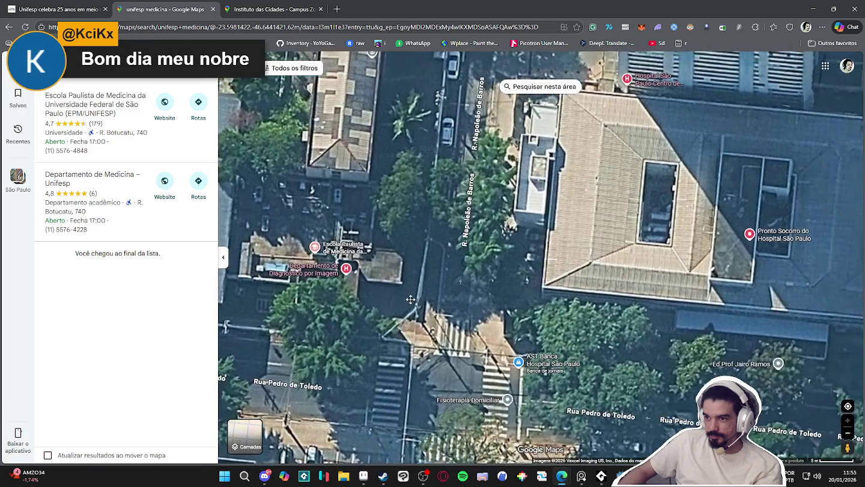
{"action": "left_click_drag", "start_coordinate": [438, 291], "coordinate": [667, 271]}
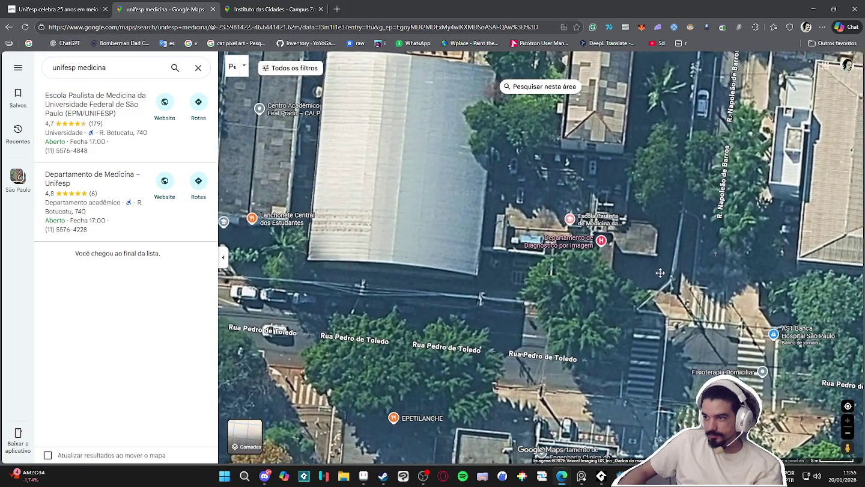
{"action": "scroll", "coordinate": [570, 263], "scroll_direction": "down", "scroll_amount": 2}
{"action": "scroll", "coordinate": [571, 251], "scroll_direction": "up", "scroll_amount": 2}
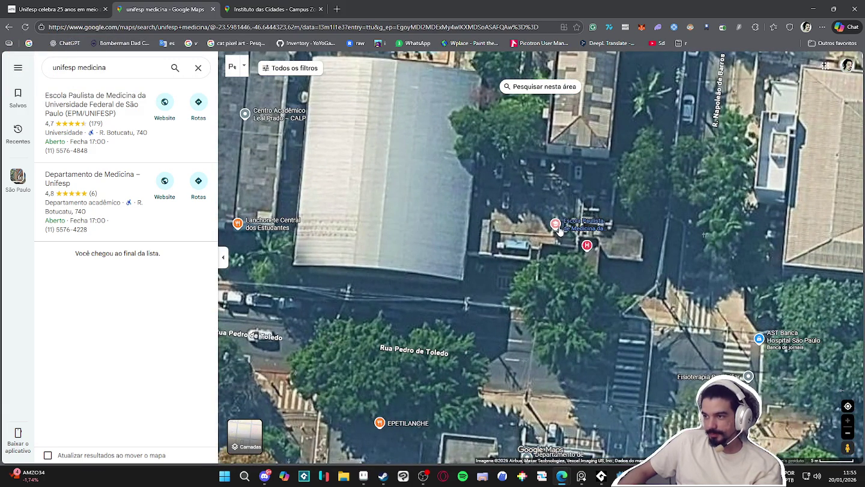
{"action": "left_click_drag", "start_coordinate": [847, 448], "coordinate": [532, 235]}
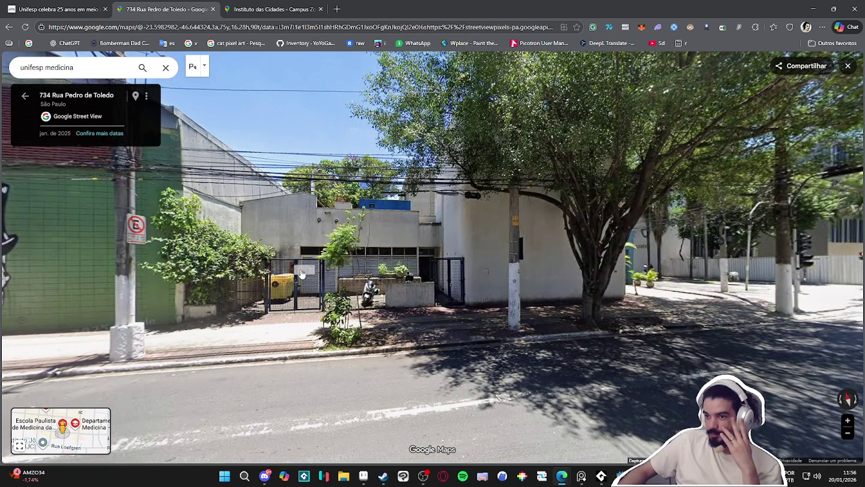
- Walk the Street View to the Rua Pedro de Toledo crosswalk and onto R. Napoleão de Barros
{"action": "mouse_move", "coordinate": [479, 319]}
{"action": "left_mouse_down"}
{"action": "mouse_move", "coordinate": [585, 262]}
{"action": "mouse_move", "coordinate": [301, 268]}
{"action": "left_mouse_up"}
{"action": "mouse_move", "coordinate": [569, 279]}
{"action": "left_mouse_down"}
{"action": "mouse_move", "coordinate": [440, 291]}
{"action": "mouse_move", "coordinate": [580, 344]}
{"action": "left_mouse_up"}
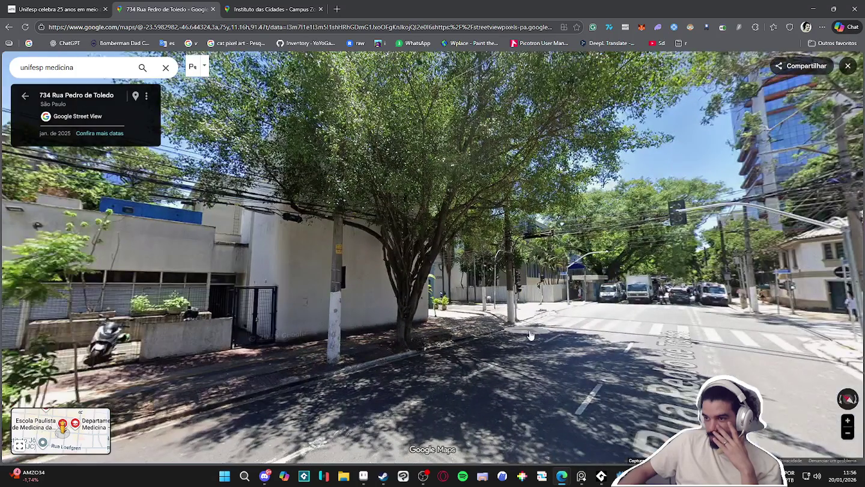
{"action": "left_click", "coordinate": [580, 344]}
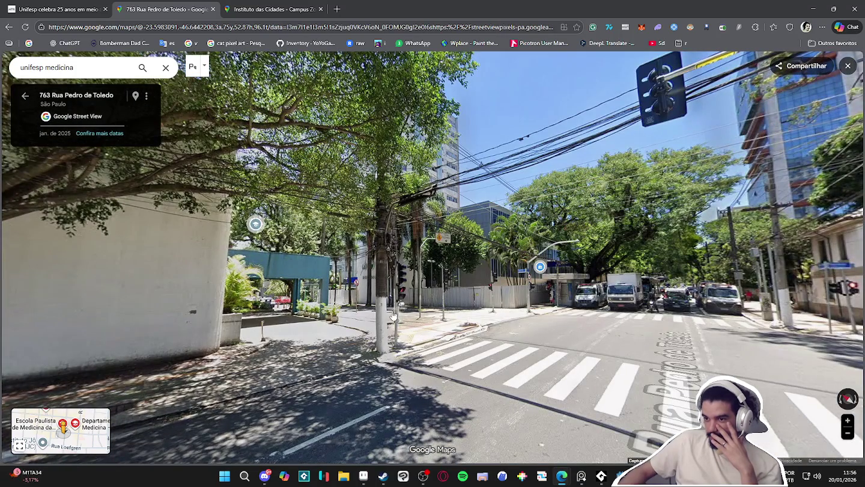
{"action": "left_click", "coordinate": [390, 317]}
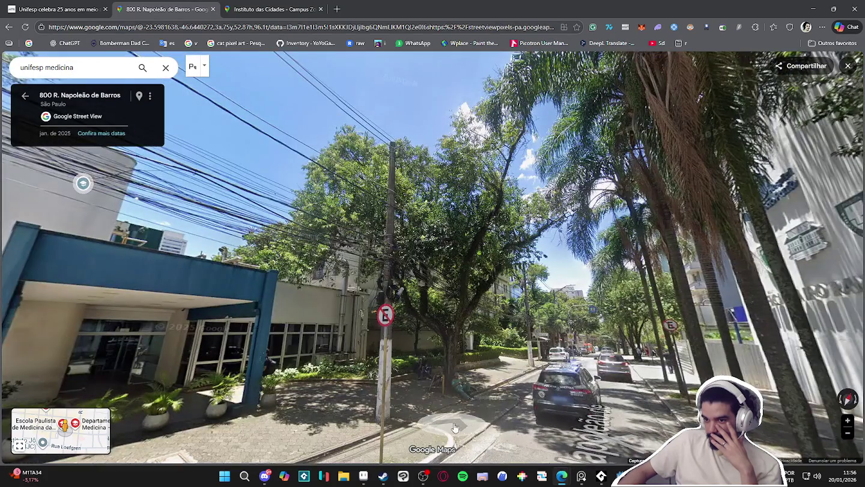
{"action": "left_click", "coordinate": [511, 284]}
- Stand across from 800 R. Napoleão de Barros, frame the blue UNIFESP entrance and snip the facade
{"action": "left_click_drag", "start_coordinate": [252, 283], "coordinate": [439, 285]}
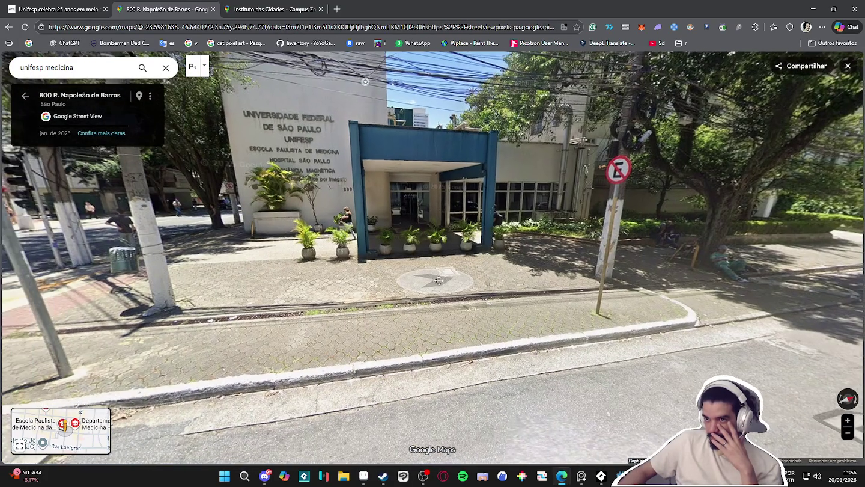
{"action": "left_click", "coordinate": [439, 284]}
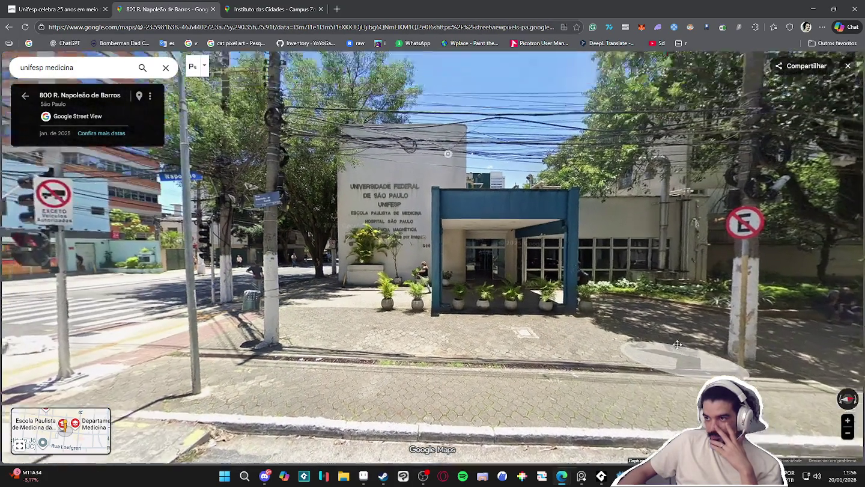
{"action": "left_click", "coordinate": [677, 343]}
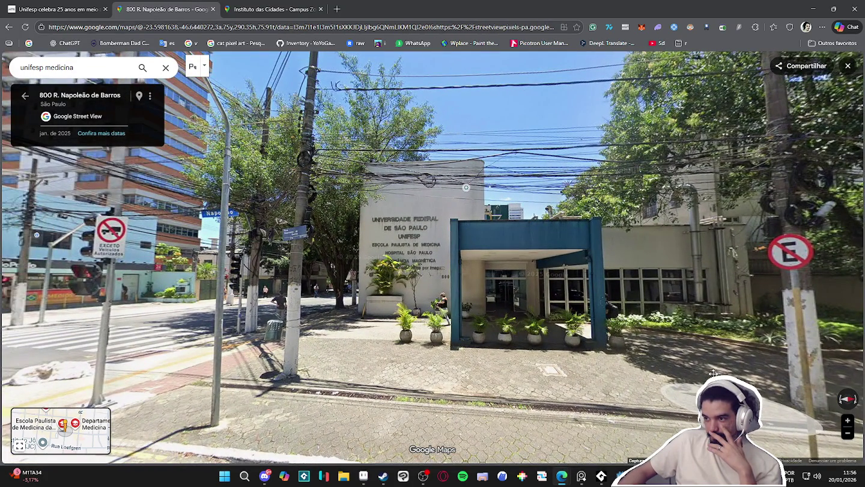
{"action": "left_click", "coordinate": [668, 353]}
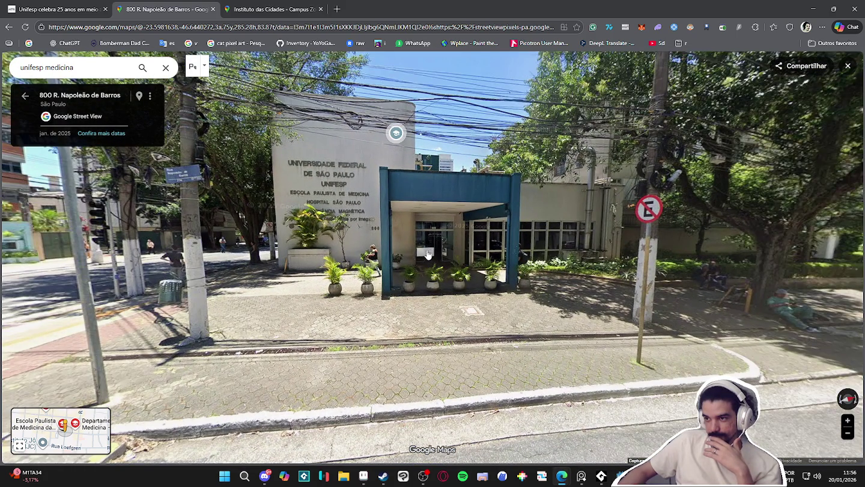
{"action": "mouse_move", "coordinate": [457, 237]}
{"action": "left_mouse_down"}
{"action": "mouse_move", "coordinate": [429, 270]}
{"action": "mouse_move", "coordinate": [499, 259]}
{"action": "left_mouse_up"}
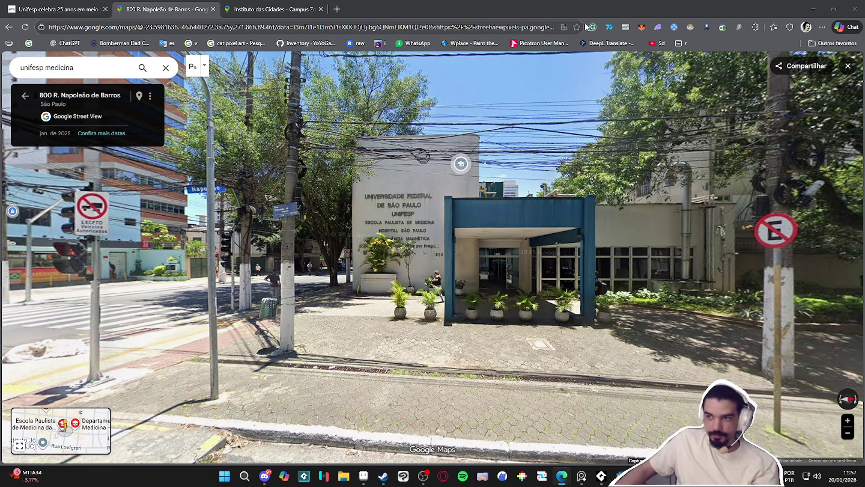
{"action": "key", "text": "super+shift+s"}
{"action": "mouse_move", "coordinate": [258, 54]}
{"action": "left_mouse_down"}
{"action": "mouse_move", "coordinate": [580, 289]}
{"action": "mouse_move", "coordinate": [767, 372]}
{"action": "mouse_move", "coordinate": [784, 397]}
{"action": "left_mouse_up"}
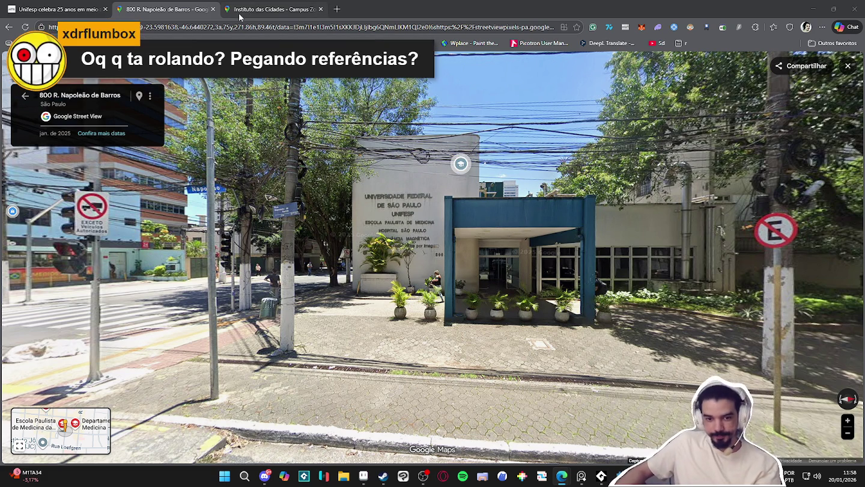
- Close the Street View browser tab
{"action": "left_click", "coordinate": [214, 9]}
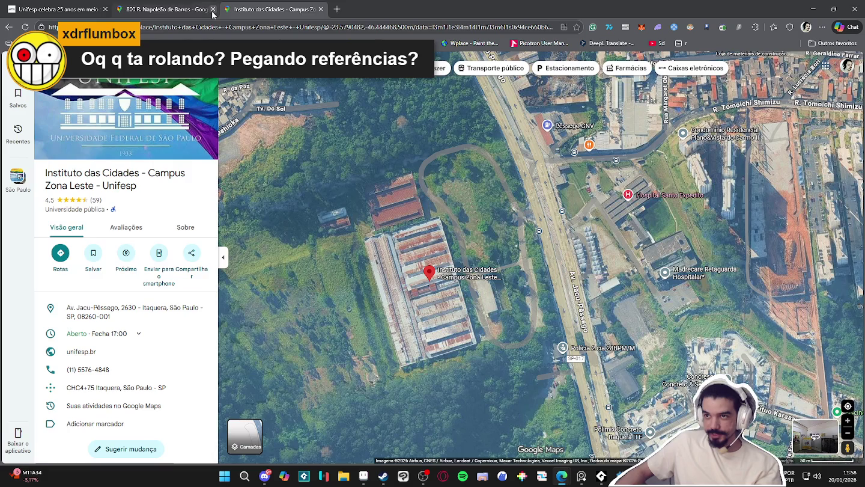
- Close the Instituto das Cidades tab and return to the Aseprite town map with the pixel grid on
{"action": "left_click", "coordinate": [212, 9]}
{"action": "left_click", "coordinate": [814, 6]}
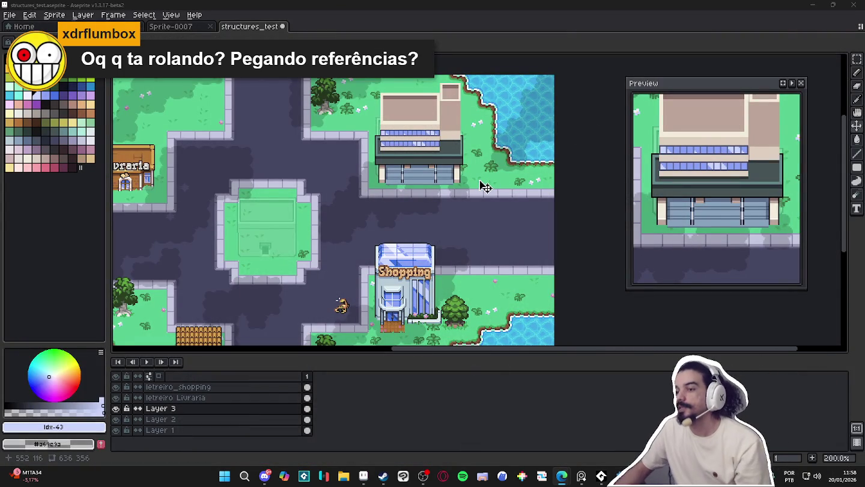
{"action": "left_click_drag", "start_coordinate": [414, 140], "coordinate": [453, 171]}
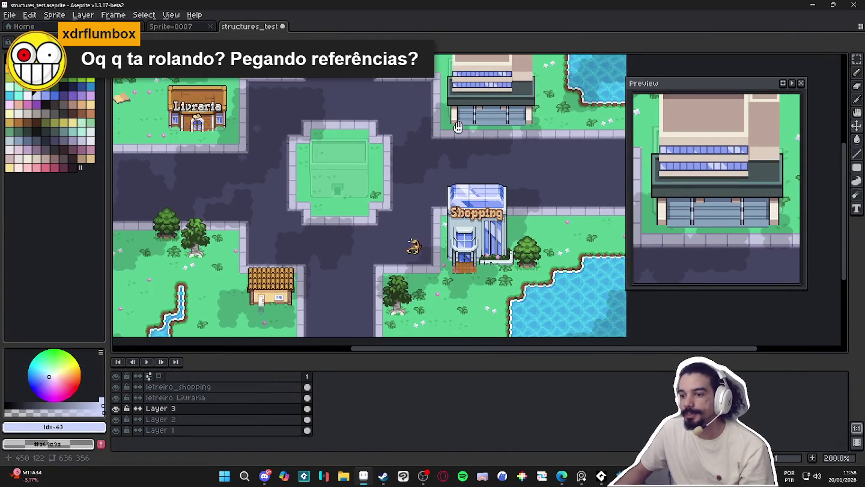
{"action": "key", "text": "ctrl+'"}
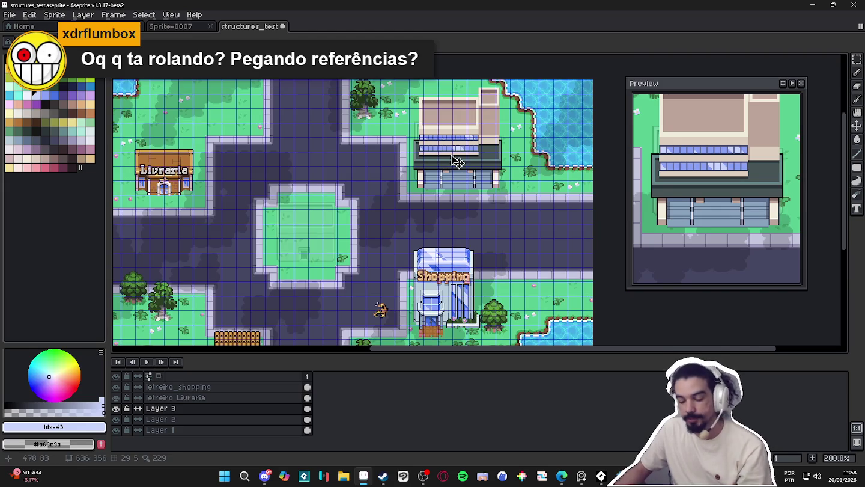
- Marquee-select the beige-roofed building on Layer 3 and delete it
{"action": "key", "text": "m"}
{"action": "scroll", "coordinate": [469, 141], "scroll_direction": "up", "scroll_amount": 2}
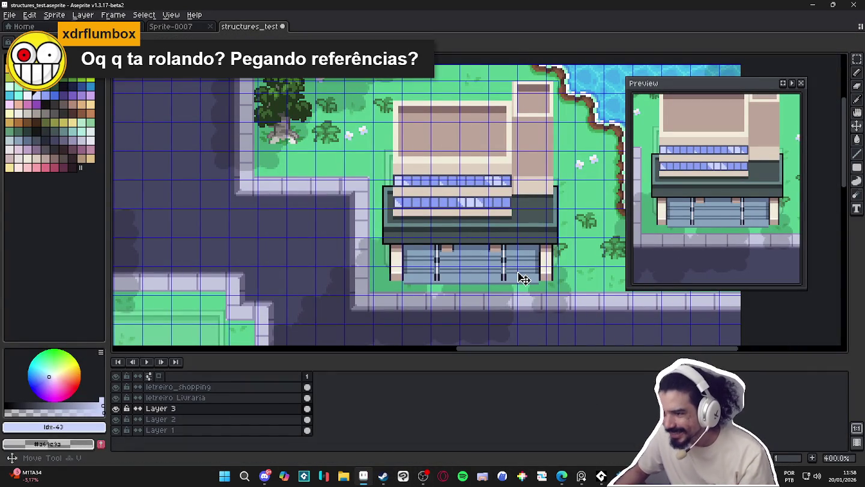
{"action": "left_click", "coordinate": [116, 408]}
{"action": "left_click", "coordinate": [116, 408]}
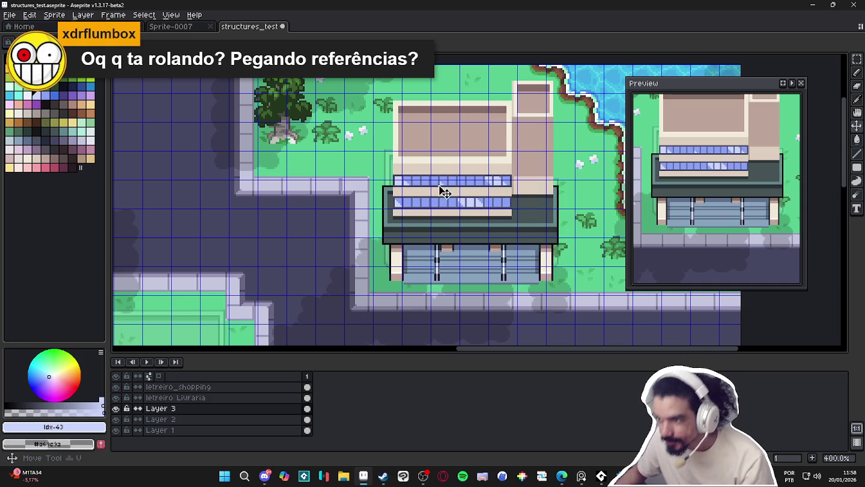
{"action": "scroll", "coordinate": [454, 187], "scroll_direction": "down", "scroll_amount": 1}
{"action": "left_click_drag", "start_coordinate": [386, 87], "coordinate": [560, 275]}
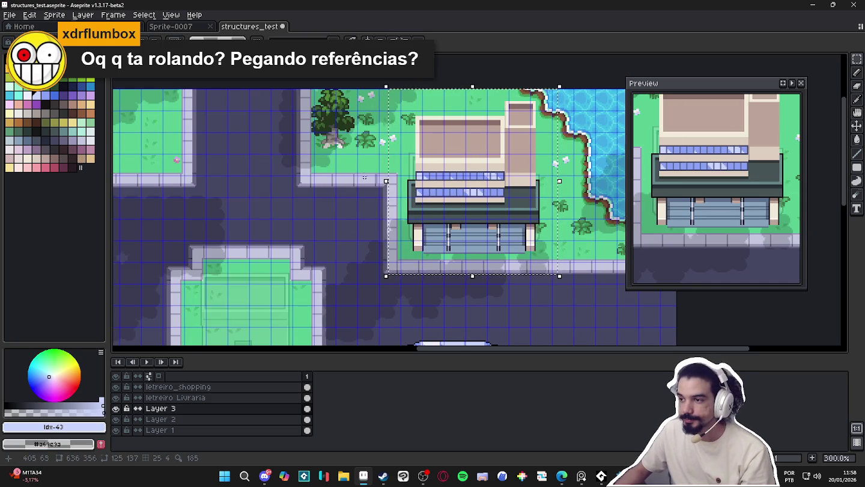
{"action": "scroll", "coordinate": [448, 202], "scroll_direction": "down", "scroll_amount": 1}
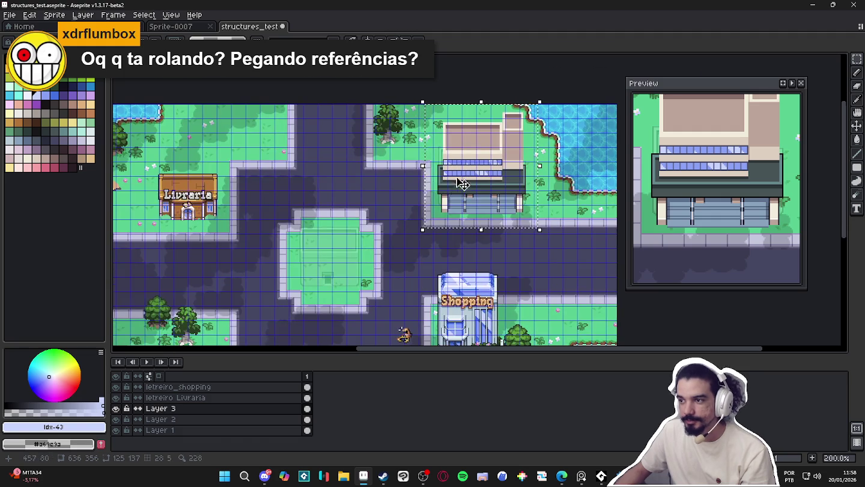
{"action": "scroll", "coordinate": [452, 179], "scroll_direction": "up", "scroll_amount": 1}
{"action": "key", "text": "Delete"}
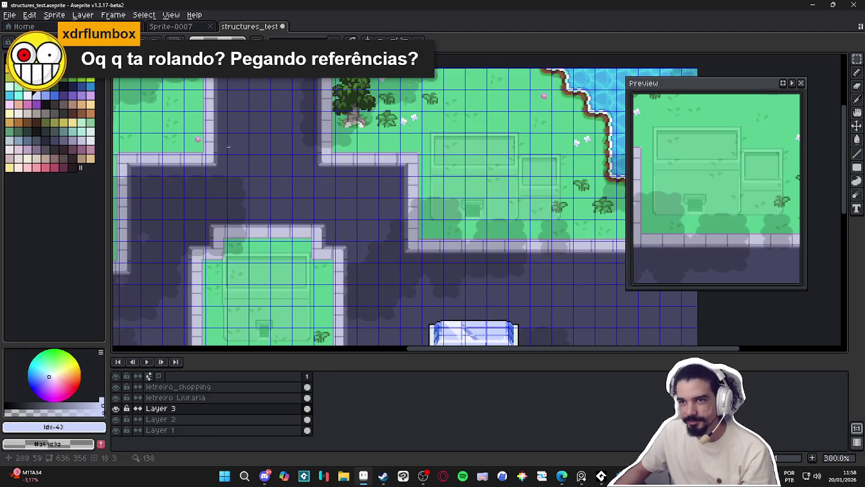
- Undo the deletion to restore the building and keep Layer 3 visible
{"action": "key", "text": "ctrl+z"}
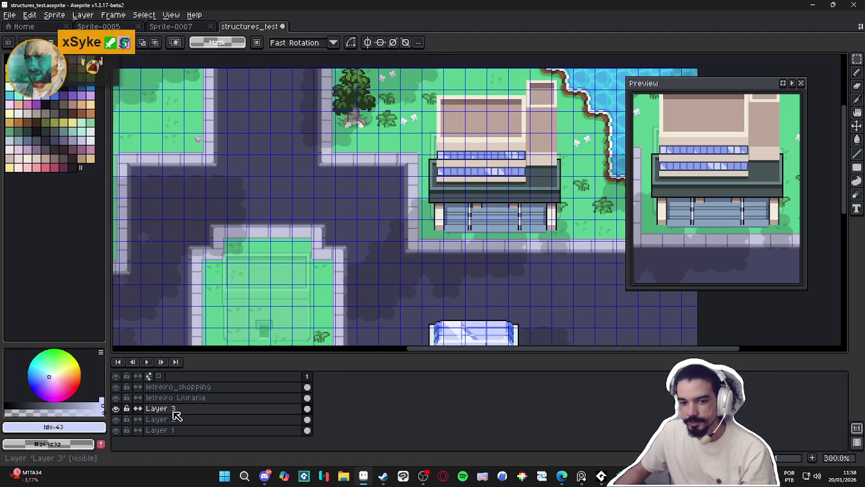
{"action": "double_click", "coordinate": [166, 409]}
{"action": "left_click", "coordinate": [281, 99]}
{"action": "scroll", "coordinate": [394, 185], "scroll_direction": "down", "scroll_amount": 2}
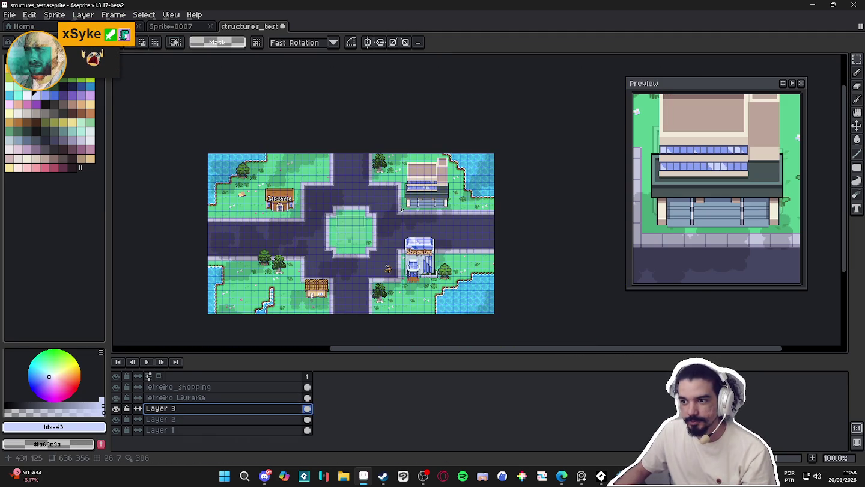
{"action": "left_click", "coordinate": [117, 409]}
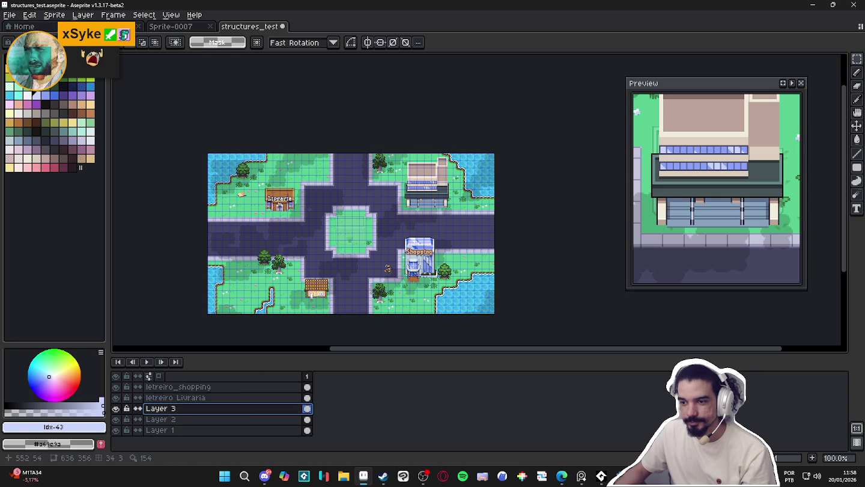
{"action": "scroll", "coordinate": [441, 171], "scroll_direction": "up", "scroll_amount": 1}
- Move the building onto a new hidden layer named 'errado' and reselect Layer 3
{"action": "key", "text": "ctrl+z"}
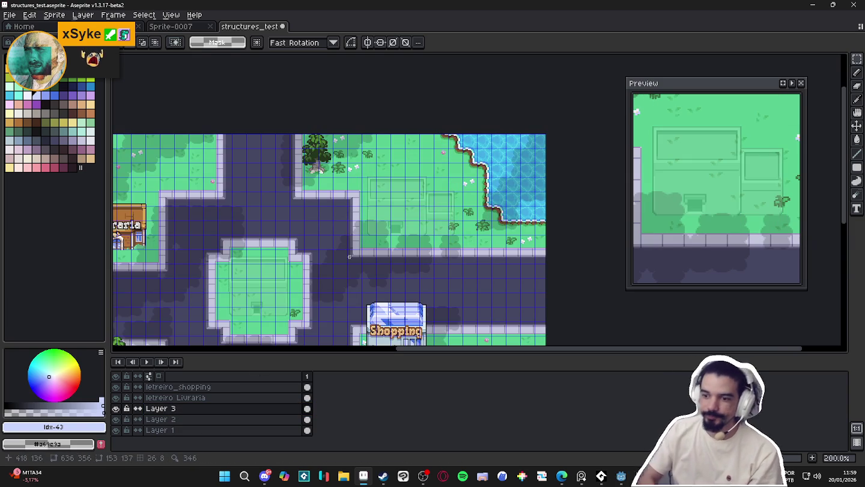
{"action": "key", "text": "shift+n"}
{"action": "key", "text": "ctrl+v"}
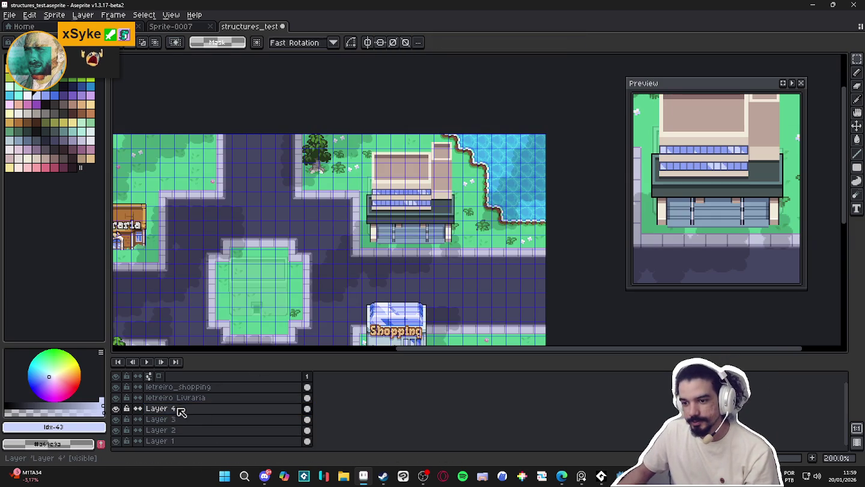
{"action": "double_click", "coordinate": [181, 409]}
{"action": "type", "text": "errado"}
{"action": "key", "text": "Return"}
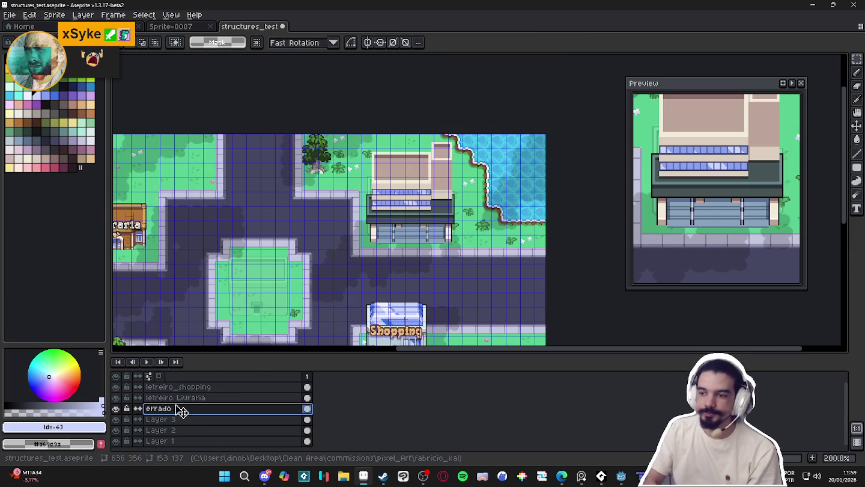
{"action": "left_click", "coordinate": [117, 408]}
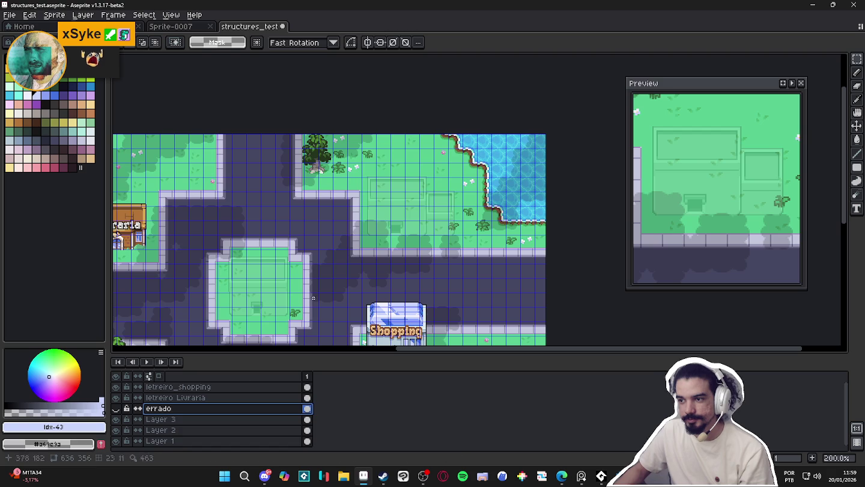
{"action": "left_click", "coordinate": [179, 420]}
{"action": "key", "text": "v"}
{"action": "scroll", "coordinate": [408, 220], "scroll_direction": "up", "scroll_amount": 1}
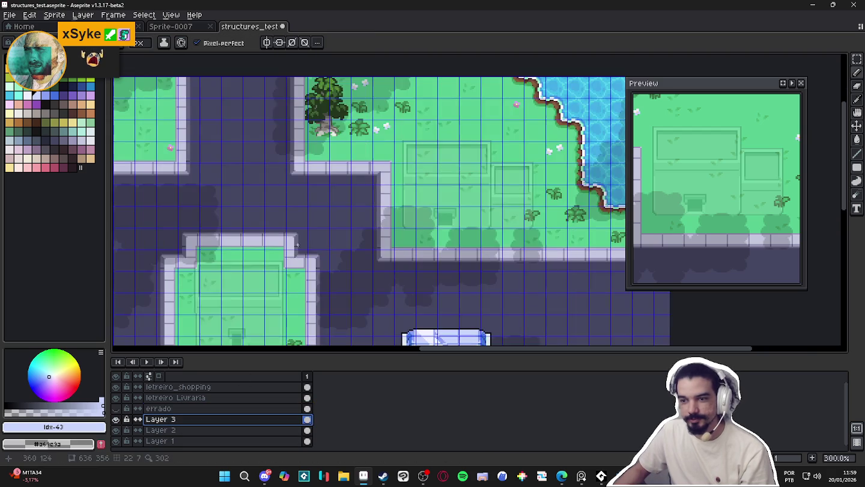
- Switch to the Pencil and bring the faint building outline beside the lake into view
{"action": "key", "text": "b"}
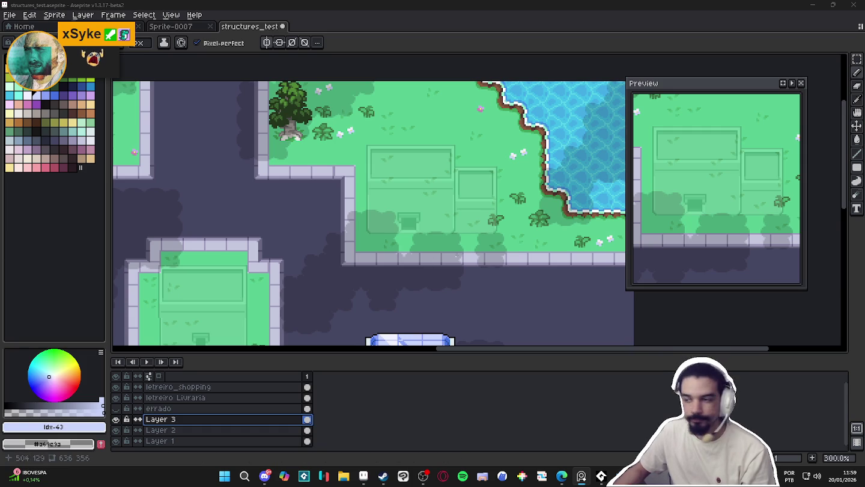
{"action": "scroll", "coordinate": [457, 257], "scroll_direction": "up", "scroll_amount": 2}
{"action": "left_click_drag", "start_coordinate": [441, 198], "coordinate": [392, 227]}
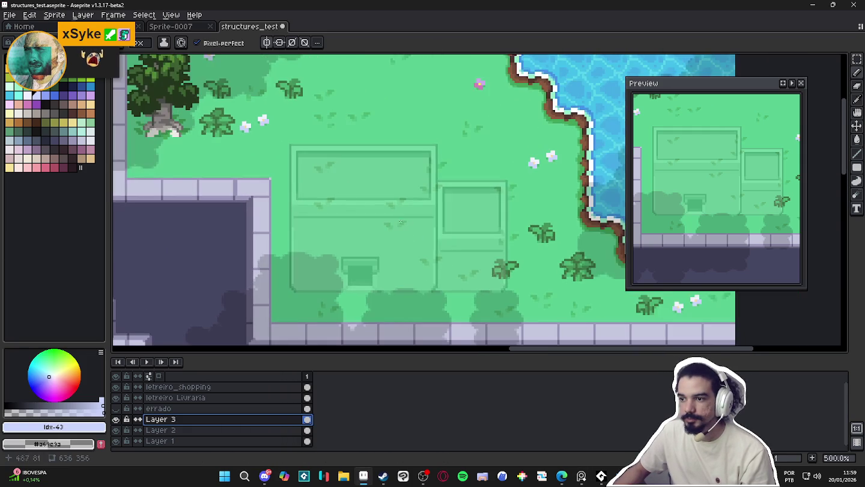
{"action": "scroll", "coordinate": [356, 177], "scroll_direction": "down", "scroll_amount": 2}
{"action": "scroll", "coordinate": [301, 168], "scroll_direction": "down", "scroll_amount": 2}
{"action": "scroll", "coordinate": [252, 162], "scroll_direction": "up", "scroll_amount": 2}
{"action": "scroll", "coordinate": [236, 158], "scroll_direction": "down", "scroll_amount": 1}
{"action": "scroll", "coordinate": [237, 158], "scroll_direction": "down", "scroll_amount": 1}
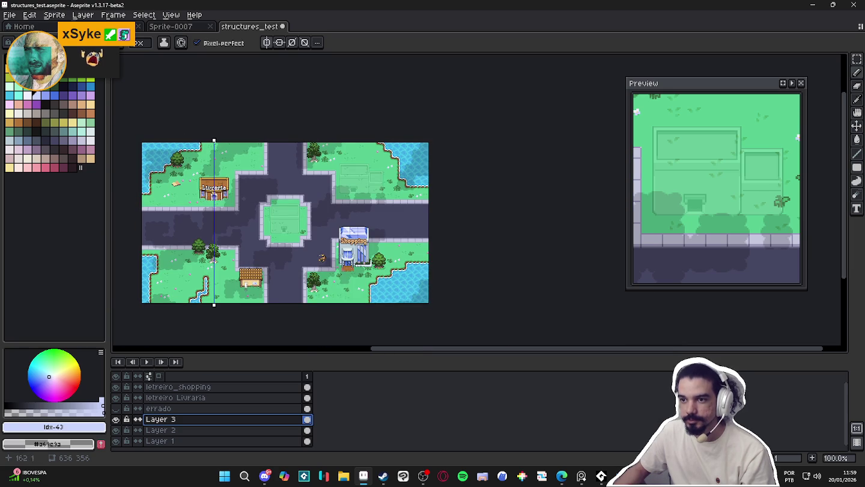
- Drag the vertical symmetry guide onto the centre of the faint outline
{"action": "left_click_drag", "start_coordinate": [214, 138], "coordinate": [358, 156]}
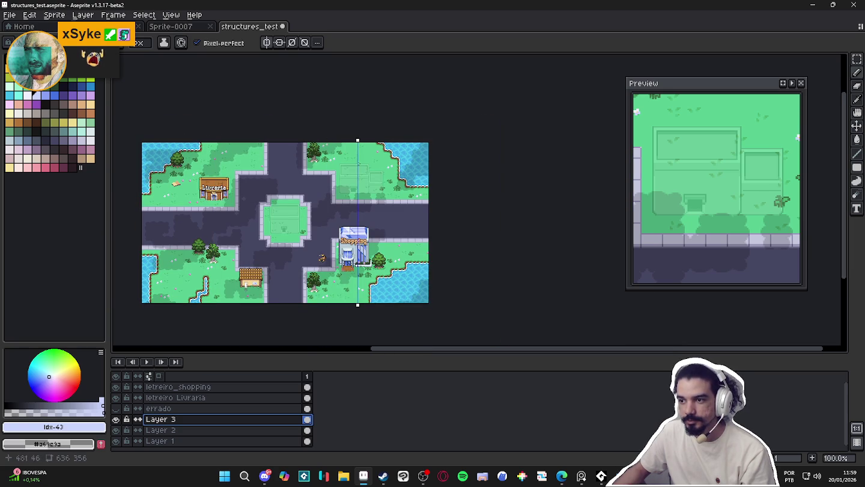
{"action": "scroll", "coordinate": [360, 164], "scroll_direction": "up", "scroll_amount": 4}
{"action": "left_click_drag", "start_coordinate": [355, 58], "coordinate": [369, 58]}
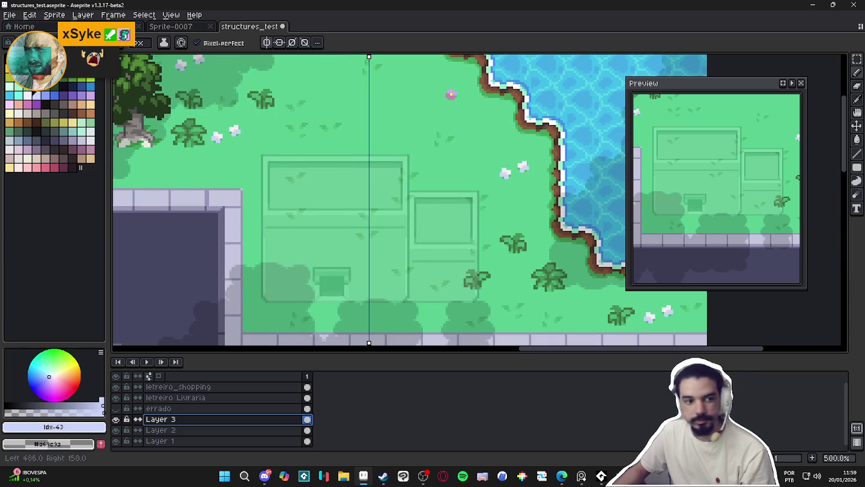
{"action": "scroll", "coordinate": [369, 220], "scroll_direction": "up", "scroll_amount": 1}
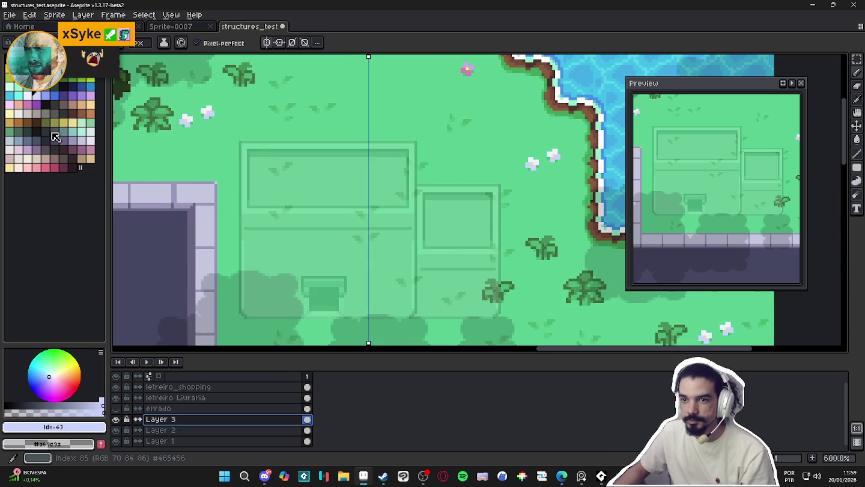
{"action": "scroll", "coordinate": [364, 231], "scroll_direction": "up", "scroll_amount": 1}
{"action": "scroll", "coordinate": [363, 230], "scroll_direction": "down", "scroll_amount": 1}
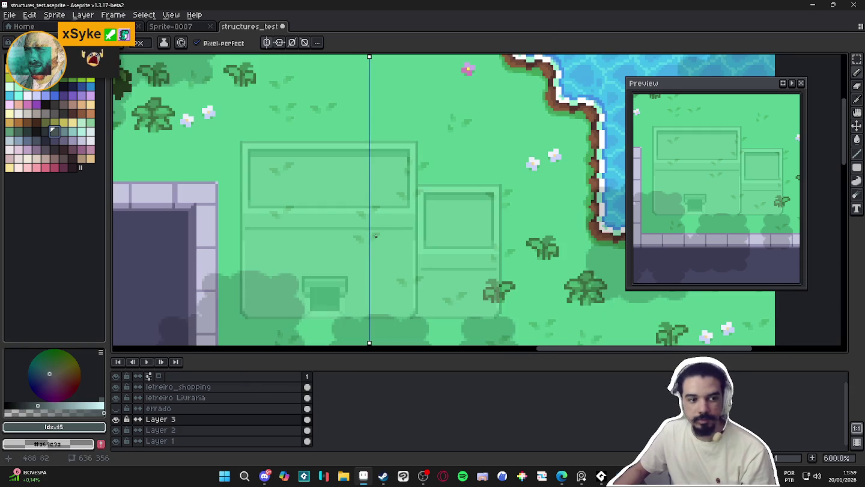
- Draw a mirrored crimson vertical bar and a tan facade block over the outline
{"action": "left_click", "coordinate": [55, 168]}
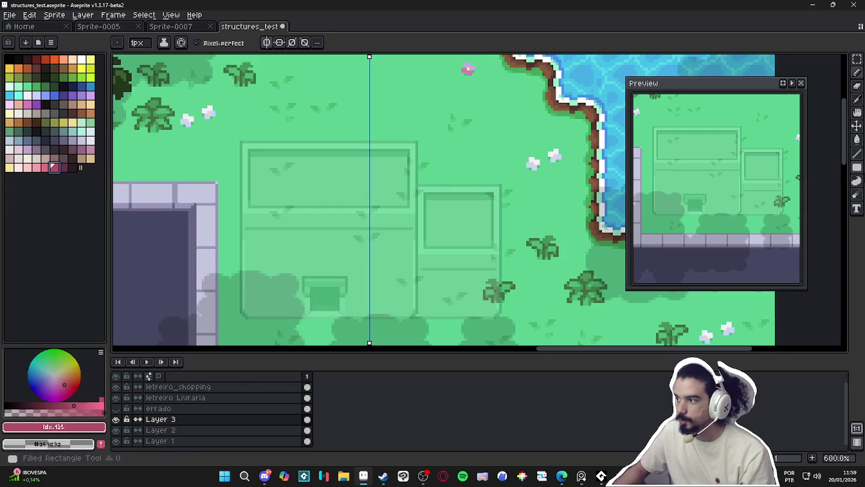
{"action": "left_click_drag", "start_coordinate": [352, 277], "coordinate": [385, 209]}
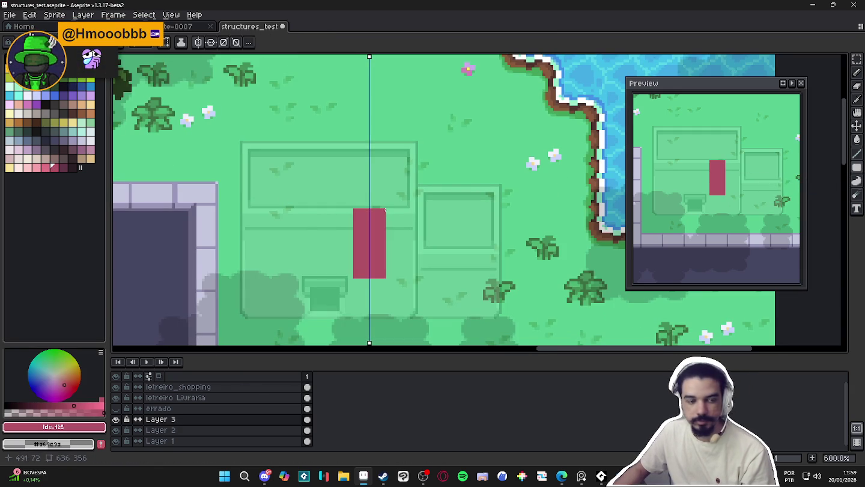
{"action": "left_click", "coordinate": [90, 159]}
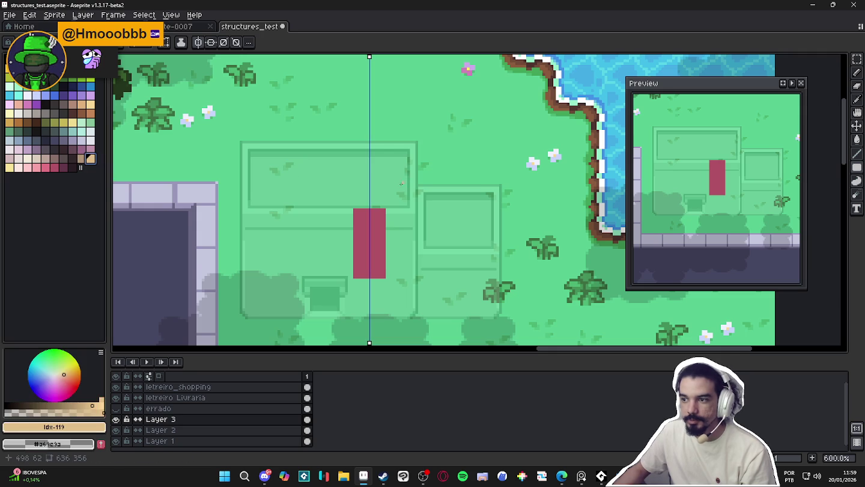
{"action": "left_click_drag", "start_coordinate": [385, 209], "coordinate": [477, 250]}
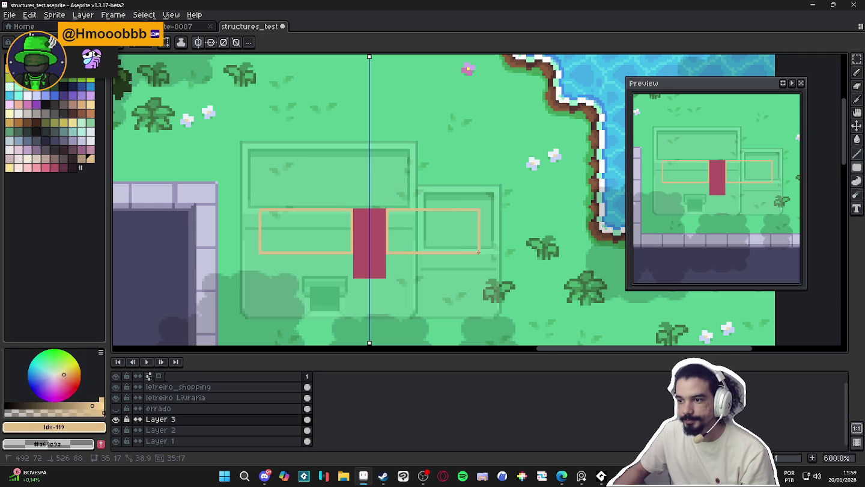
- Redraw the crimson bar on the centre line and add a crimson strip along the facade's top
{"action": "left_click", "coordinate": [19, 167]}
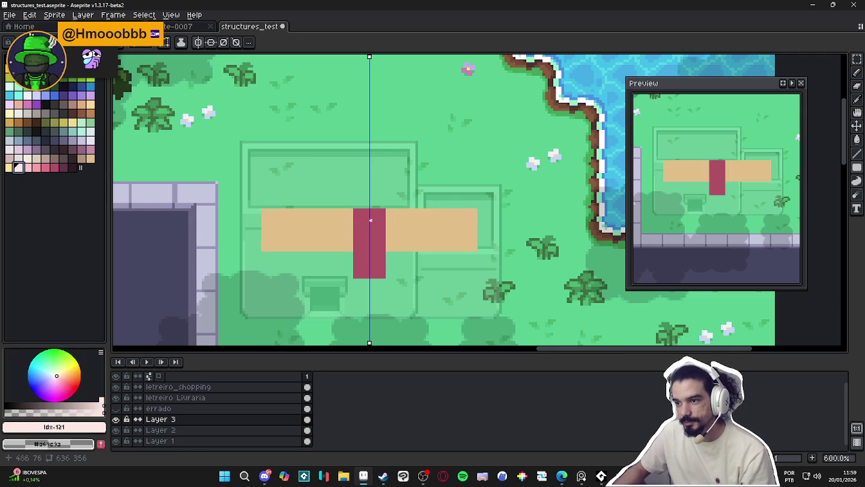
{"action": "left_click", "coordinate": [370, 220], "text": "alt"}
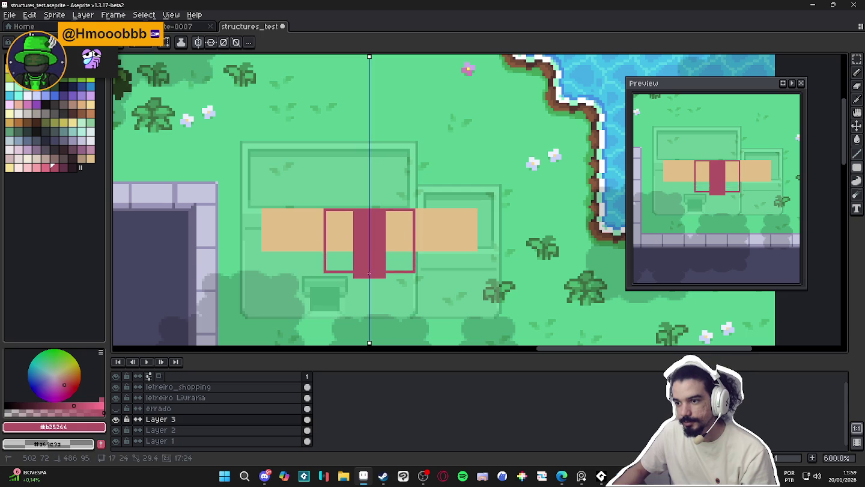
{"action": "left_click_drag", "start_coordinate": [414, 209], "coordinate": [416, 275]}
{"action": "scroll", "coordinate": [420, 185], "scroll_direction": "down", "scroll_amount": 3}
{"action": "scroll", "coordinate": [419, 185], "scroll_direction": "up", "scroll_amount": 2}
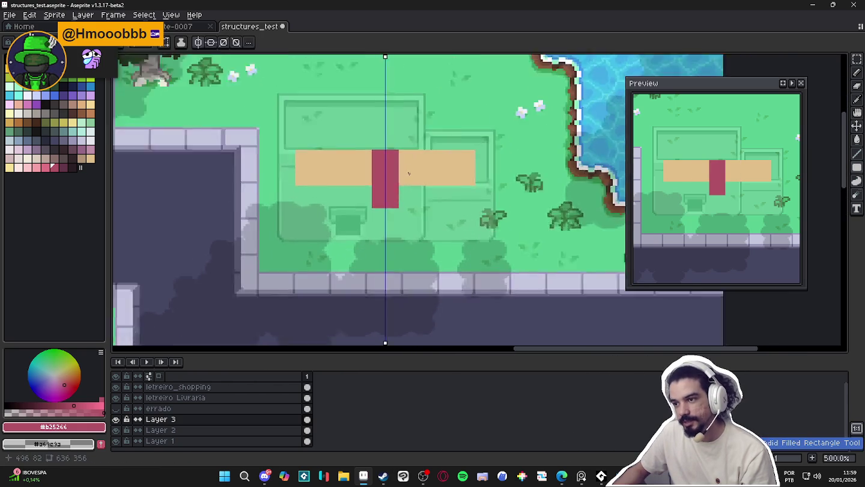
{"action": "scroll", "coordinate": [444, 170], "scroll_direction": "up", "scroll_amount": 1}
{"action": "scroll", "coordinate": [497, 143], "scroll_direction": "up", "scroll_amount": 1}
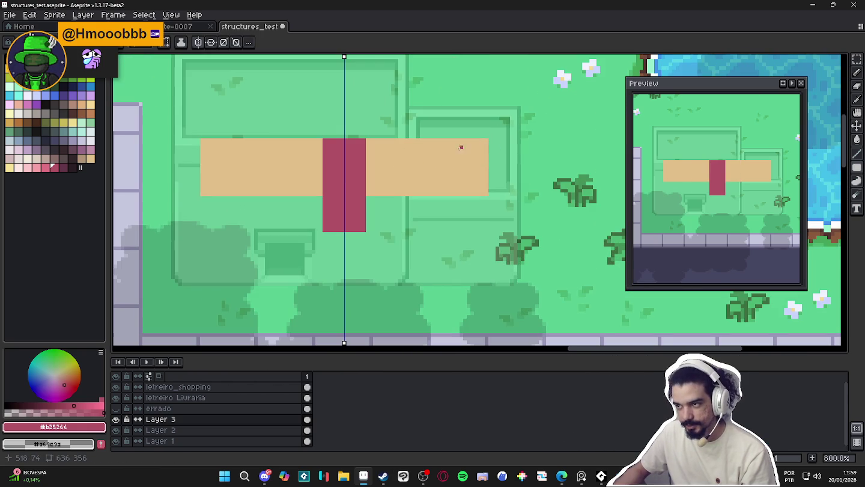
{"action": "left_click_drag", "start_coordinate": [379, 128], "coordinate": [408, 160]}
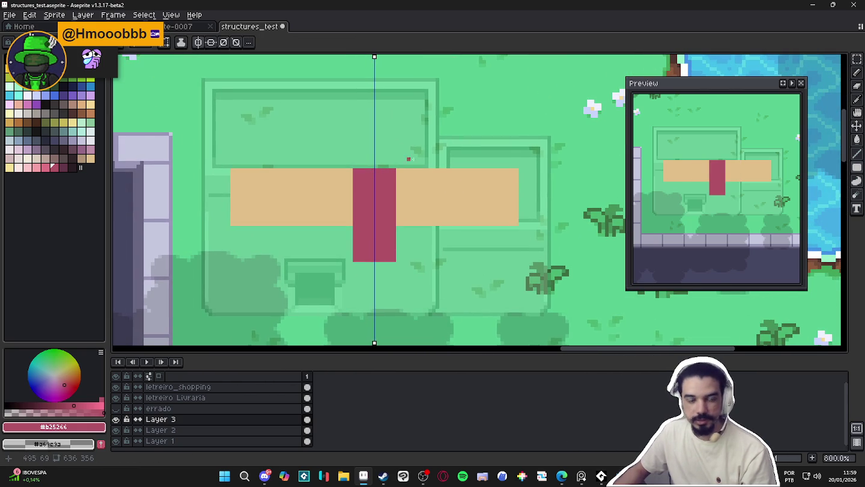
{"action": "left_click_drag", "start_coordinate": [517, 167], "coordinate": [408, 148]}
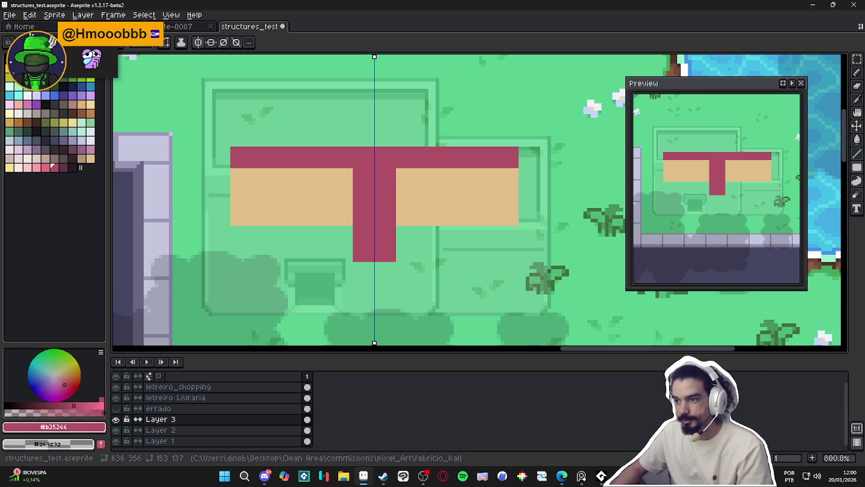
- Draw a filled tan rectangle above the crimson strip, then eyedrop the crimson again
{"action": "scroll", "coordinate": [354, 205], "scroll_direction": "down", "scroll_amount": 2}
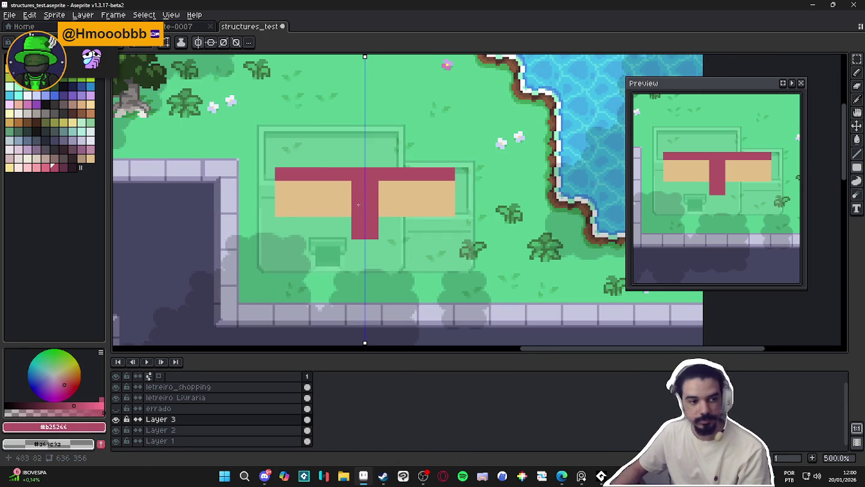
{"action": "scroll", "coordinate": [364, 209], "scroll_direction": "up", "scroll_amount": 1}
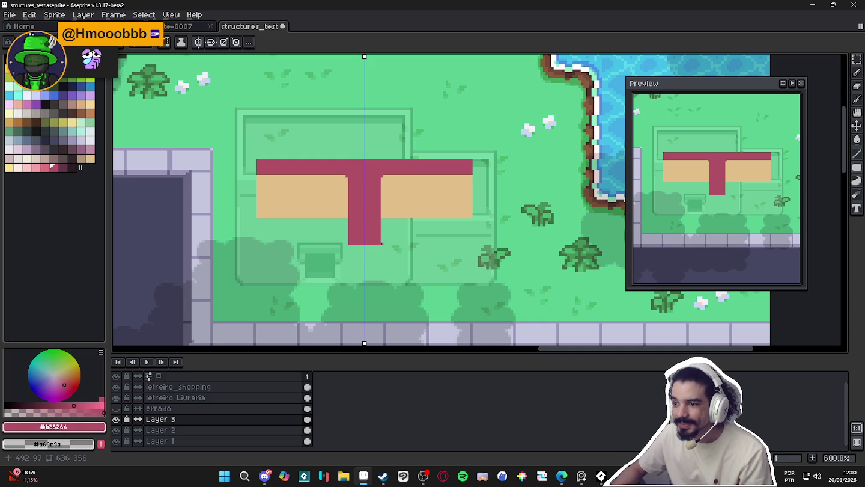
{"action": "key", "text": "b"}
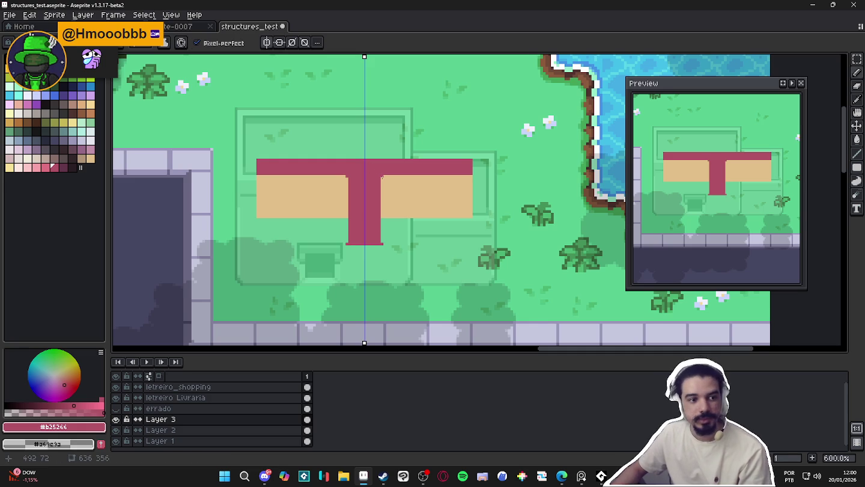
{"action": "scroll", "coordinate": [371, 163], "scroll_direction": "down", "scroll_amount": 1}
{"action": "left_click_drag", "start_coordinate": [370, 163], "coordinate": [371, 190]}
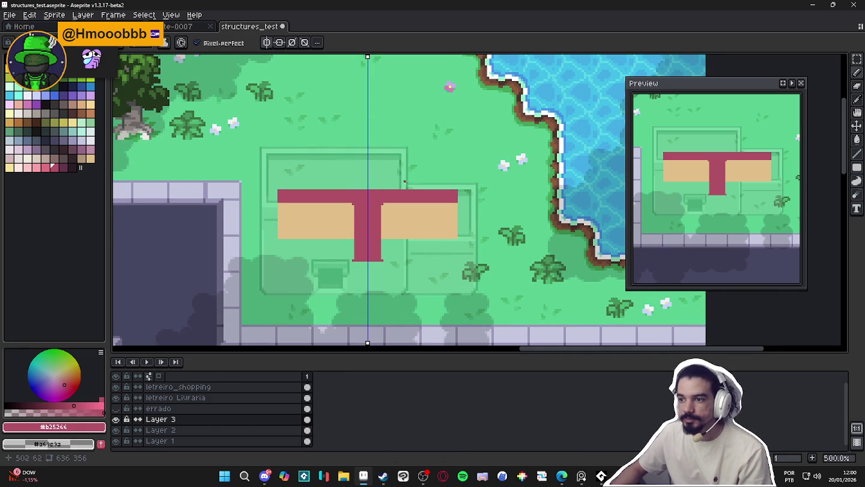
{"action": "left_click", "coordinate": [387, 214], "text": "alt"}
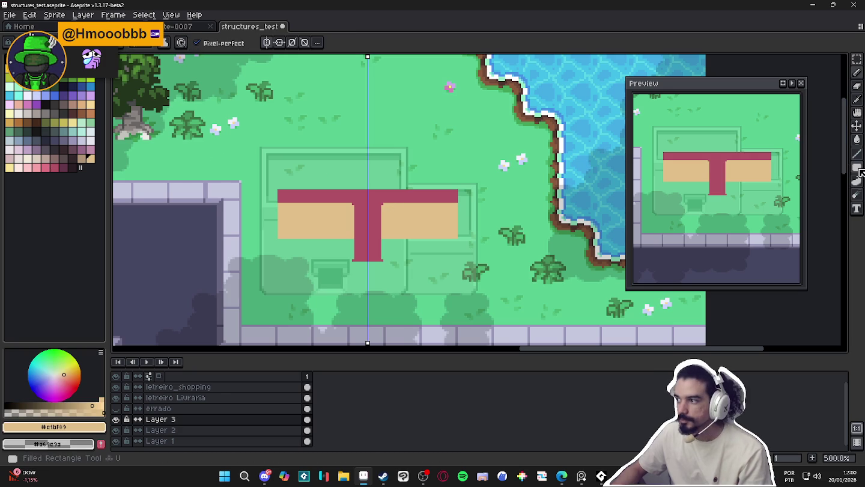
{"action": "left_click", "coordinate": [857, 167]}
{"action": "left_click", "coordinate": [818, 167]}
{"action": "left_click_drag", "start_coordinate": [277, 188], "coordinate": [458, 164]}
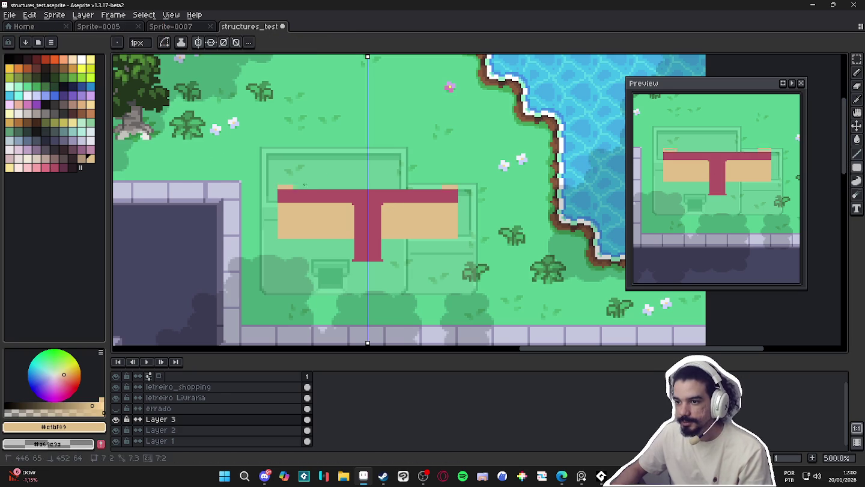
{"action": "left_click", "coordinate": [352, 198], "text": "alt"}
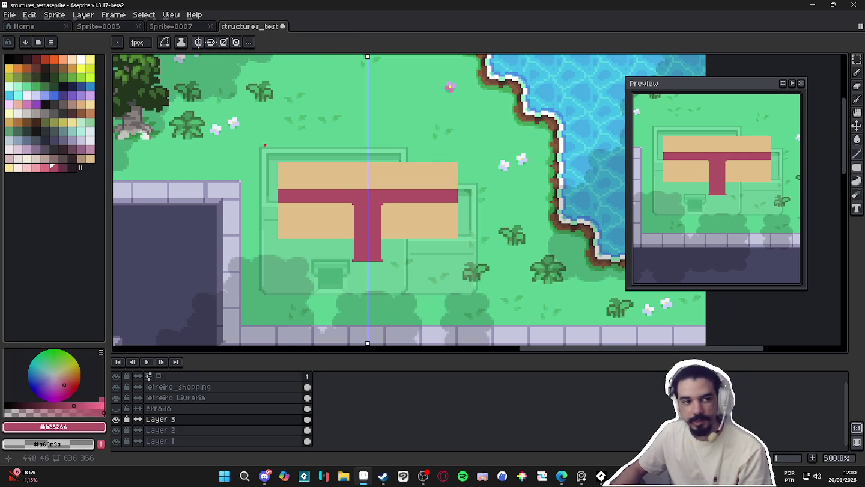
- Draw a dark roof band above the facade and a tan tower block on it
{"action": "left_click", "coordinate": [27, 131]}
{"action": "left_click_drag", "start_coordinate": [276, 160], "coordinate": [462, 129]}
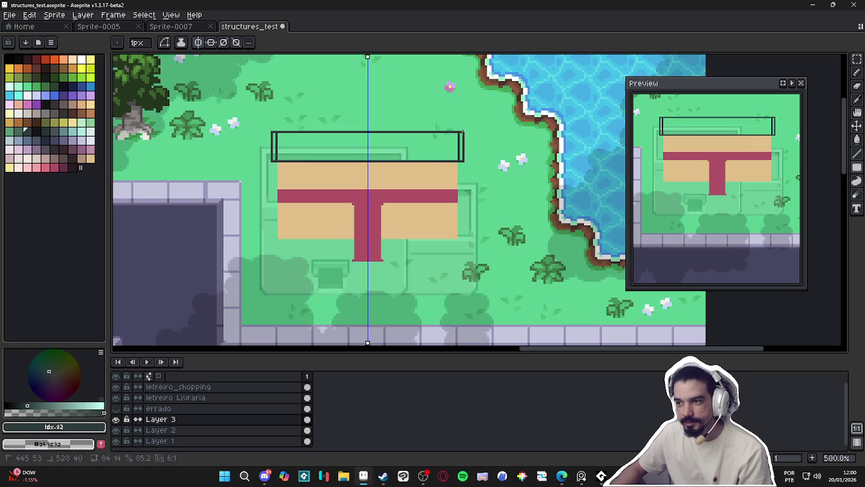
{"action": "left_click", "coordinate": [361, 145]}
{"action": "left_click", "coordinate": [353, 169], "text": "alt"}
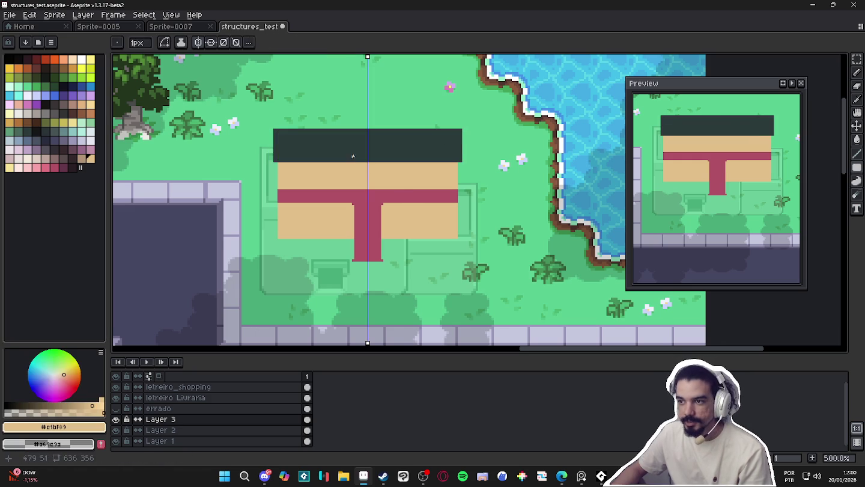
{"action": "left_click_drag", "start_coordinate": [344, 148], "coordinate": [377, 116]}
{"action": "left_click", "coordinate": [378, 136]}
- Outline a mirrored pointed roof above the tower with the Pencil and fill it dark
{"action": "left_click", "coordinate": [400, 143], "text": "alt"}
{"action": "key", "text": "b"}
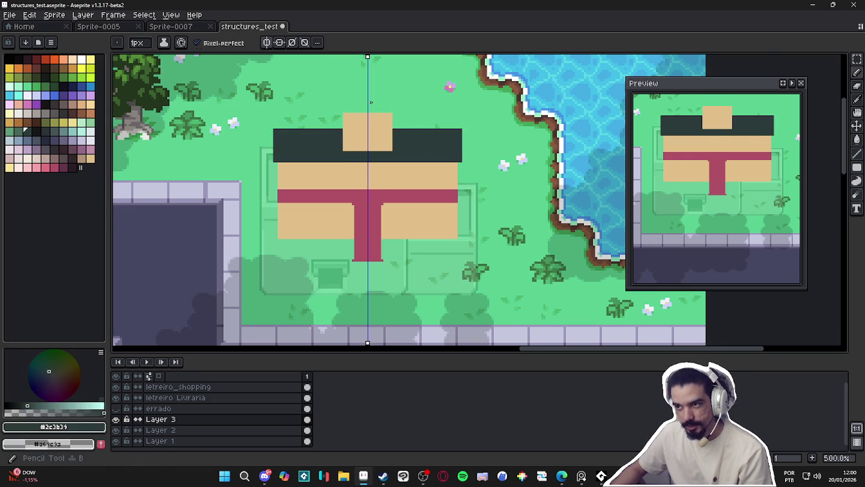
{"action": "scroll", "coordinate": [360, 98], "scroll_direction": "up", "scroll_amount": 1}
{"action": "left_click", "coordinate": [366, 100], "text": "shift"}
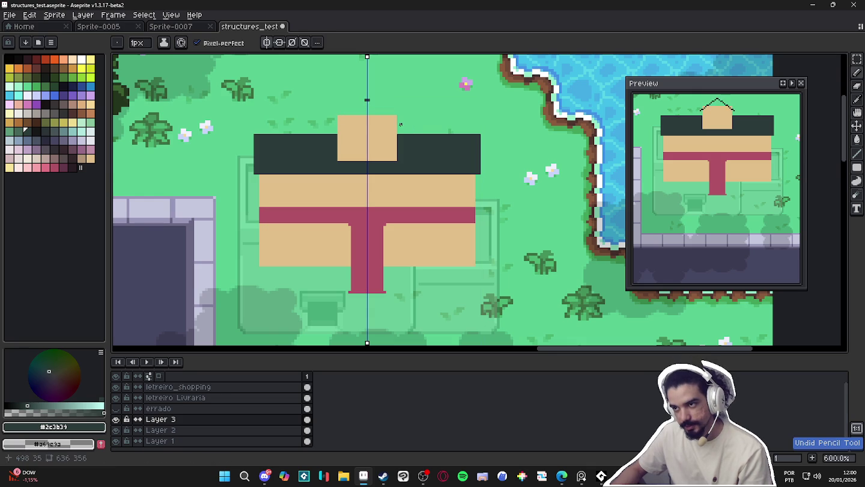
{"action": "left_click", "coordinate": [397, 129], "text": "shift"}
{"action": "left_click", "coordinate": [397, 79], "text": "shift"}
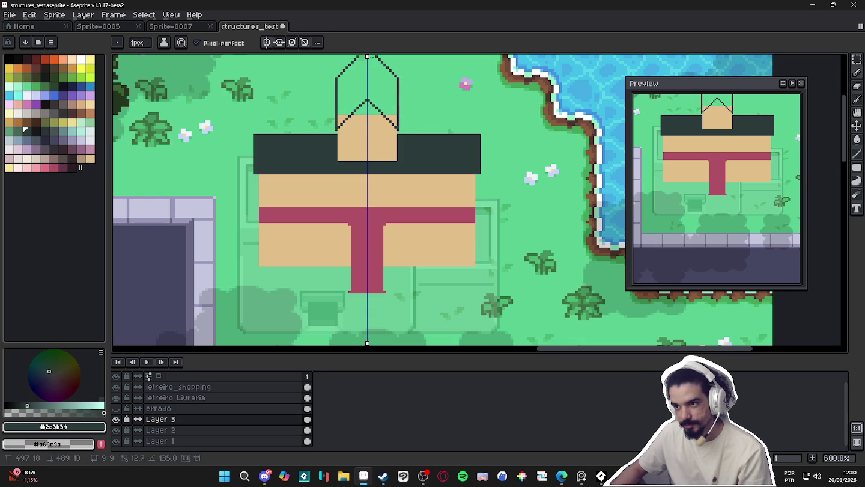
{"action": "scroll", "coordinate": [382, 117], "scroll_direction": "up", "scroll_amount": 1}
{"action": "scroll", "coordinate": [361, 60], "scroll_direction": "up", "scroll_amount": 4}
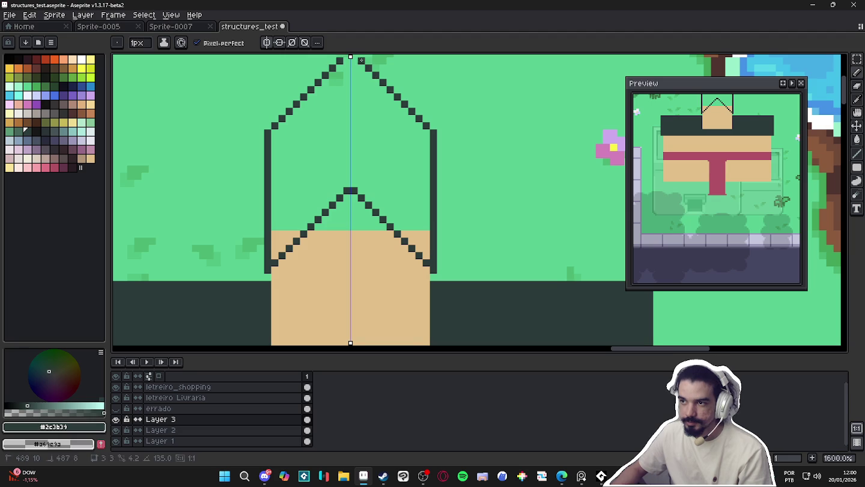
{"action": "key", "text": "g"}
{"action": "left_click", "coordinate": [367, 126]}
- Fill the gable beneath the pointed roof with tan
{"action": "scroll", "coordinate": [368, 126], "scroll_direction": "down", "scroll_amount": 1}
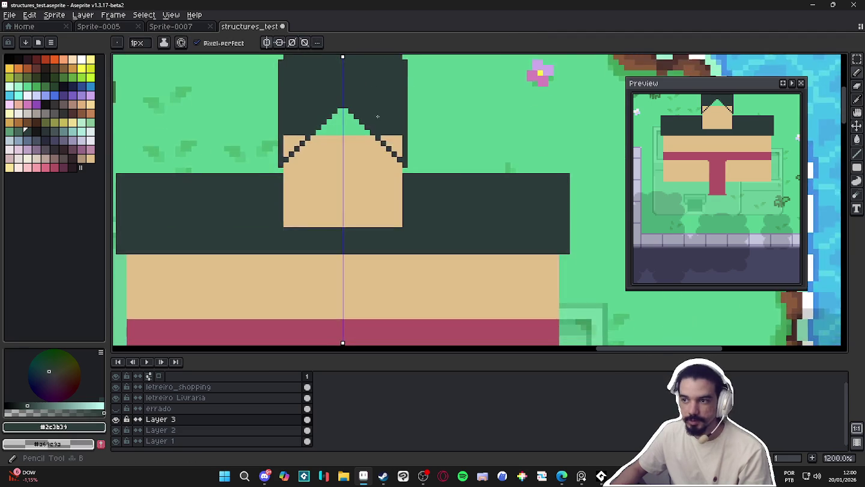
{"action": "scroll", "coordinate": [393, 135], "scroll_direction": "down", "scroll_amount": 2}
{"action": "scroll", "coordinate": [392, 135], "scroll_direction": "up", "scroll_amount": 2}
{"action": "left_click", "coordinate": [349, 136], "text": "alt"}
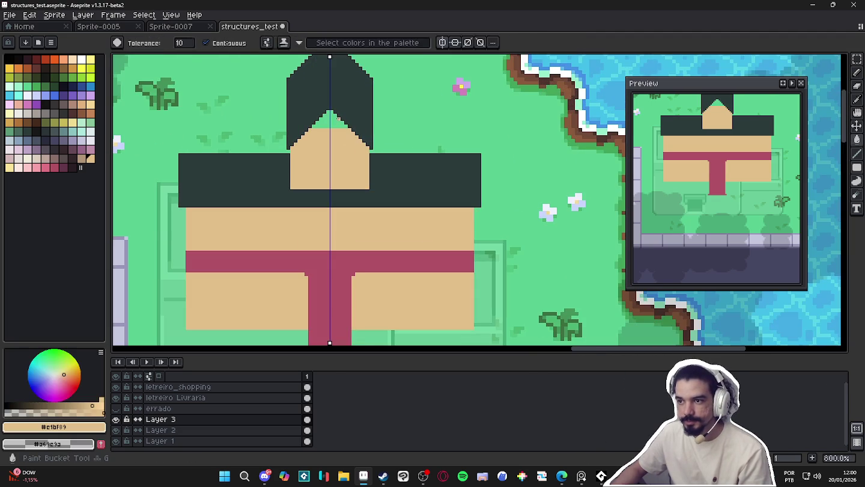
{"action": "left_click", "coordinate": [350, 136]}
{"action": "scroll", "coordinate": [348, 135], "scroll_direction": "down", "scroll_amount": 1}
{"action": "key", "text": "b"}
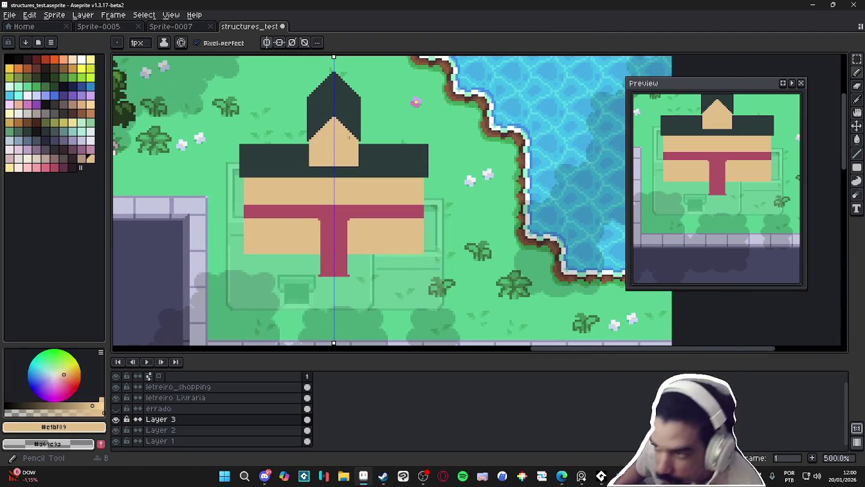
{"action": "left_click", "coordinate": [90, 122]}
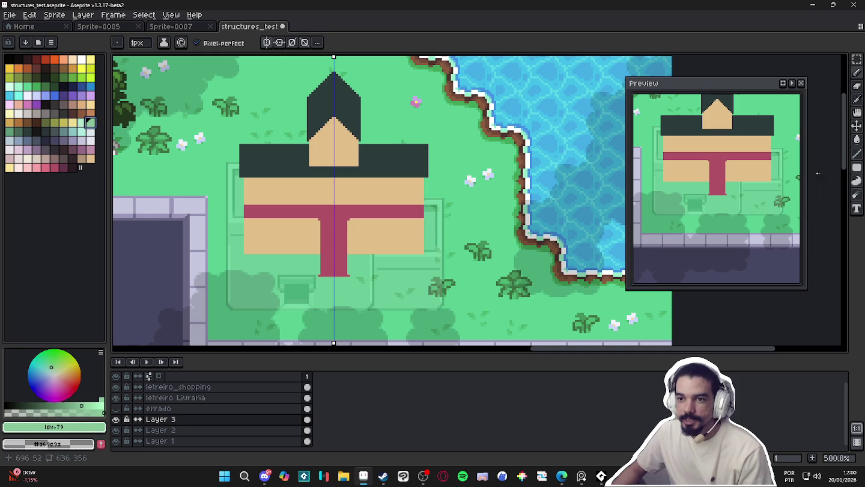
- Draw a dark filled square doorway centred just above the red T
{"action": "left_click", "coordinate": [859, 173]}
{"action": "scroll", "coordinate": [347, 185], "scroll_direction": "up", "scroll_amount": 1}
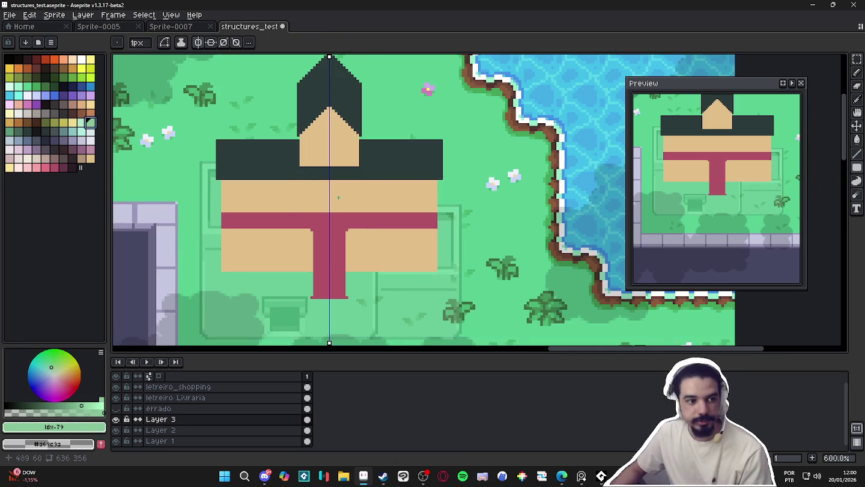
{"action": "scroll", "coordinate": [347, 185], "scroll_direction": "up", "scroll_amount": 1}
{"action": "left_click", "coordinate": [72, 157]}
{"action": "left_click_drag", "start_coordinate": [309, 182], "coordinate": [327, 214]}
{"action": "scroll", "coordinate": [326, 209], "scroll_direction": "down", "scroll_amount": 3}
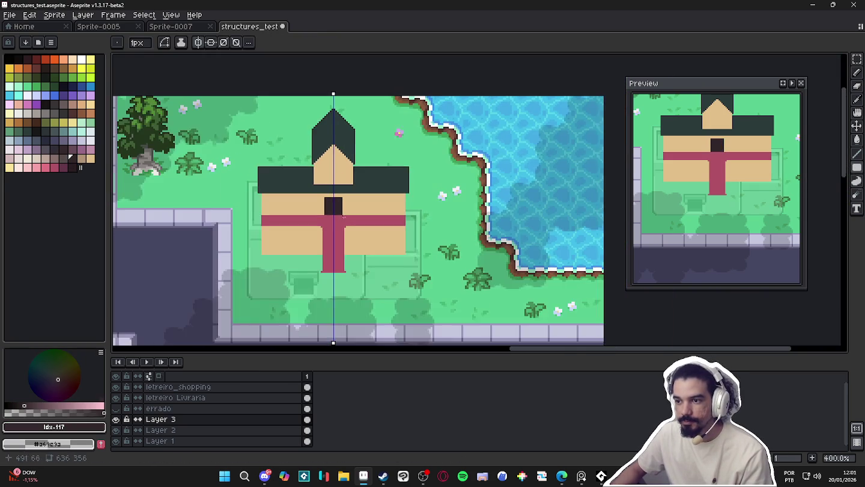
{"action": "scroll", "coordinate": [341, 207], "scroll_direction": "down", "scroll_amount": 1}
{"action": "scroll", "coordinate": [364, 183], "scroll_direction": "up", "scroll_amount": 2}
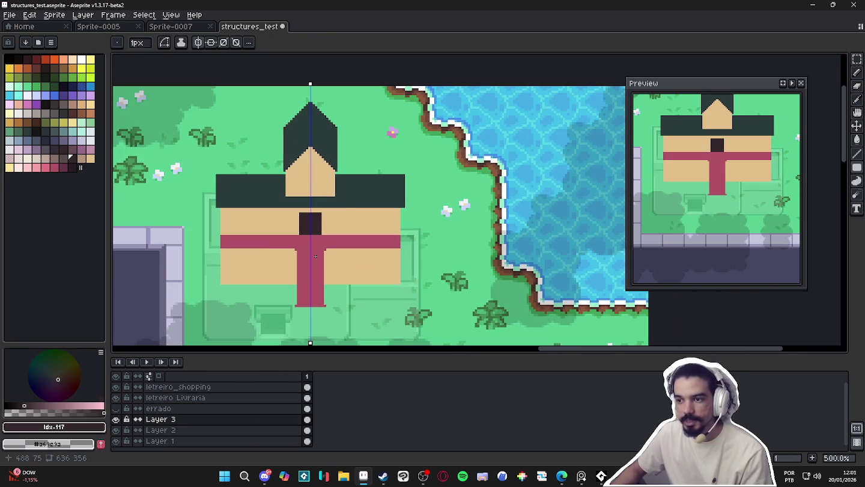
{"action": "scroll", "coordinate": [313, 271], "scroll_direction": "up", "scroll_amount": 1}
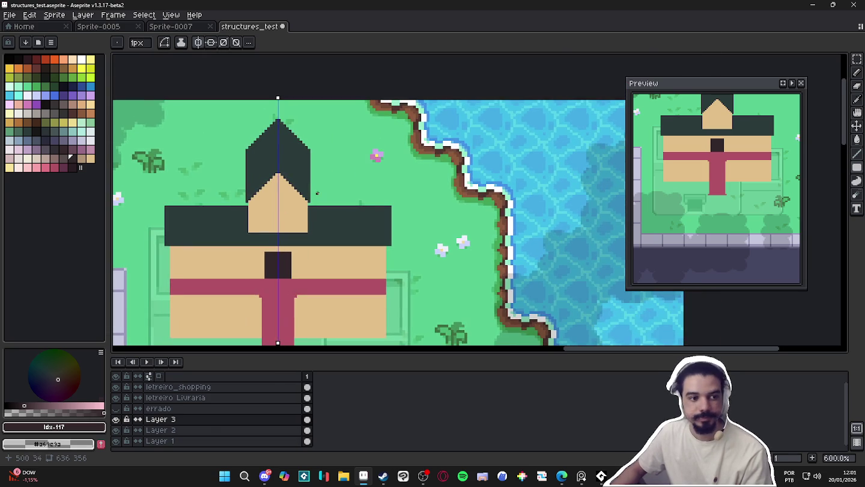
{"action": "scroll", "coordinate": [313, 198], "scroll_direction": "up", "scroll_amount": 1}
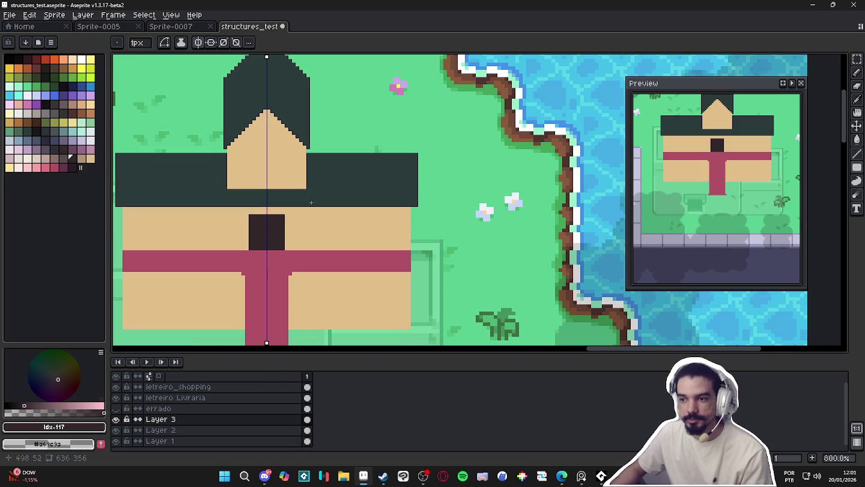
- Add a mirrored pair of hollow green window outlines beside the doorway
{"action": "left_click", "coordinate": [9, 132]}
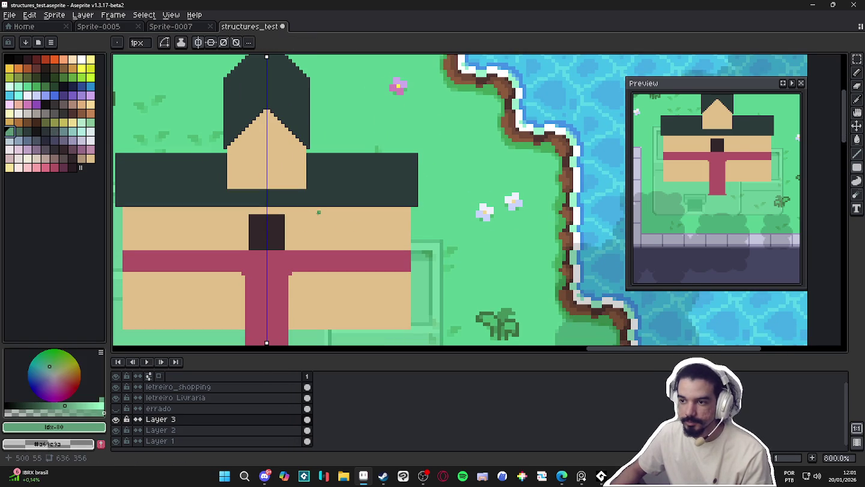
{"action": "left_click_drag", "start_coordinate": [321, 213], "coordinate": [338, 246]}
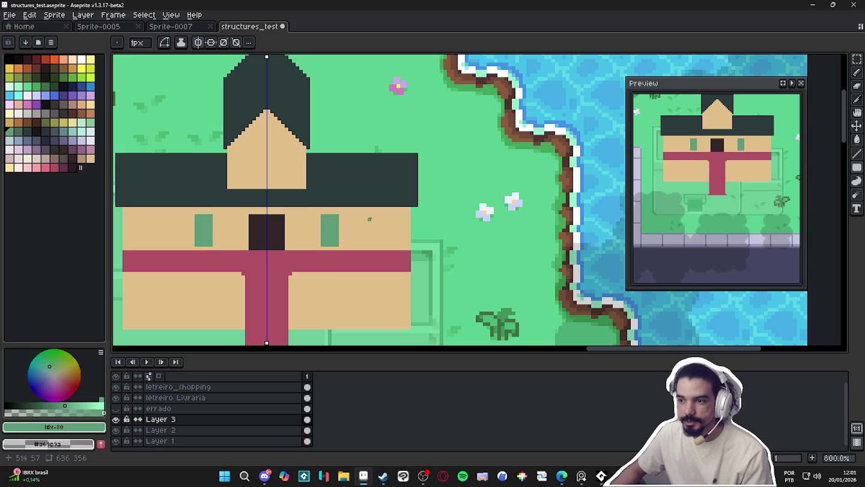
{"action": "mouse_move", "coordinate": [856, 167]}
{"action": "left_click", "coordinate": [809, 169]}
{"action": "key", "text": "ctrl+z"}
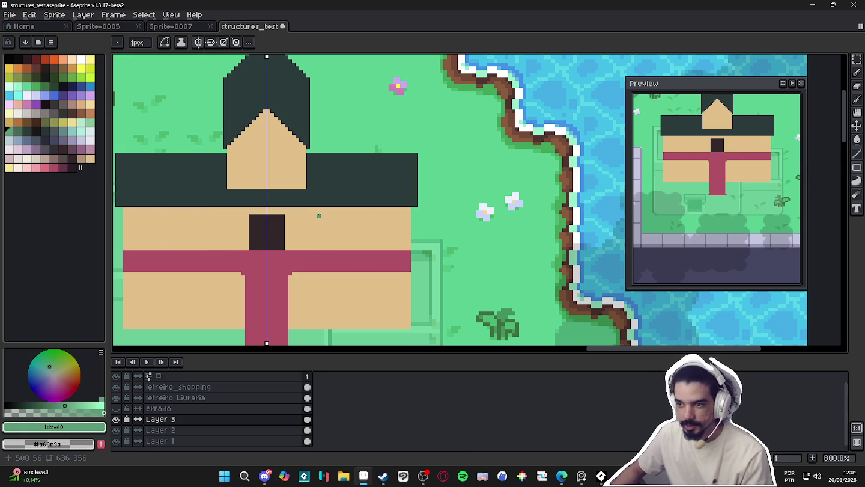
{"action": "left_click_drag", "start_coordinate": [317, 214], "coordinate": [337, 244]}
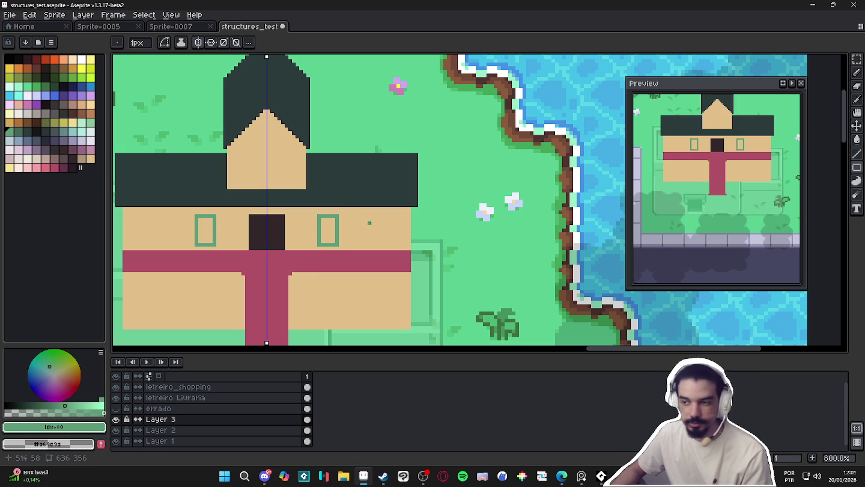
- Add a second mirrored pair of green window outlines farther out
{"action": "left_click_drag", "start_coordinate": [373, 215], "coordinate": [389, 247]}
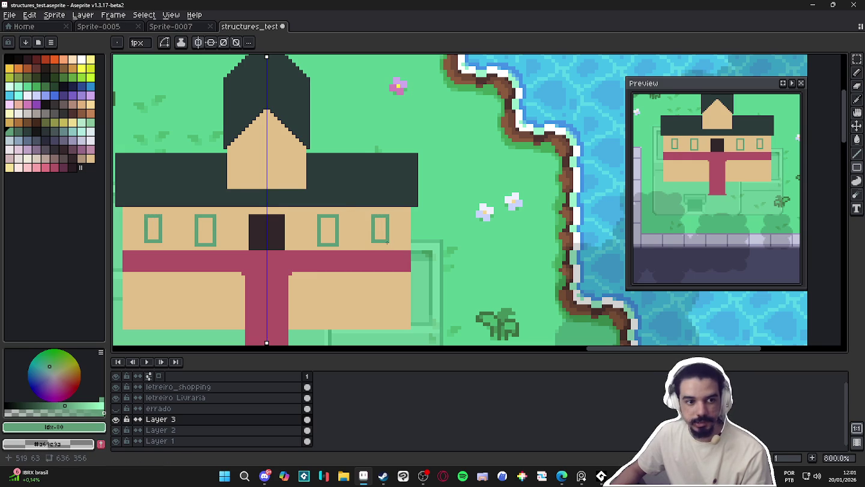
{"action": "scroll", "coordinate": [350, 252], "scroll_direction": "down", "scroll_amount": 1}
{"action": "scroll", "coordinate": [349, 252], "scroll_direction": "down", "scroll_amount": 1}
{"action": "scroll", "coordinate": [350, 251], "scroll_direction": "down", "scroll_amount": 1}
{"action": "scroll", "coordinate": [350, 251], "scroll_direction": "up", "scroll_amount": 2}
- Pencil a 2 px white frieze line under the red stripe and load red at 2 px for its squares
{"action": "key", "text": "b"}
{"action": "left_click", "coordinate": [90, 140]}
{"action": "key", "text": "plus"}
{"action": "left_click", "coordinate": [418, 238]}
{"action": "left_click", "coordinate": [338, 239], "text": "shift"}
{"action": "key", "text": "minus"}
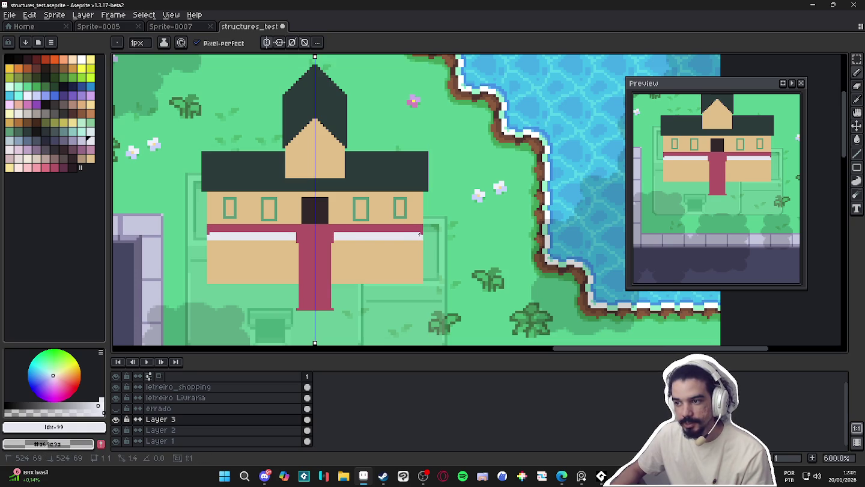
{"action": "scroll", "coordinate": [420, 234], "scroll_direction": "up", "scroll_amount": 3}
{"action": "left_click", "coordinate": [355, 225], "text": "alt"}
{"action": "key", "text": "plus"}
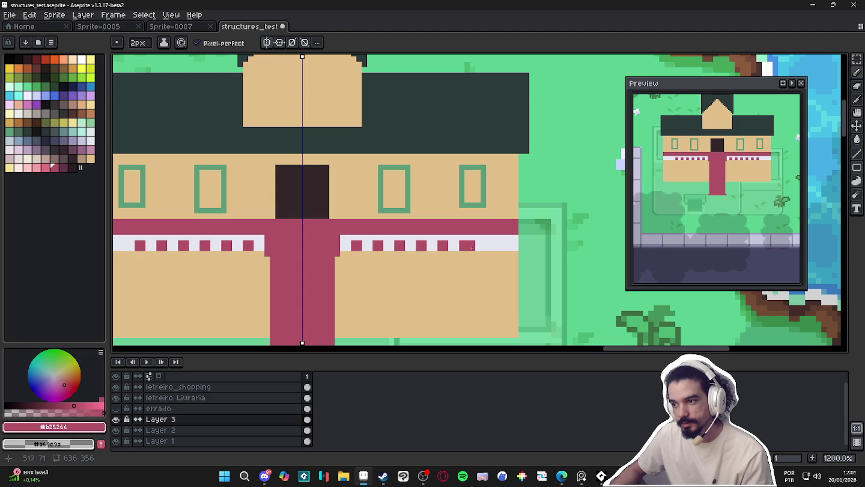
{"action": "scroll", "coordinate": [405, 257], "scroll_direction": "down", "scroll_amount": 3}
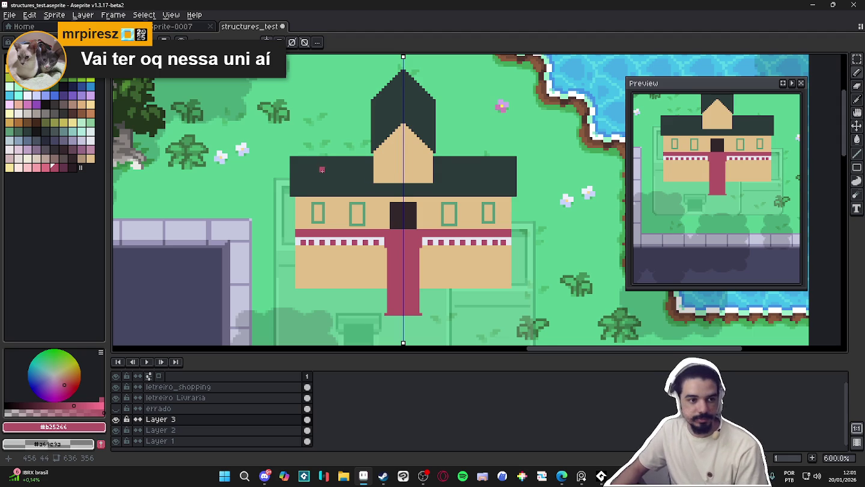
{"action": "scroll", "coordinate": [293, 164], "scroll_direction": "down", "scroll_amount": 4}
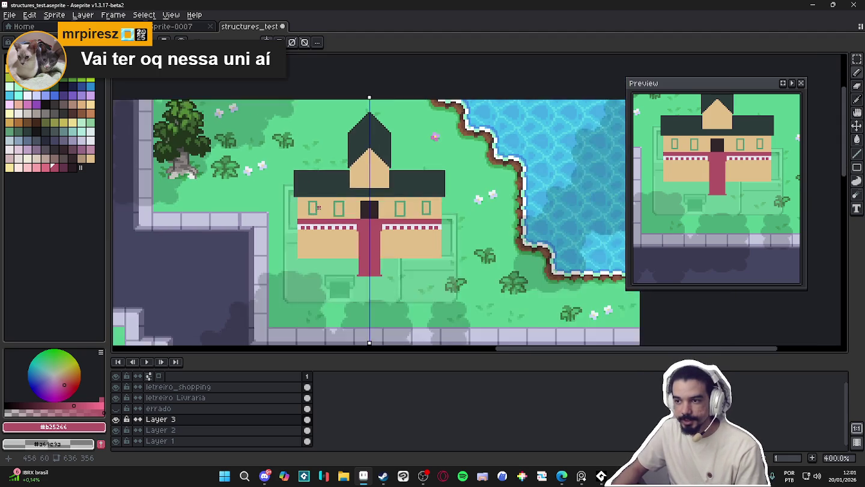
- Select the top of the tower roof, shift it slightly down, and commit the move
{"action": "scroll", "coordinate": [325, 200], "scroll_direction": "up", "scroll_amount": 2}
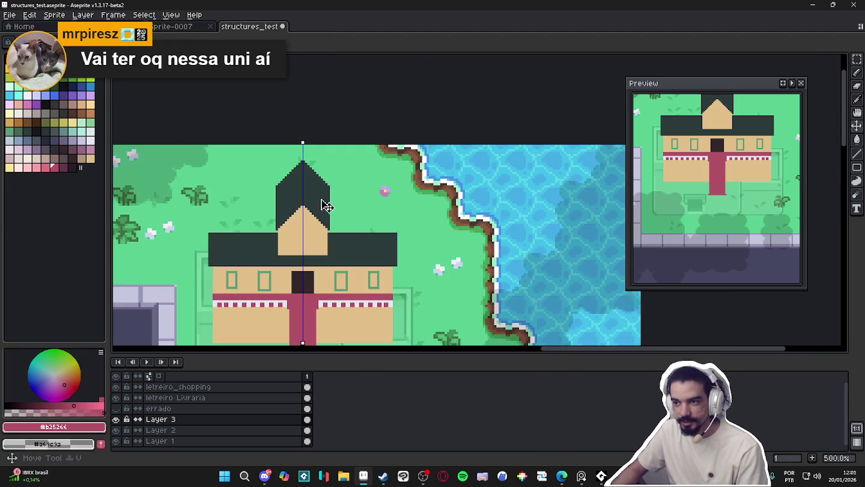
{"action": "scroll", "coordinate": [322, 201], "scroll_direction": "up", "scroll_amount": 2}
{"action": "left_click_drag", "start_coordinate": [248, 149], "coordinate": [357, 196]}
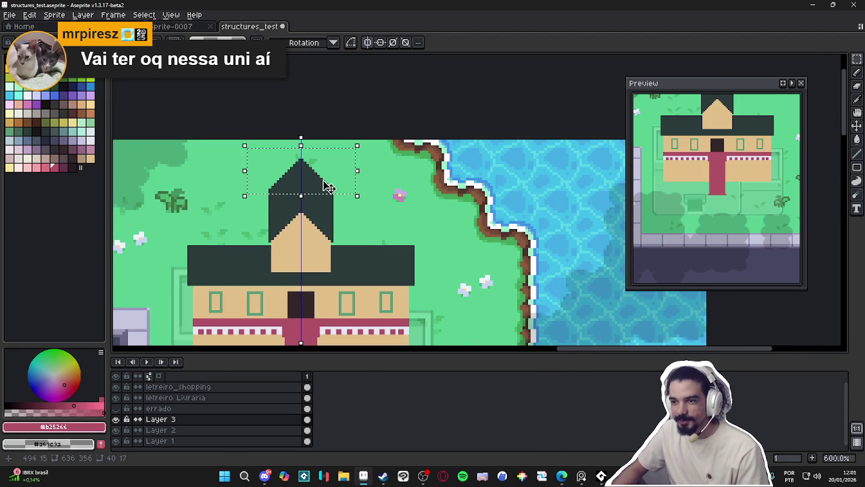
{"action": "left_click_drag", "start_coordinate": [294, 171], "coordinate": [319, 197]}
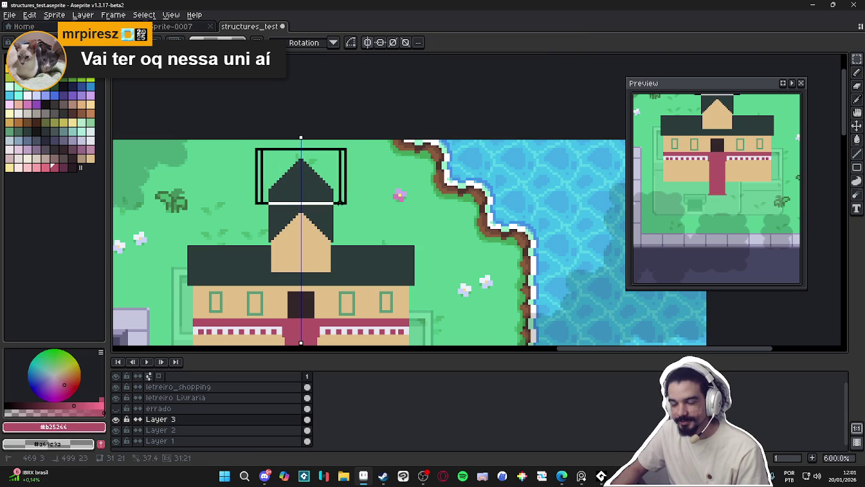
{"action": "key", "text": "Return"}
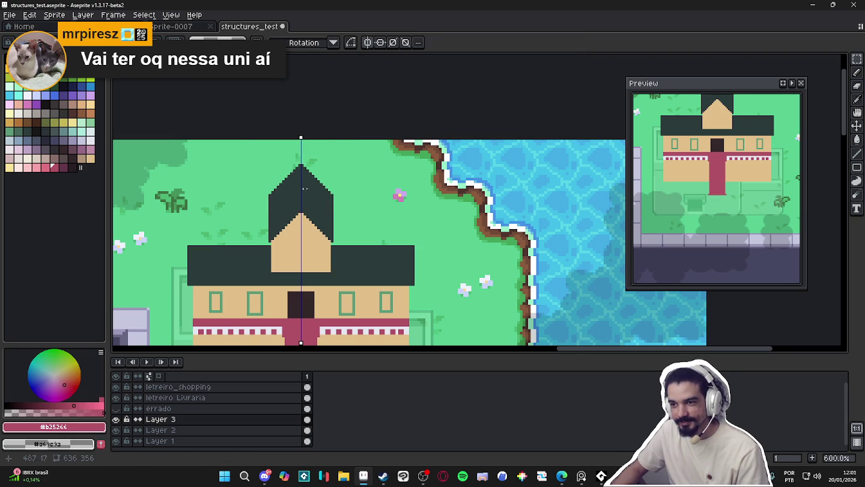
- Undo stray eaves strokes, then reselect the roof top freehand and commit the transform
{"action": "scroll", "coordinate": [300, 191], "scroll_direction": "up", "scroll_amount": 1}
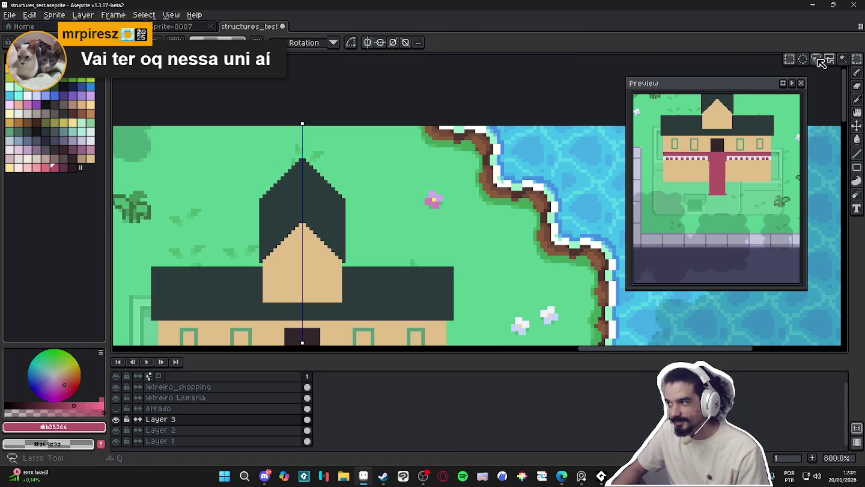
{"action": "left_click", "coordinate": [858, 73]}
{"action": "left_click_drag", "start_coordinate": [236, 193], "coordinate": [279, 205]}
{"action": "key", "text": "ctrl+z"}
{"action": "key", "text": "ctrl+z"}
{"action": "key", "text": "ctrl+z"}
{"action": "key", "text": "ctrl+z"}
{"action": "mouse_move", "coordinate": [318, 142]}
{"action": "left_mouse_down"}
{"action": "mouse_move", "coordinate": [308, 191]}
{"action": "mouse_move", "coordinate": [322, 206]}
{"action": "left_mouse_up"}
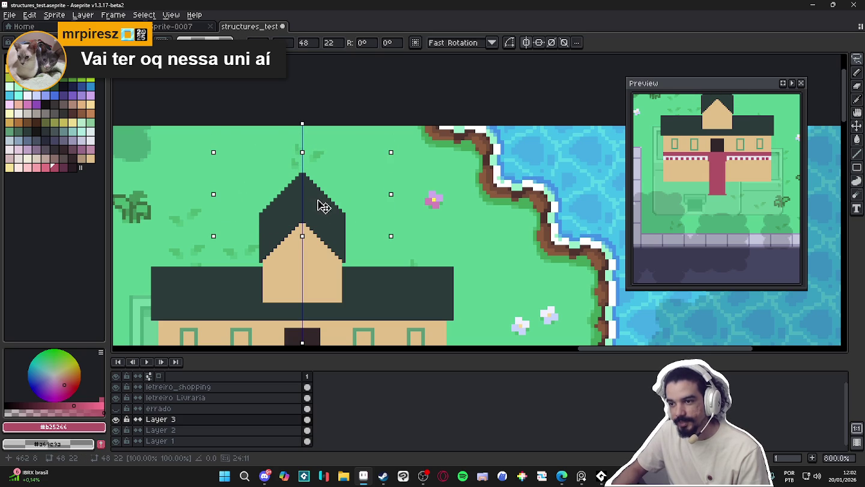
{"action": "key", "text": "Return"}
{"action": "scroll", "coordinate": [322, 208], "scroll_direction": "down", "scroll_amount": 3}
{"action": "scroll", "coordinate": [297, 177], "scroll_direction": "down", "scroll_amount": 1}
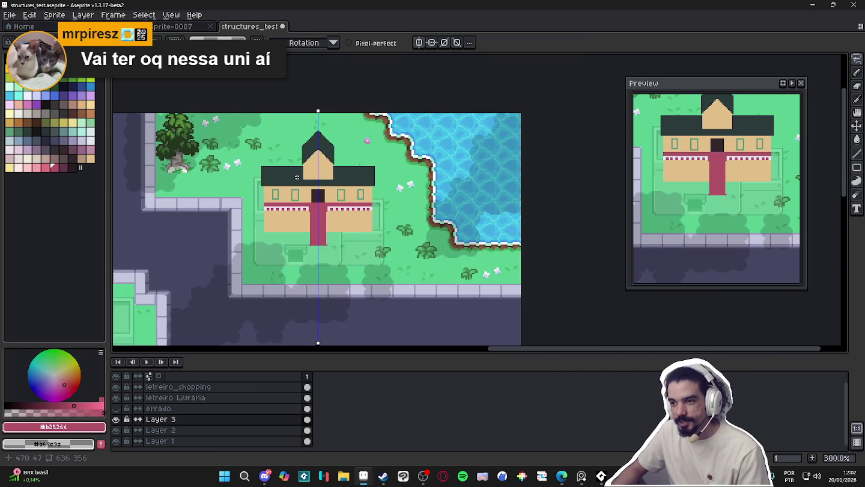
- With the Pencil, draw light lavender-white edges down both sides of the entrance path
{"action": "key", "text": "b"}
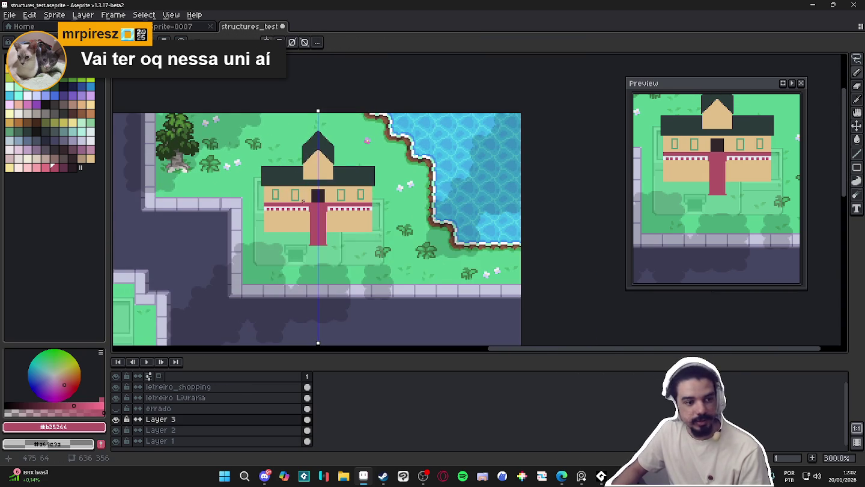
{"action": "scroll", "coordinate": [303, 203], "scroll_direction": "up", "scroll_amount": 2}
{"action": "scroll", "coordinate": [306, 210], "scroll_direction": "up", "scroll_amount": 2}
{"action": "left_click", "coordinate": [308, 218], "text": "alt"}
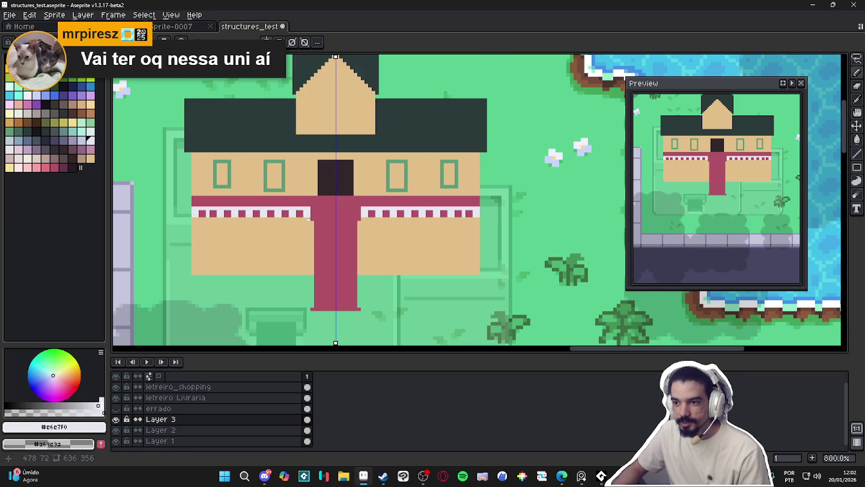
{"action": "scroll", "coordinate": [308, 218], "scroll_direction": "down", "scroll_amount": 1}
{"action": "scroll", "coordinate": [307, 220], "scroll_direction": "up", "scroll_amount": 1}
{"action": "left_click_drag", "start_coordinate": [309, 221], "coordinate": [309, 304]}
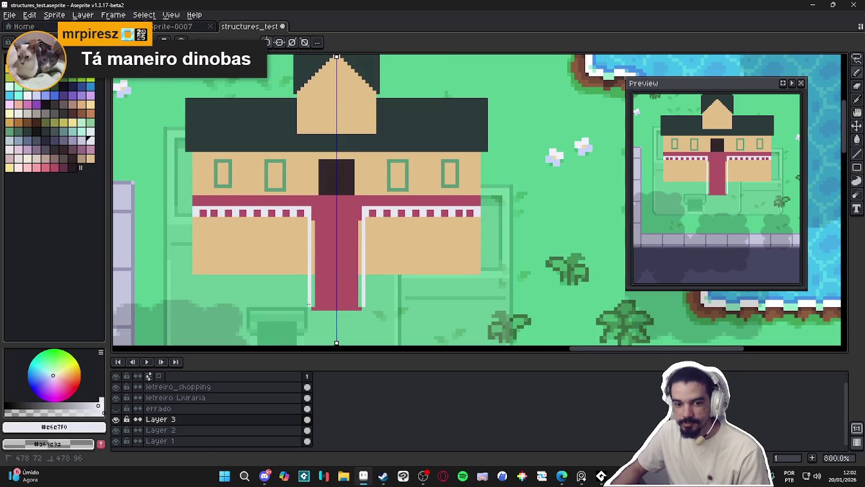
- Paint entrance red over the stray white lines beside the entrance
{"action": "scroll", "coordinate": [321, 237], "scroll_direction": "down", "scroll_amount": 1}
{"action": "scroll", "coordinate": [312, 222], "scroll_direction": "up", "scroll_amount": 1}
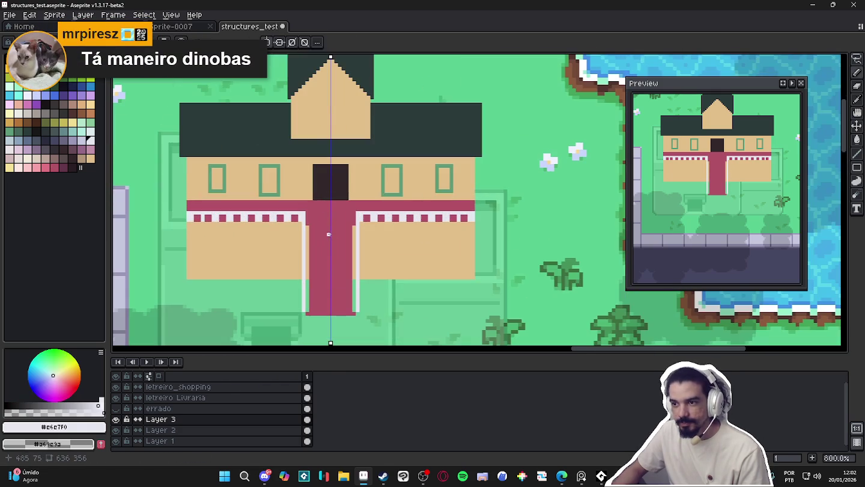
{"action": "left_click", "coordinate": [312, 221], "text": "alt"}
{"action": "left_click_drag", "start_coordinate": [308, 228], "coordinate": [308, 308]}
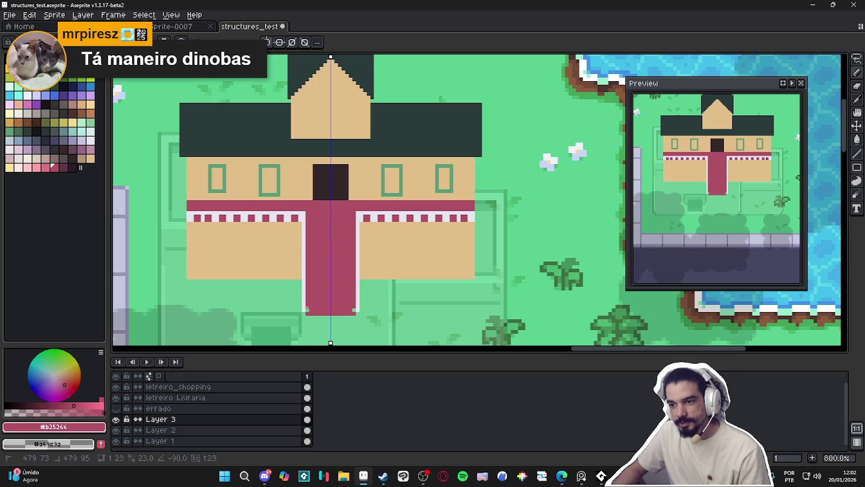
- Draw a mirrored window-frame green line under the frieze on both sides
{"action": "scroll", "coordinate": [252, 236], "scroll_direction": "down", "scroll_amount": 2}
{"action": "scroll", "coordinate": [252, 236], "scroll_direction": "up", "scroll_amount": 1}
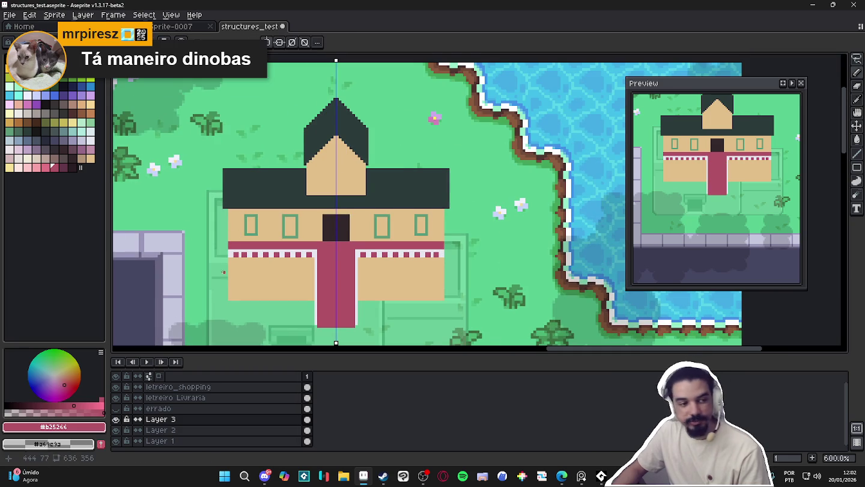
{"action": "scroll", "coordinate": [252, 241], "scroll_direction": "down", "scroll_amount": 1}
{"action": "scroll", "coordinate": [273, 244], "scroll_direction": "up", "scroll_amount": 1}
{"action": "scroll", "coordinate": [274, 245], "scroll_direction": "up", "scroll_amount": 3}
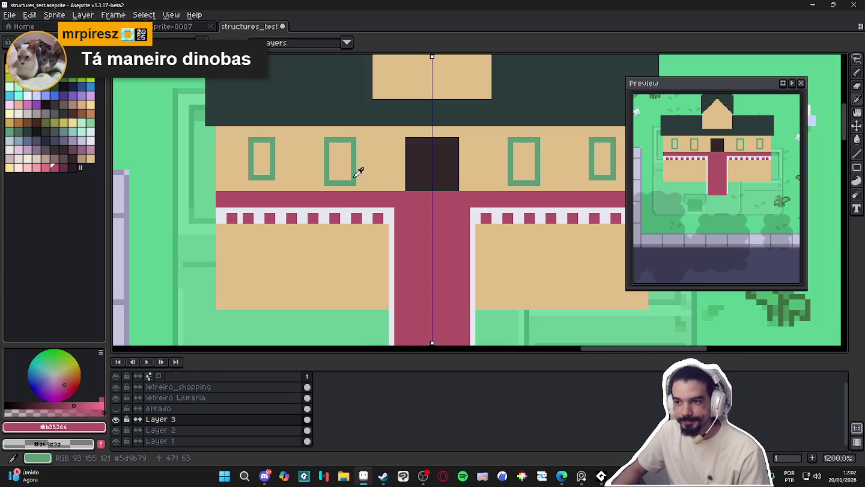
{"action": "left_click", "coordinate": [354, 171], "text": "alt"}
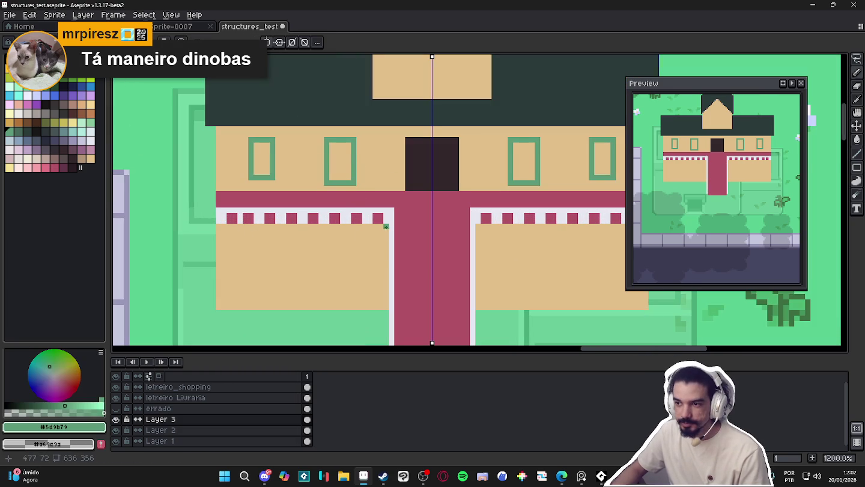
{"action": "mouse_move", "coordinate": [386, 225]}
{"action": "left_mouse_down"}
{"action": "mouse_move", "coordinate": [221, 226]}
{"action": "mouse_move", "coordinate": [385, 231]}
{"action": "left_mouse_up"}
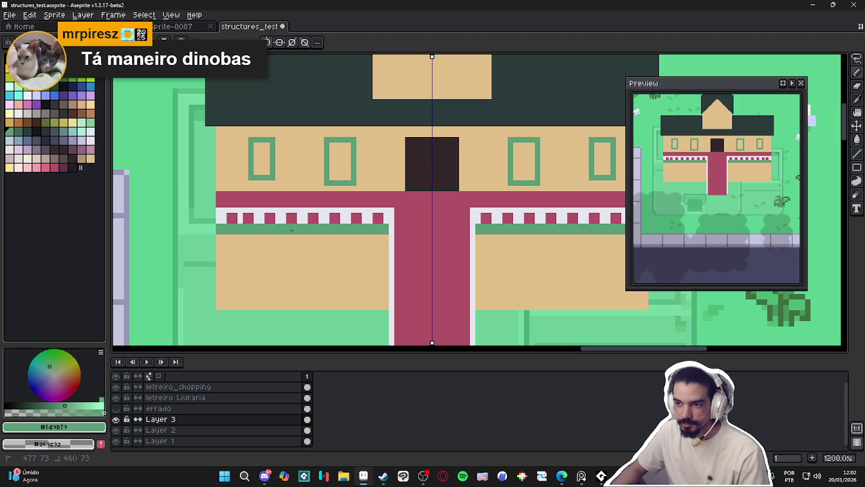
- Add a short light lavender line at the end of the red path
{"action": "scroll", "coordinate": [304, 243], "scroll_direction": "down", "scroll_amount": 5}
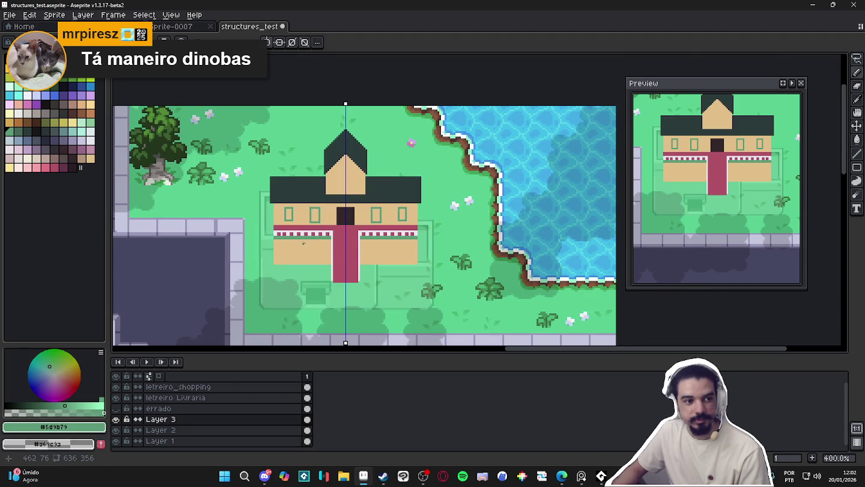
{"action": "scroll", "coordinate": [304, 243], "scroll_direction": "up", "scroll_amount": 2}
{"action": "left_click", "coordinate": [315, 207], "text": "alt"}
{"action": "scroll", "coordinate": [296, 227], "scroll_direction": "down", "scroll_amount": 3}
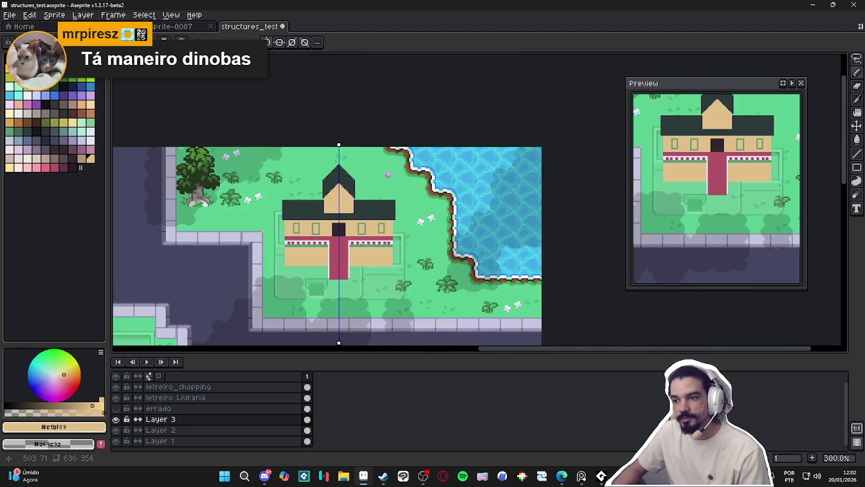
{"action": "scroll", "coordinate": [360, 243], "scroll_direction": "down", "scroll_amount": 1}
{"action": "scroll", "coordinate": [360, 240], "scroll_direction": "up", "scroll_amount": 2}
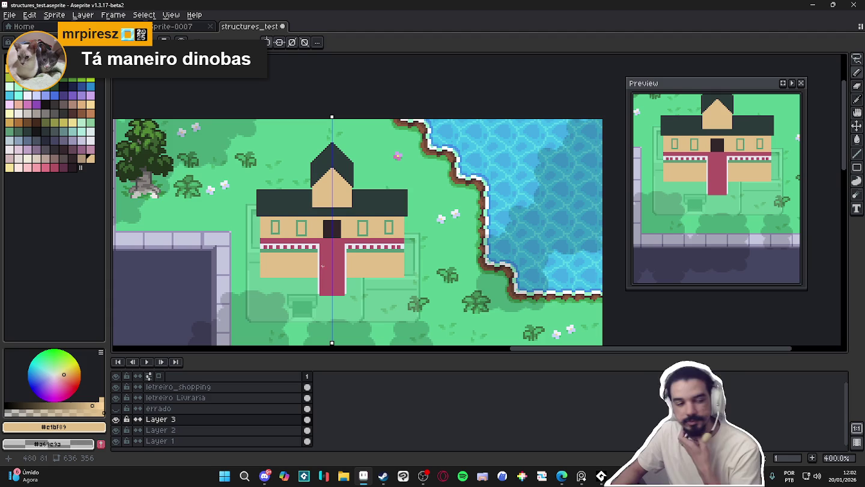
{"action": "scroll", "coordinate": [328, 288], "scroll_direction": "up", "scroll_amount": 2}
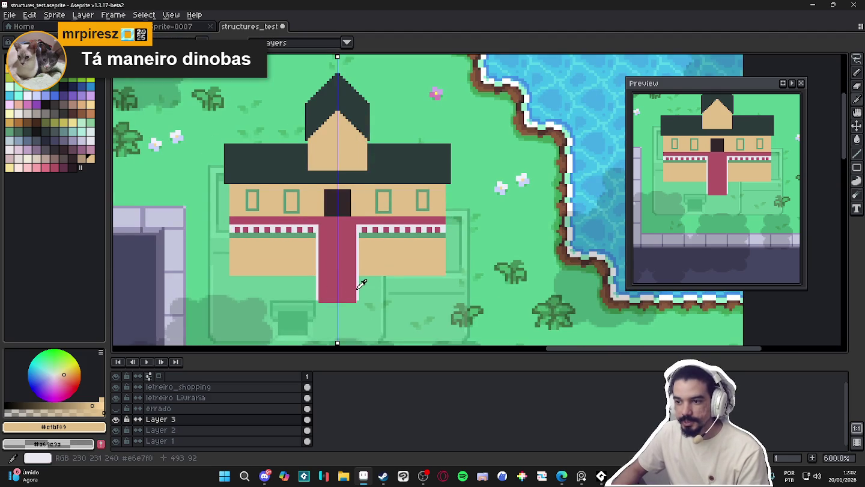
{"action": "left_click", "coordinate": [359, 287], "text": "alt"}
{"action": "scroll", "coordinate": [337, 304], "scroll_direction": "up", "scroll_amount": 1}
{"action": "left_click_drag", "start_coordinate": [339, 307], "coordinate": [338, 297]}
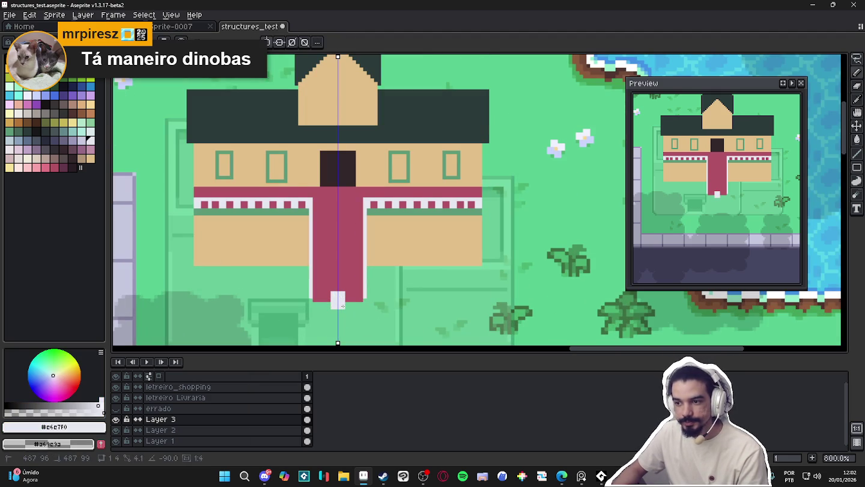
- Place a small dark blue figure at the path's end, then pan toward the Shopping building
{"action": "scroll", "coordinate": [120, 181], "scroll_direction": "up", "scroll_amount": 2}
{"action": "left_click", "coordinate": [54, 140]}
{"action": "scroll", "coordinate": [354, 296], "scroll_direction": "down", "scroll_amount": 2}
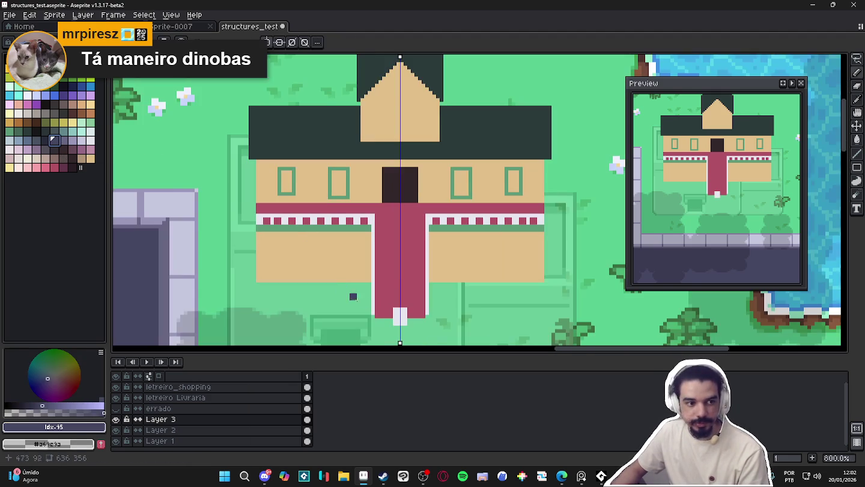
{"action": "scroll", "coordinate": [413, 285], "scroll_direction": "up", "scroll_amount": 1}
{"action": "left_click", "coordinate": [393, 287]}
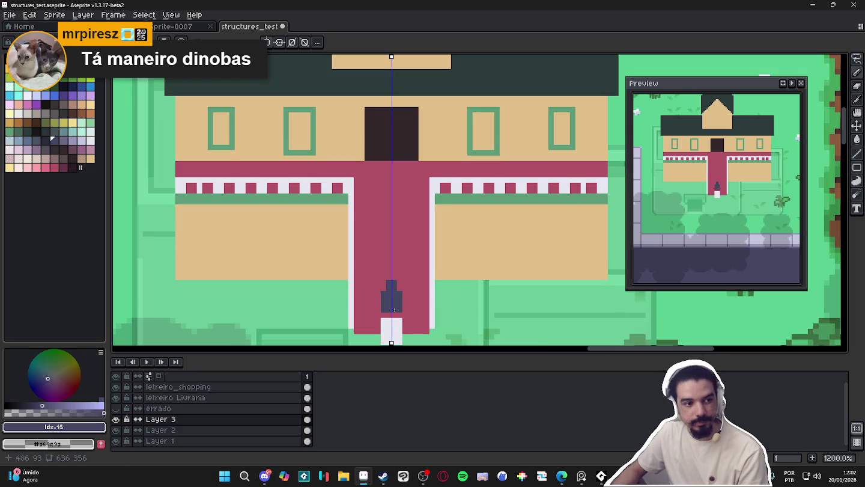
{"action": "left_click", "coordinate": [394, 325], "text": "alt"}
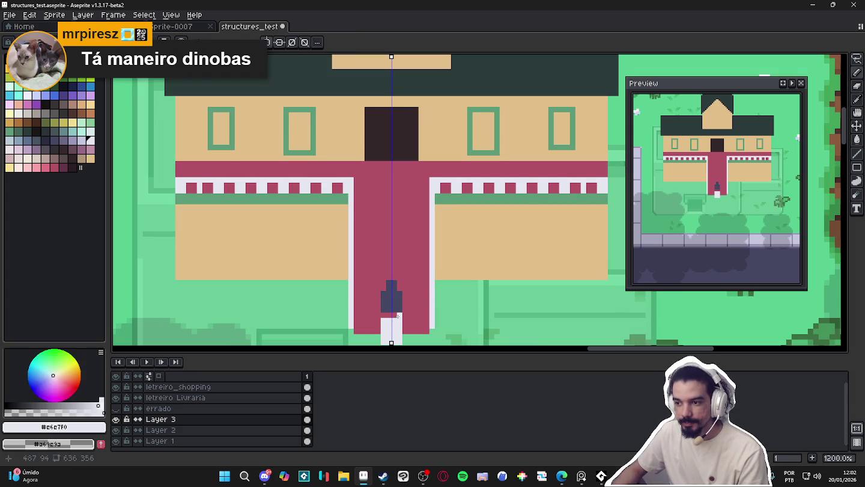
{"action": "left_click", "coordinate": [399, 293], "text": "alt"}
{"action": "scroll", "coordinate": [396, 294], "scroll_direction": "down", "scroll_amount": 2}
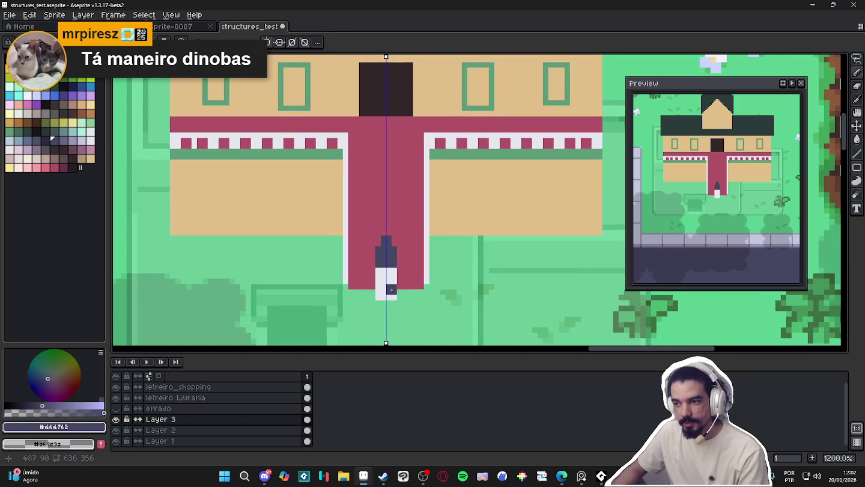
{"action": "scroll", "coordinate": [389, 291], "scroll_direction": "down", "scroll_amount": 3}
{"action": "scroll", "coordinate": [390, 292], "scroll_direction": "down", "scroll_amount": 2}
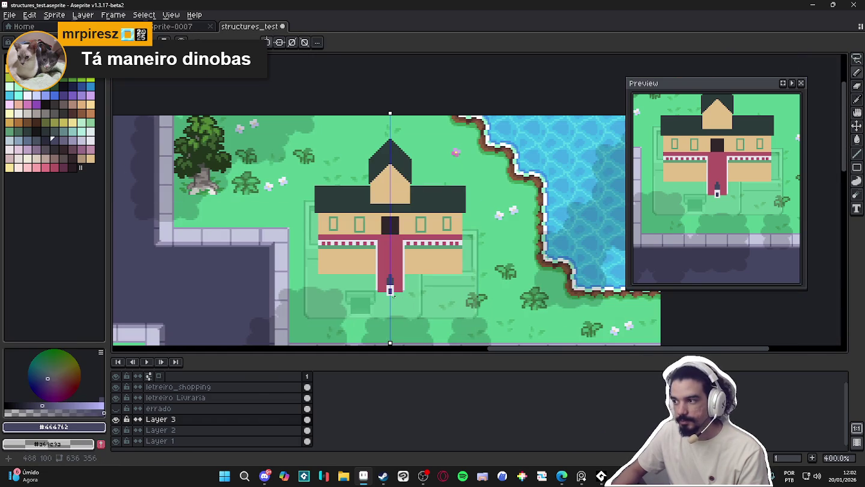
{"action": "scroll", "coordinate": [419, 272], "scroll_direction": "down", "scroll_amount": 1}
{"action": "scroll", "coordinate": [420, 272], "scroll_direction": "up", "scroll_amount": 1}
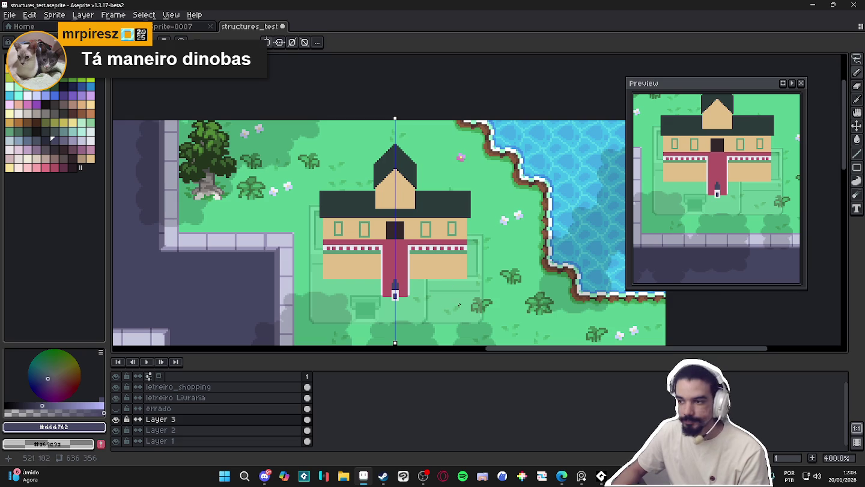
{"action": "scroll", "coordinate": [426, 295], "scroll_direction": "up", "scroll_amount": 2}
{"action": "scroll", "coordinate": [420, 295], "scroll_direction": "down", "scroll_amount": 3}
{"action": "scroll", "coordinate": [414, 296], "scroll_direction": "down", "scroll_amount": 1}
{"action": "mouse_move", "coordinate": [413, 297]}
{"action": "left_mouse_down"}
{"action": "mouse_move", "coordinate": [402, 208]}
{"action": "mouse_move", "coordinate": [502, 144]}
{"action": "mouse_move", "coordinate": [456, 174]}
{"action": "mouse_move", "coordinate": [457, 137]}
{"action": "mouse_move", "coordinate": [472, 109]}
{"action": "mouse_move", "coordinate": [440, 170]}
{"action": "mouse_move", "coordinate": [436, 199]}
{"action": "mouse_move", "coordinate": [456, 180]}
{"action": "mouse_move", "coordinate": [437, 219]}
{"action": "left_mouse_up"}
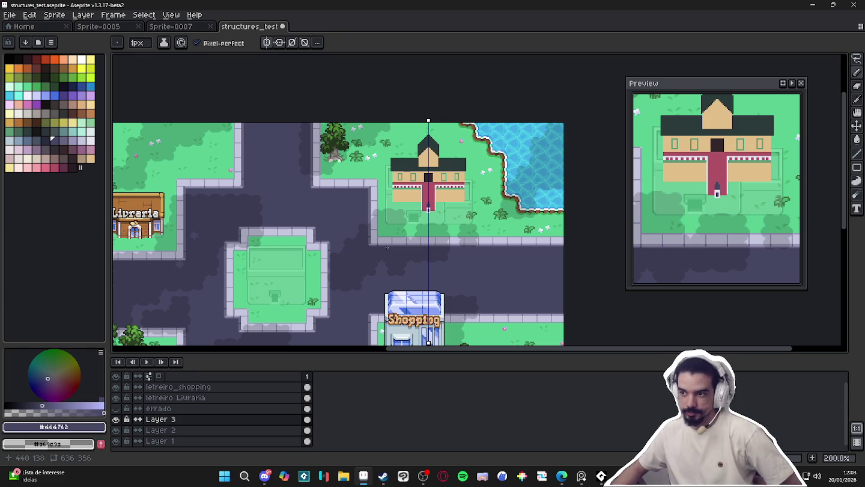
- Draw mirrored dark porch roof lines over the entrance and dark posts on both door edges
{"action": "scroll", "coordinate": [439, 174], "scroll_direction": "up", "scroll_amount": 3}
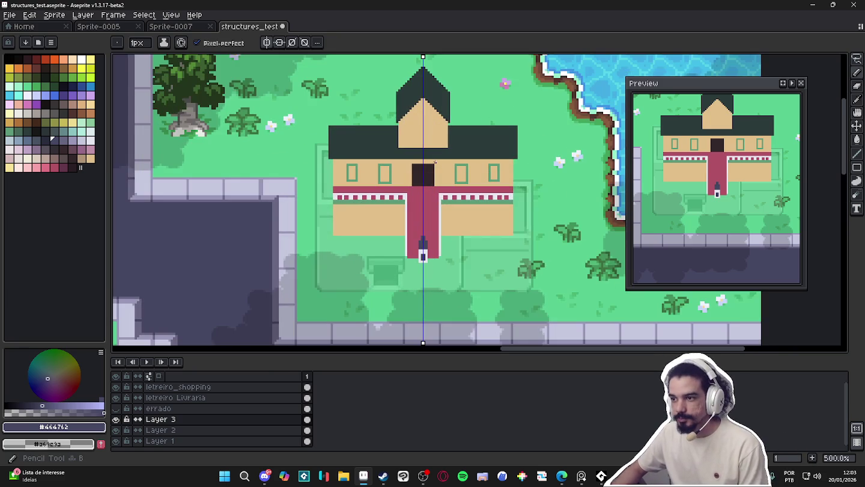
{"action": "mouse_move", "coordinate": [444, 160]}
{"action": "left_mouse_down"}
{"action": "mouse_move", "coordinate": [445, 174]}
{"action": "mouse_move", "coordinate": [426, 174]}
{"action": "left_mouse_up"}
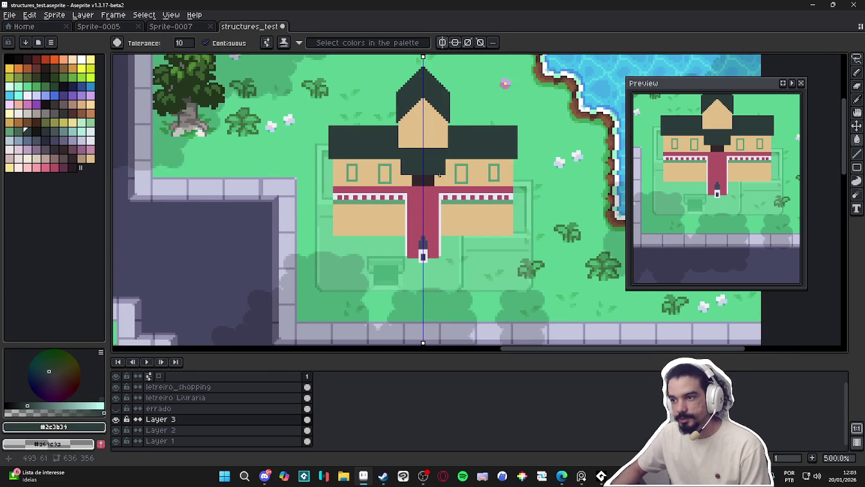
{"action": "scroll", "coordinate": [425, 175], "scroll_direction": "up", "scroll_amount": 1}
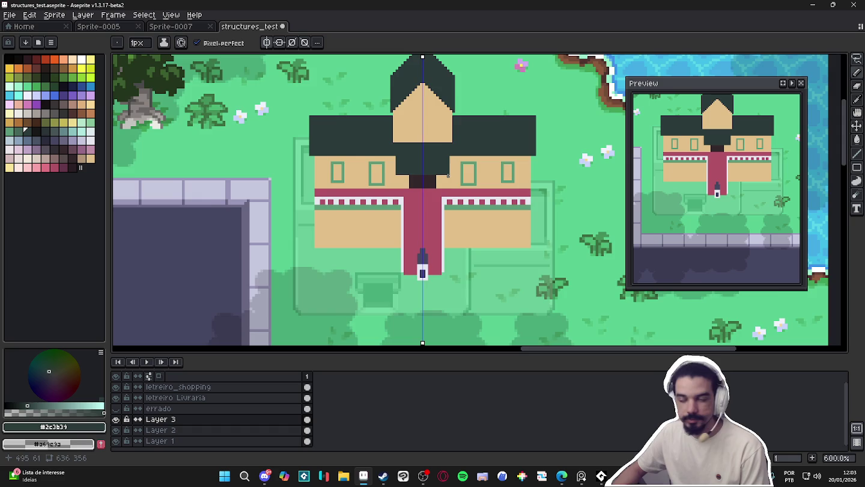
{"action": "scroll", "coordinate": [447, 175], "scroll_direction": "up", "scroll_amount": 1}
{"action": "left_click", "coordinate": [36, 131]}
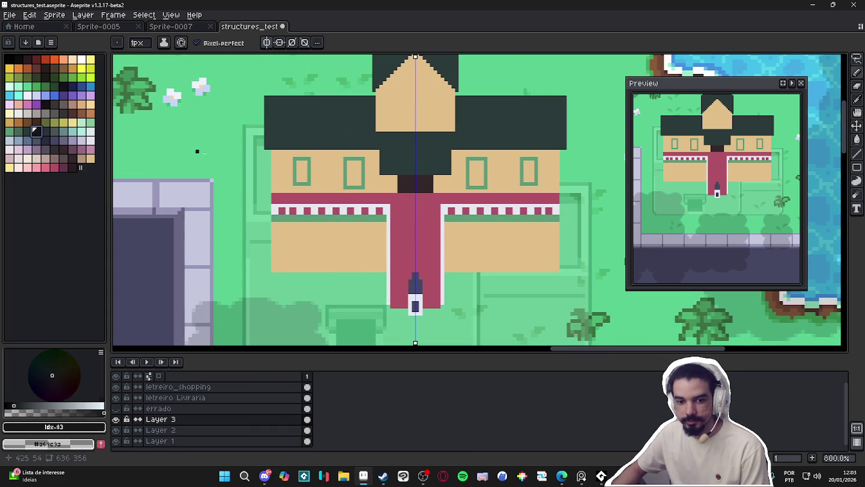
{"action": "left_click_drag", "start_coordinate": [440, 176], "coordinate": [440, 194]}
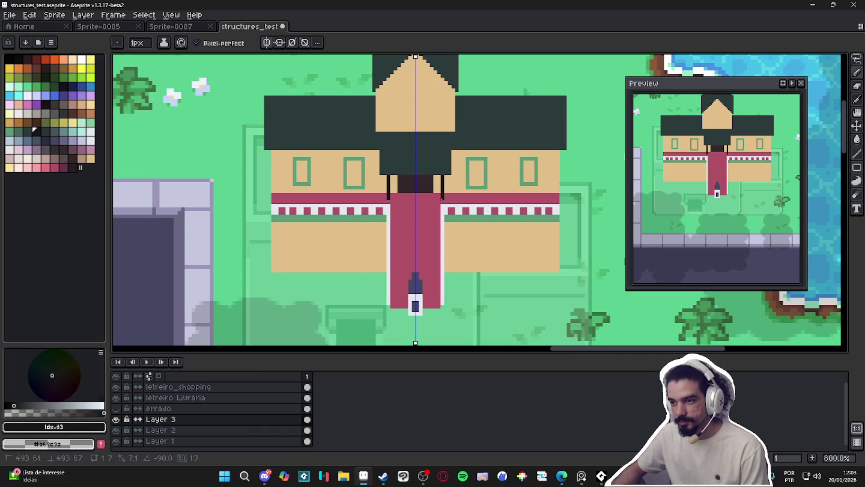
- Dab tan accents at the door's top corners with a 2-pixel brush
{"action": "left_click", "coordinate": [440, 188], "text": "alt"}
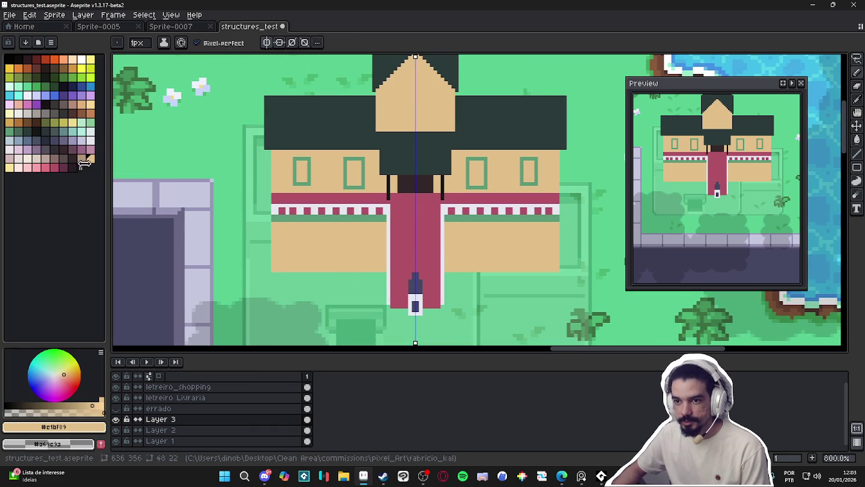
{"action": "scroll", "coordinate": [431, 184], "scroll_direction": "up", "scroll_amount": 2}
{"action": "key", "text": "plus"}
{"action": "left_click", "coordinate": [441, 177]}
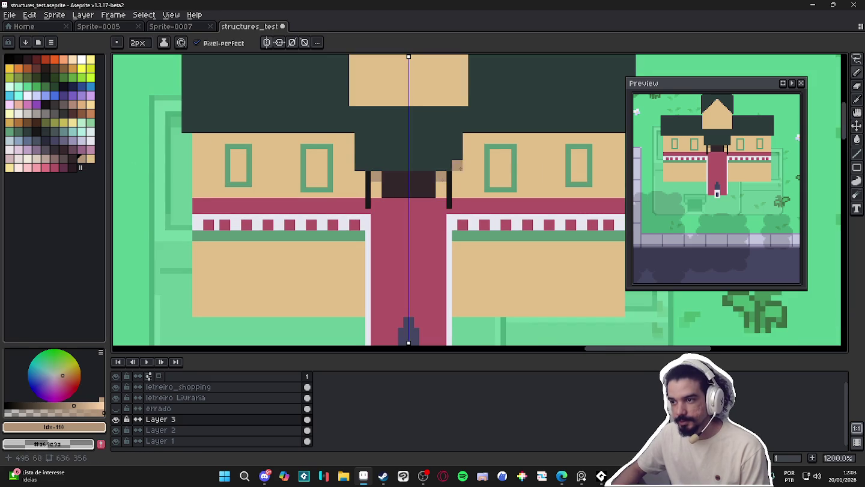